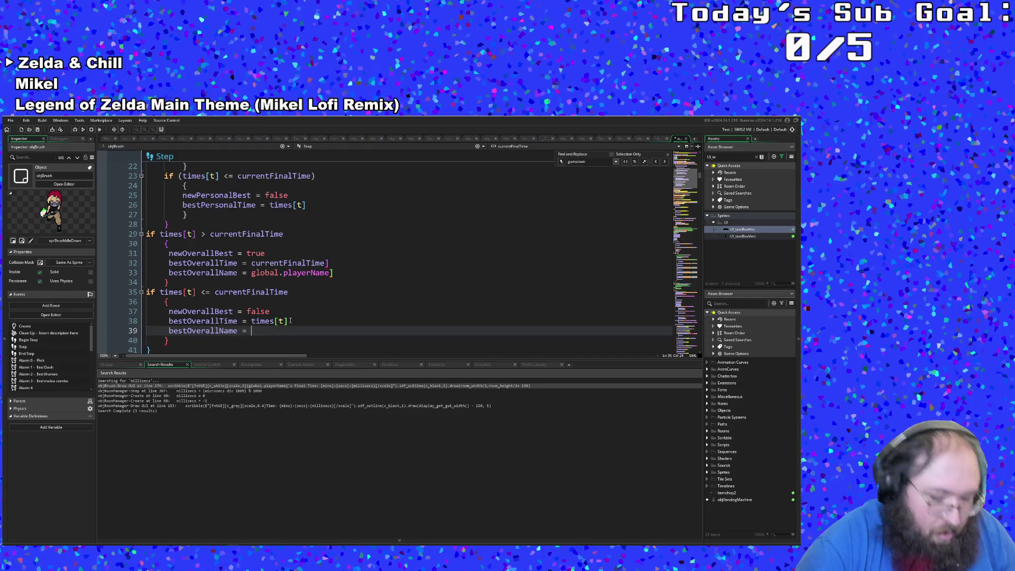
# Set bestOverallName to names[t] on line 39 and review the surrounding Step code.
pyautogui.write('names[t]')
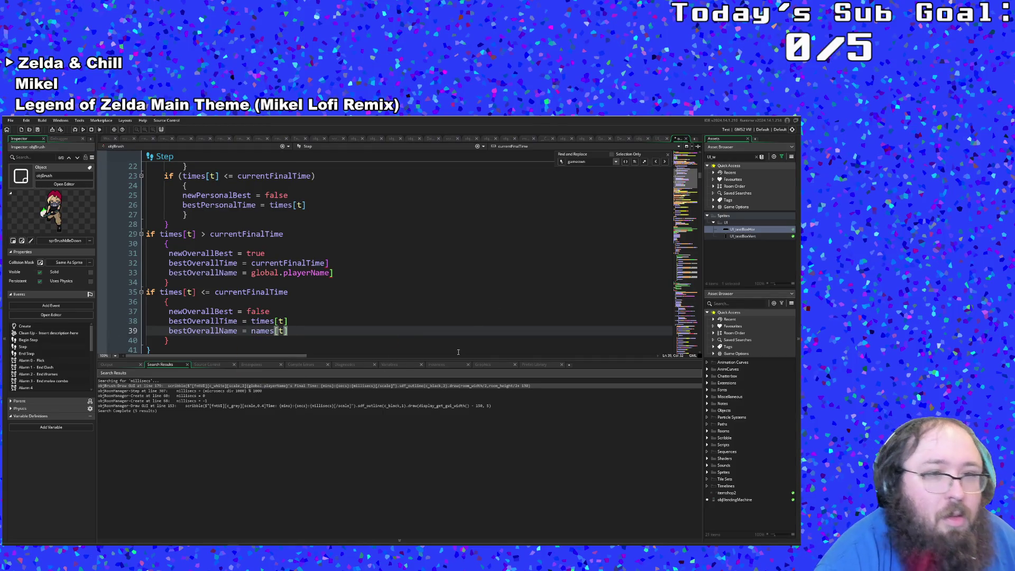
pyautogui.press('Tab')
pyautogui.press('Tab')
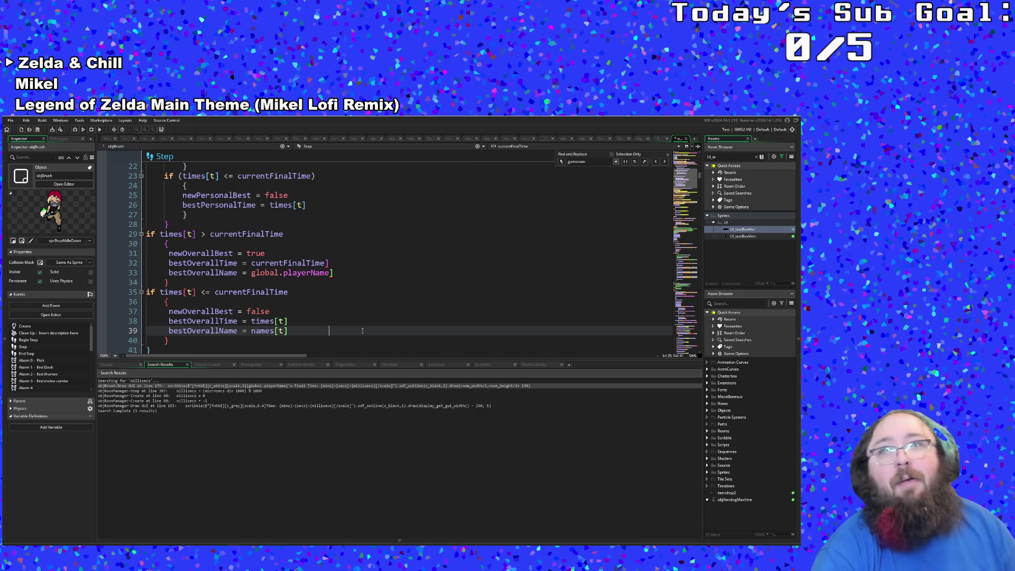
pyautogui.scroll(3, 359, 333)
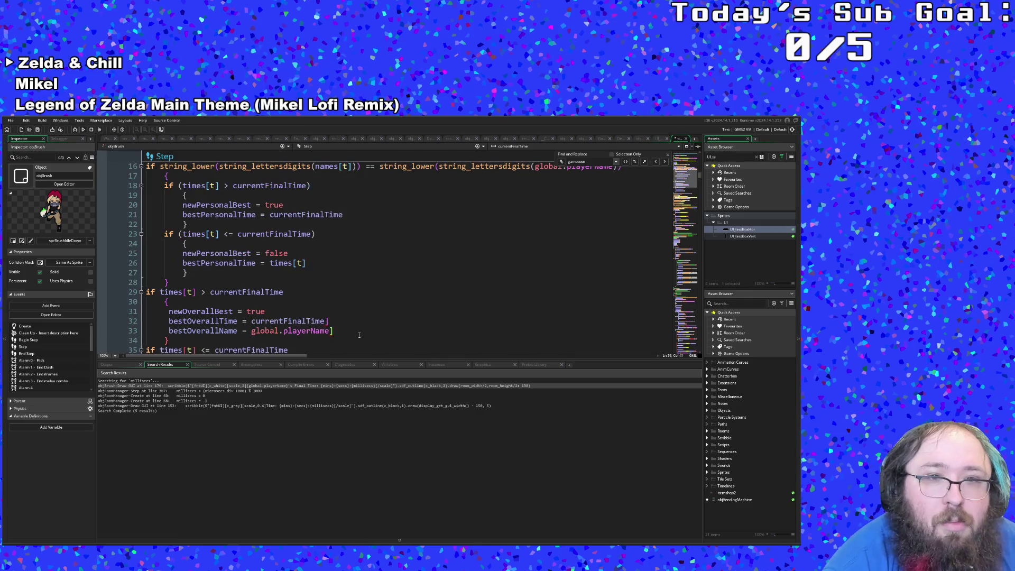
pyautogui.scroll(-3, 359, 334)
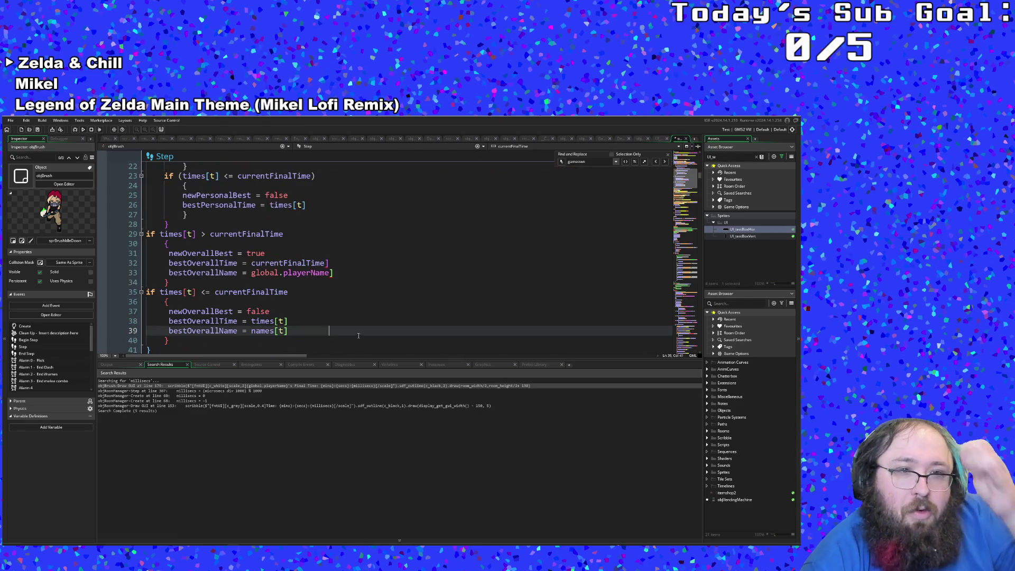
pyautogui.scroll(2, 356, 331)
pyautogui.click(318, 292)
pyautogui.click(318, 282)
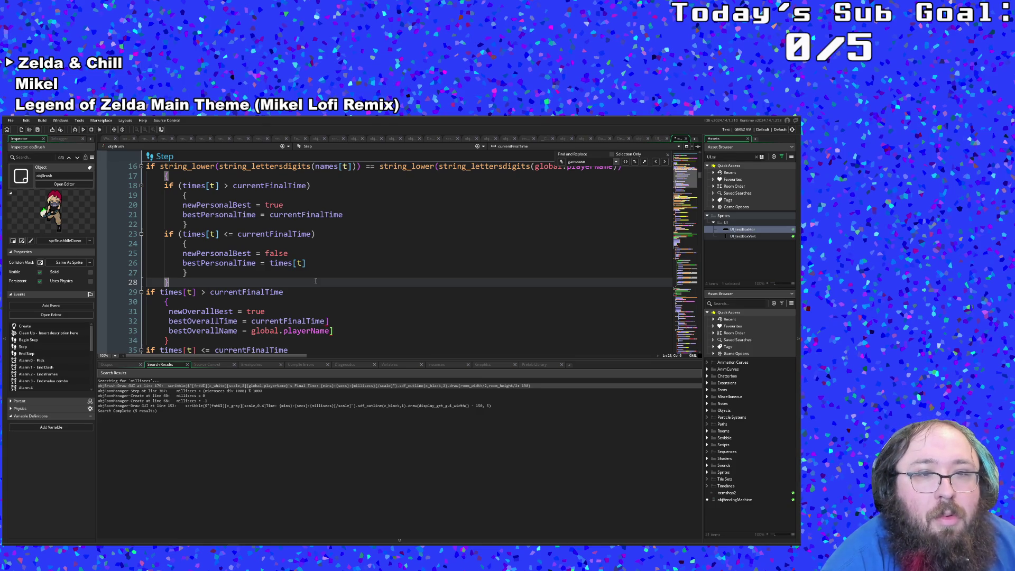
# Jump from the times[t] reference on line 38 to where times is declared.
pyautogui.scroll(-4, 316, 281)
pyautogui.scroll(4, 316, 280)
pyautogui.scroll(-8, 316, 280)
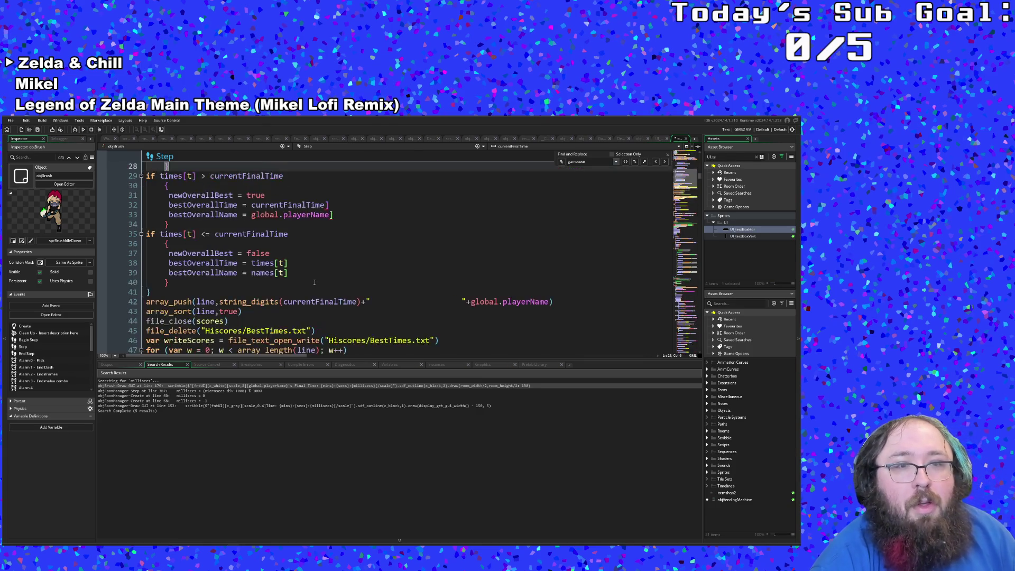
pyautogui.scroll(6, 317, 279)
pyautogui.click(279, 321)
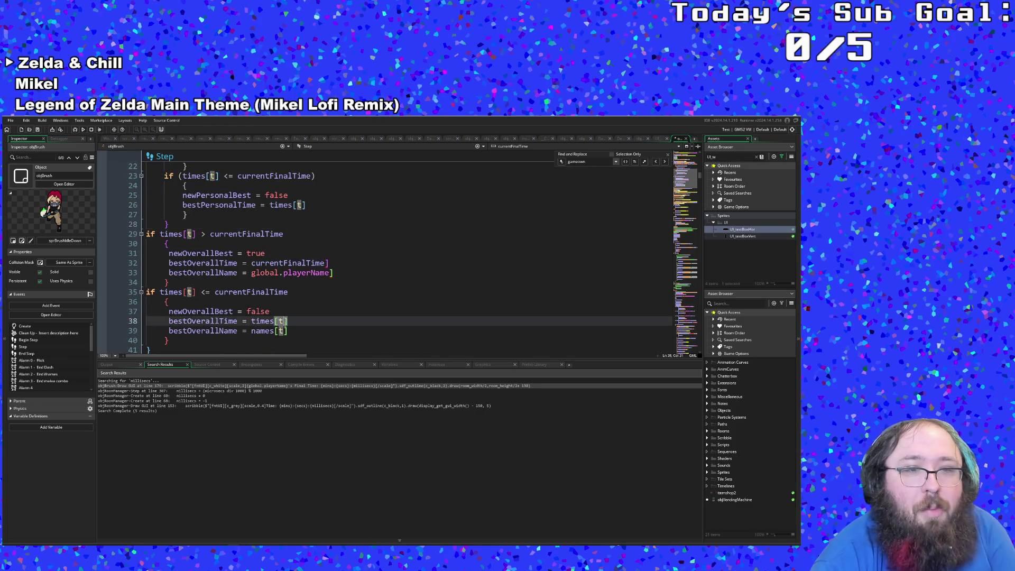
pyautogui.middleClick(276, 321)
pyautogui.scroll(20, 281, 309)
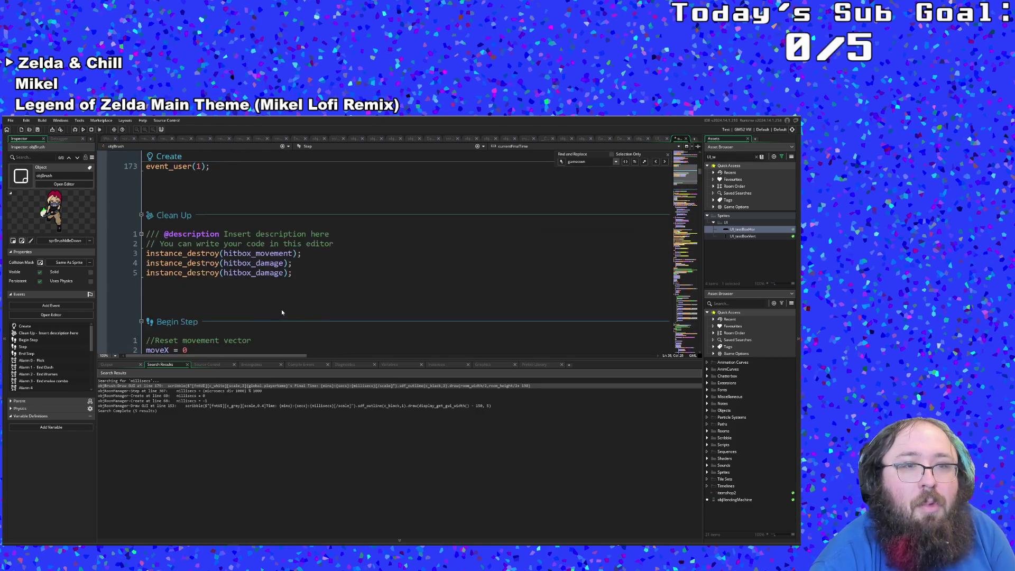
# Add a bestOverallName = "" line after bestPersonalTime = -1 in the Hiscores variables.
pyautogui.scroll(-4, 284, 309)
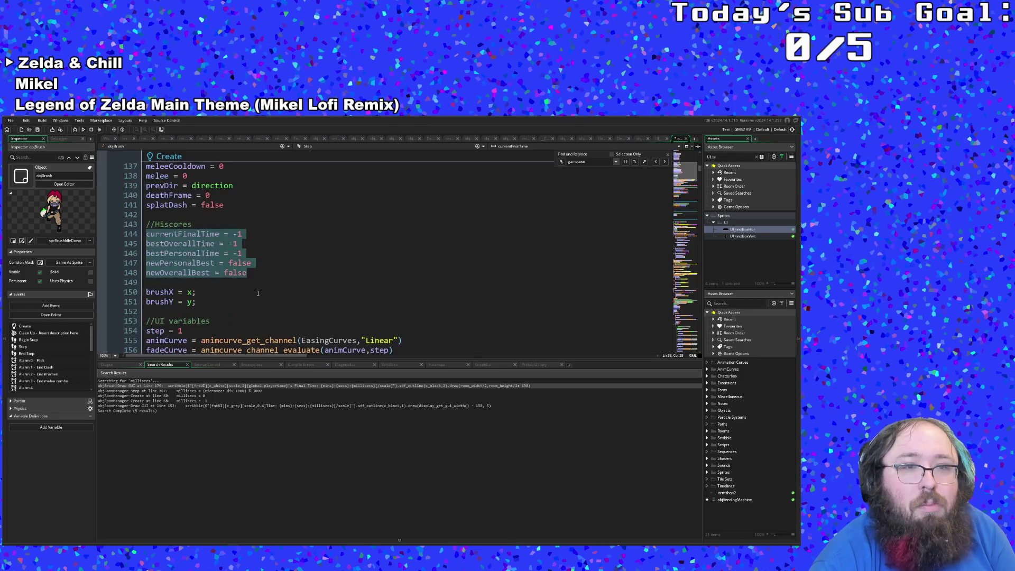
pyautogui.click(247, 273)
pyautogui.click(244, 254)
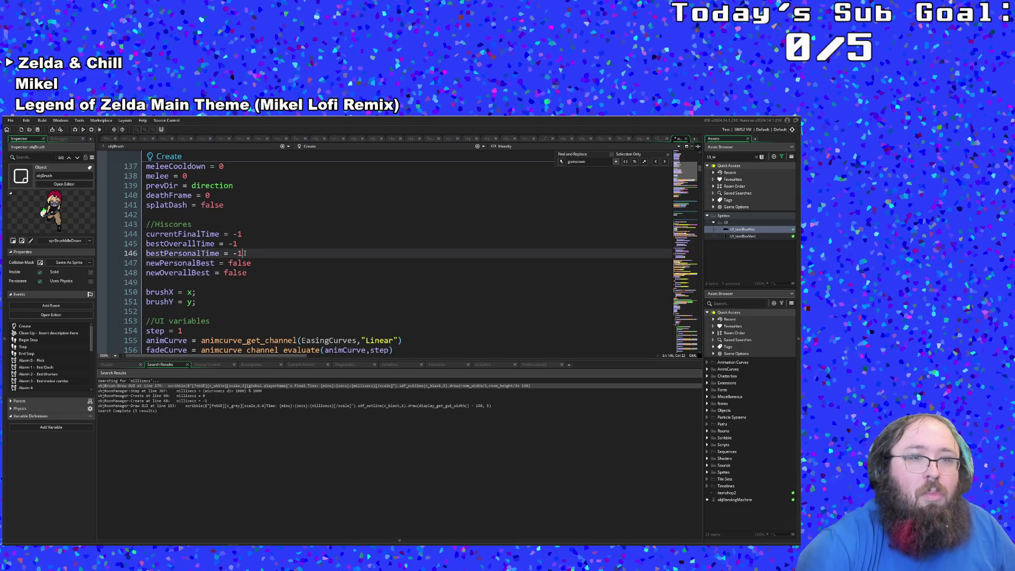
pyautogui.press('Return')
pyautogui.write('bes')
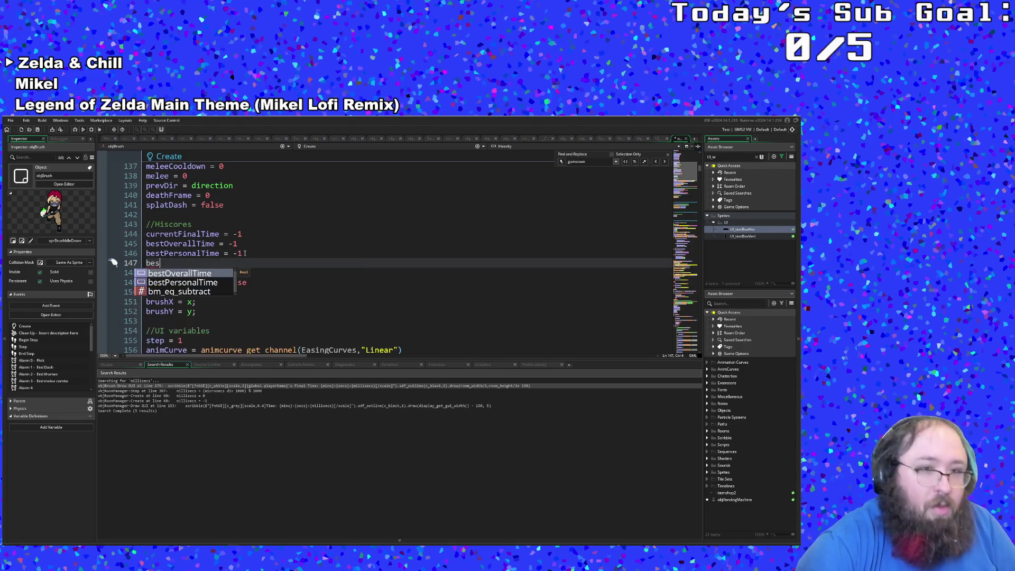
pyautogui.write('tOverallName')
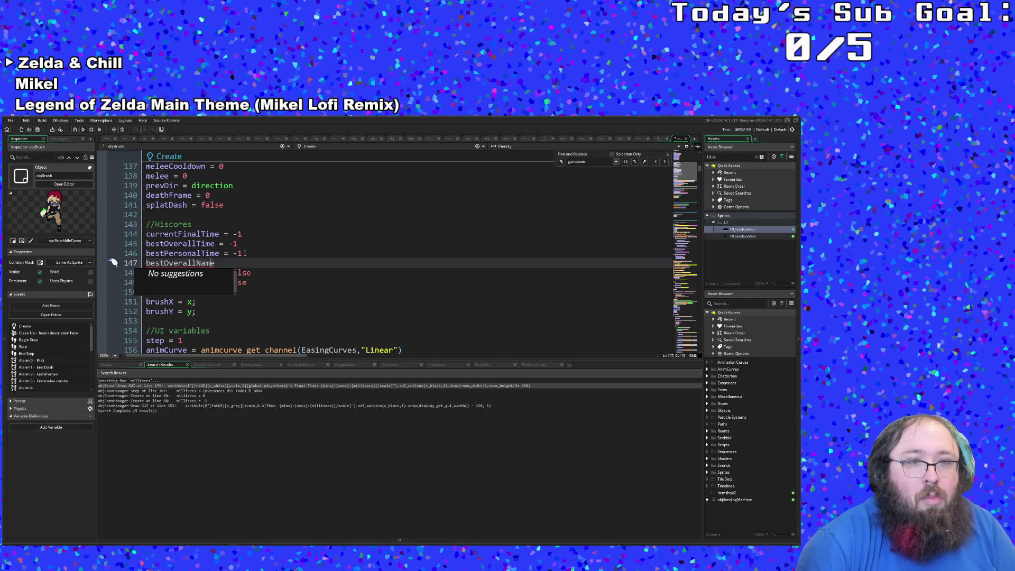
pyautogui.write(' = ""')
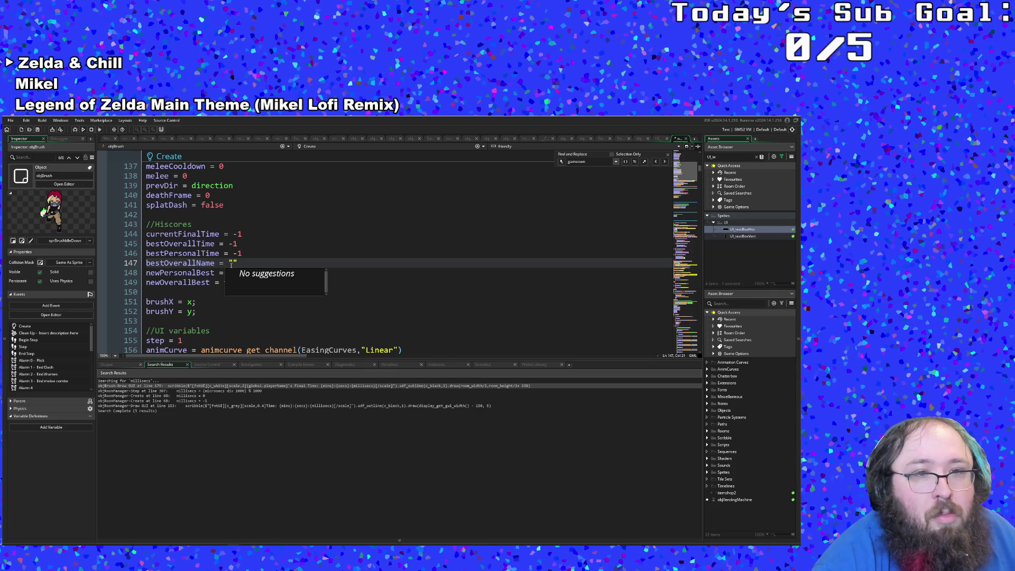
pyautogui.click(239, 262)
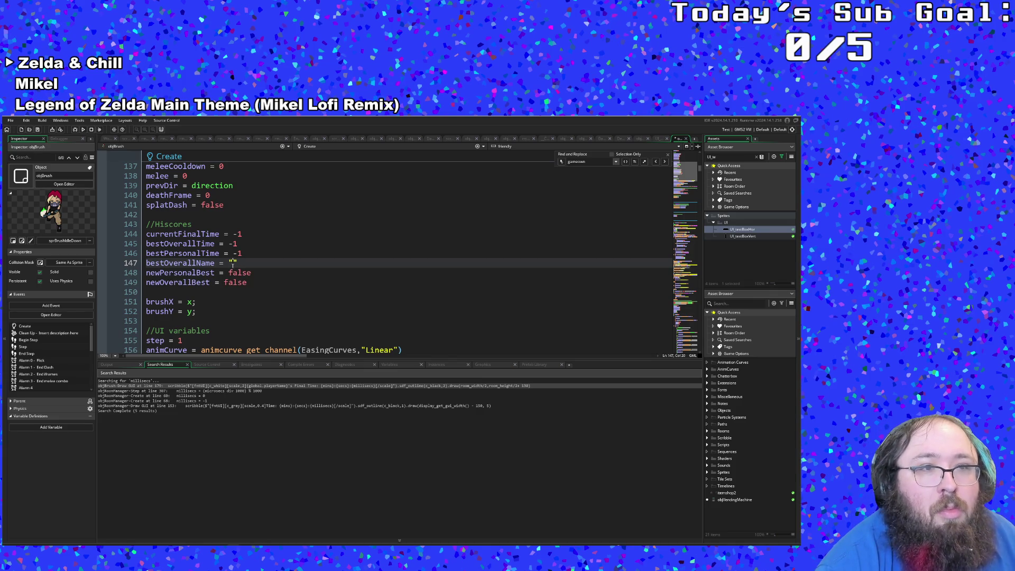
# Replace the empty string with global.playerName, picked from the autocomplete list.
pyautogui.press('BackSpace')
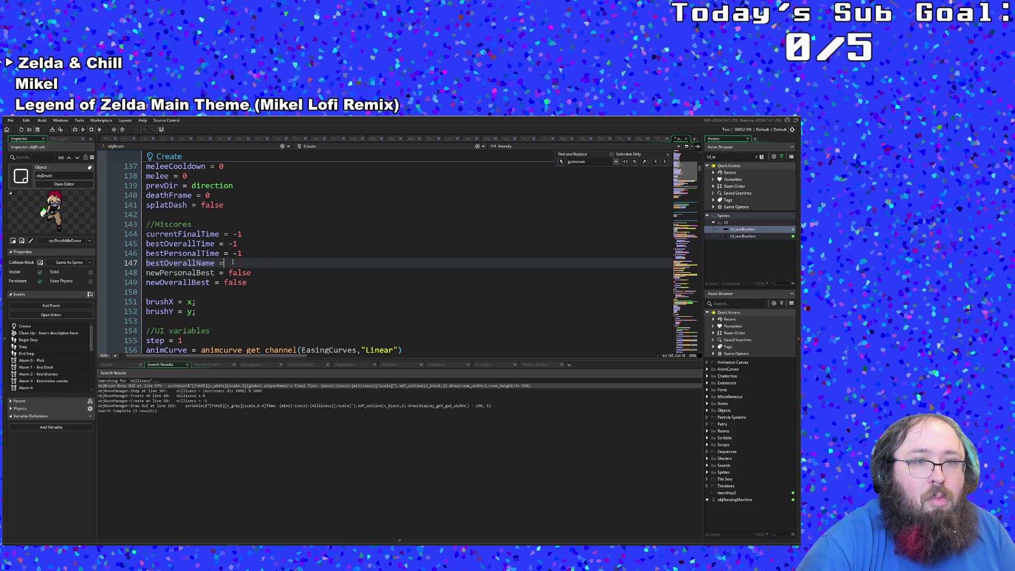
pyautogui.write('global.p')
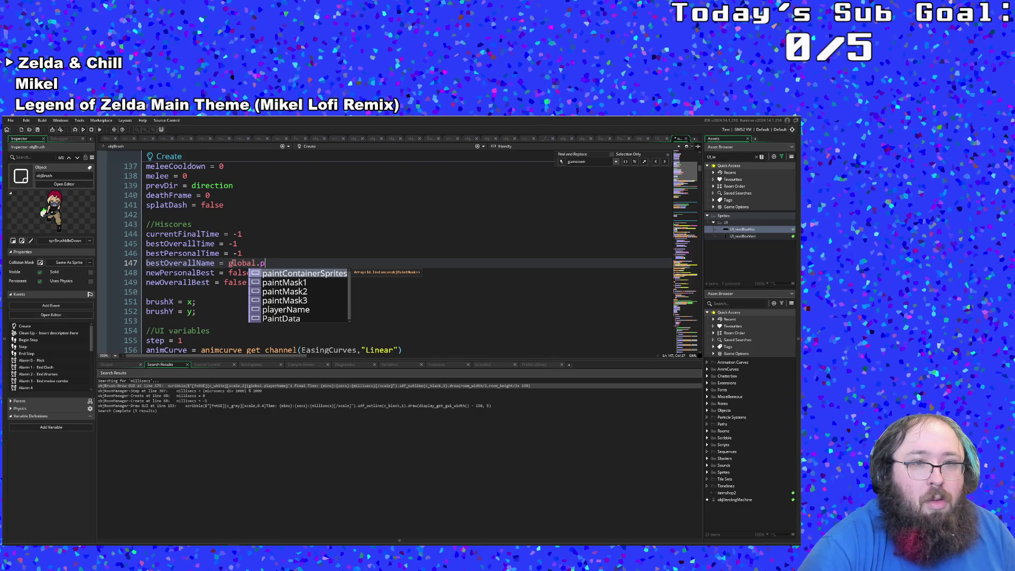
pyautogui.press('BackSpace')
pyautogui.write('Pla')
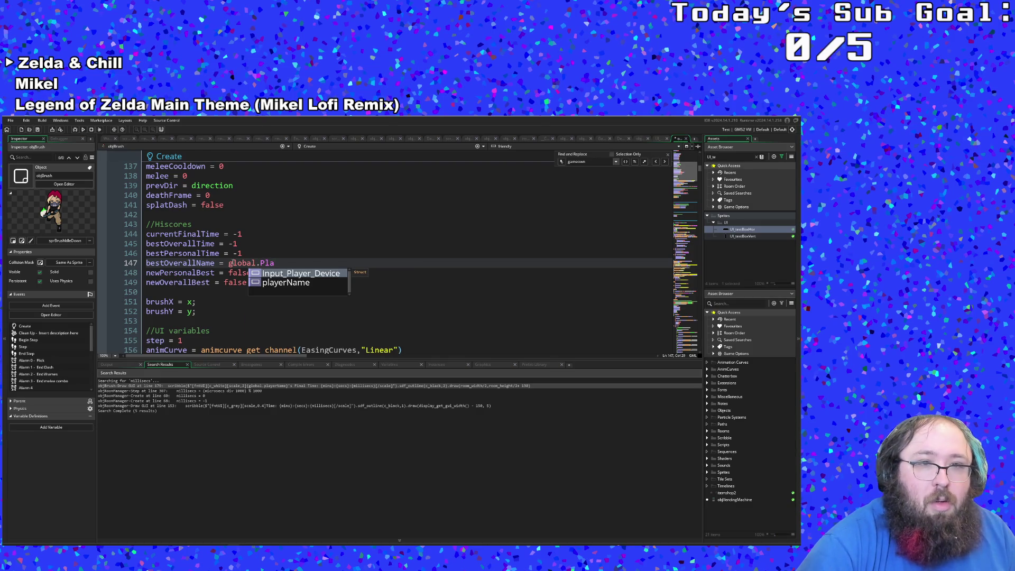
pyautogui.press('Down')
pyautogui.press('Return')
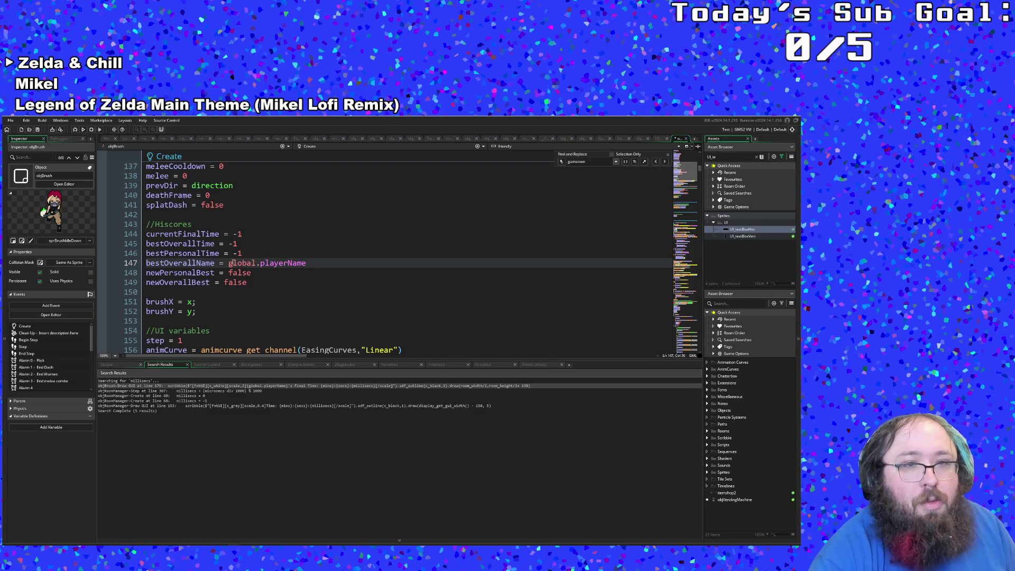
pyautogui.scroll(-15, 232, 263)
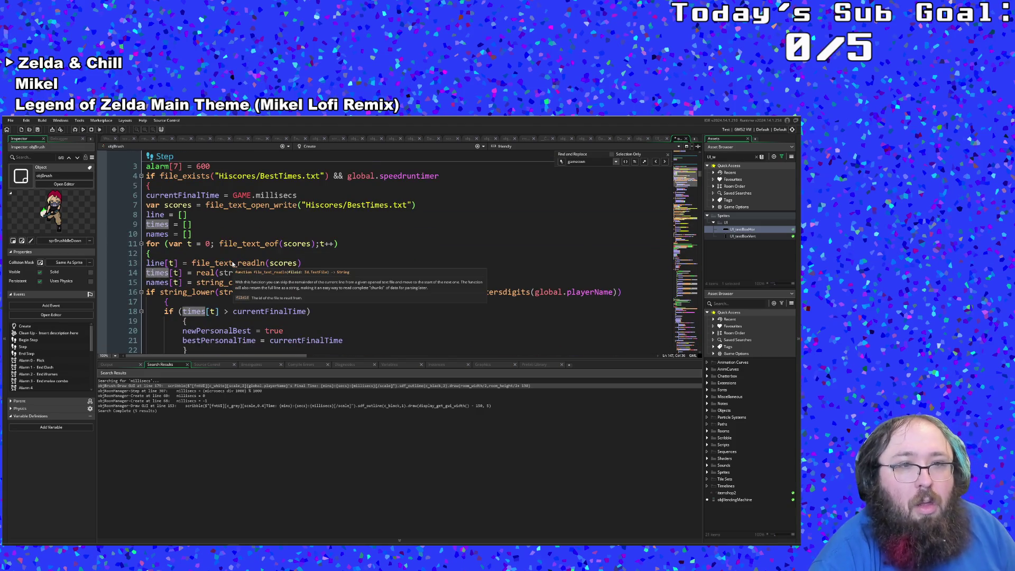
pyautogui.scroll(-2, 232, 263)
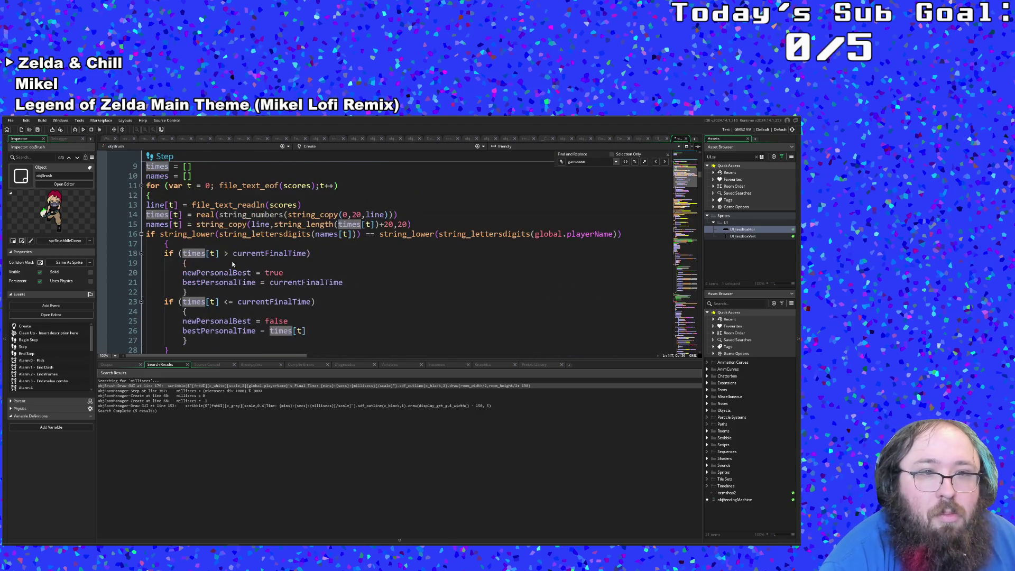
pyautogui.scroll(17, 232, 262)
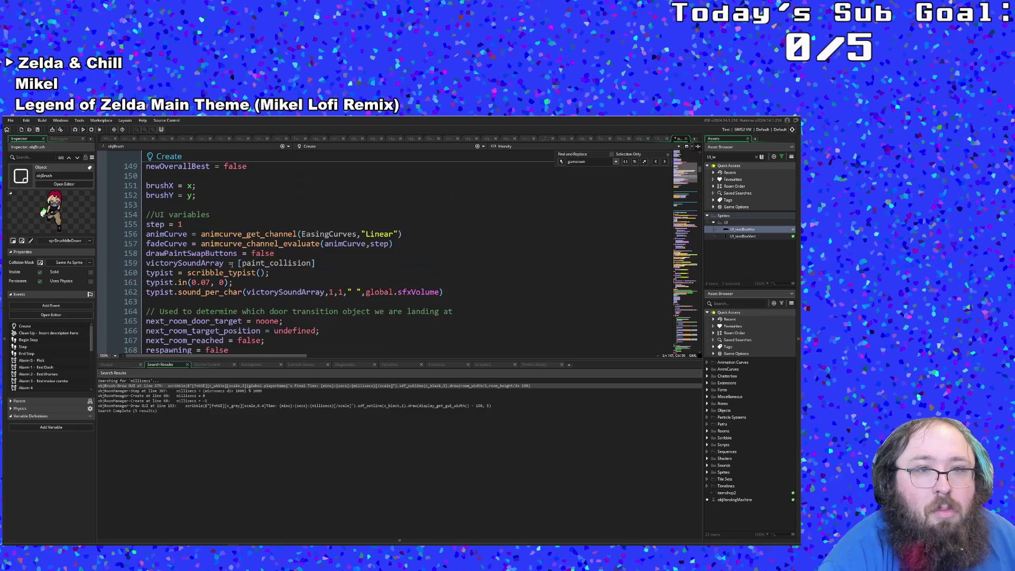
pyautogui.scroll(2, 232, 263)
pyautogui.hotkey('ctrl', 'shift', 'f')
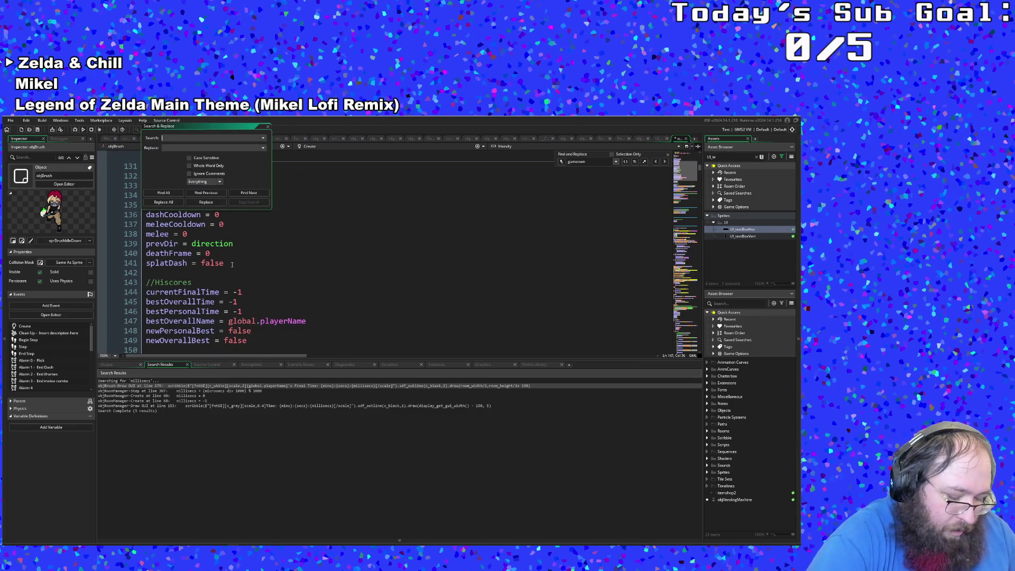
# Search the whole project for global.playername, then return to line 147 of the code.
pyautogui.write('global.playername')
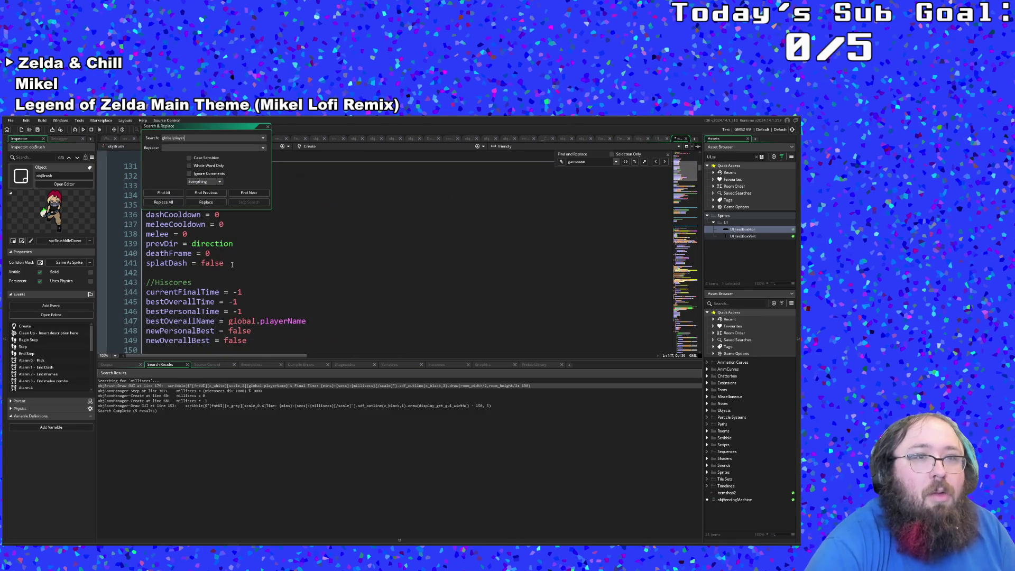
pyautogui.press('Return')
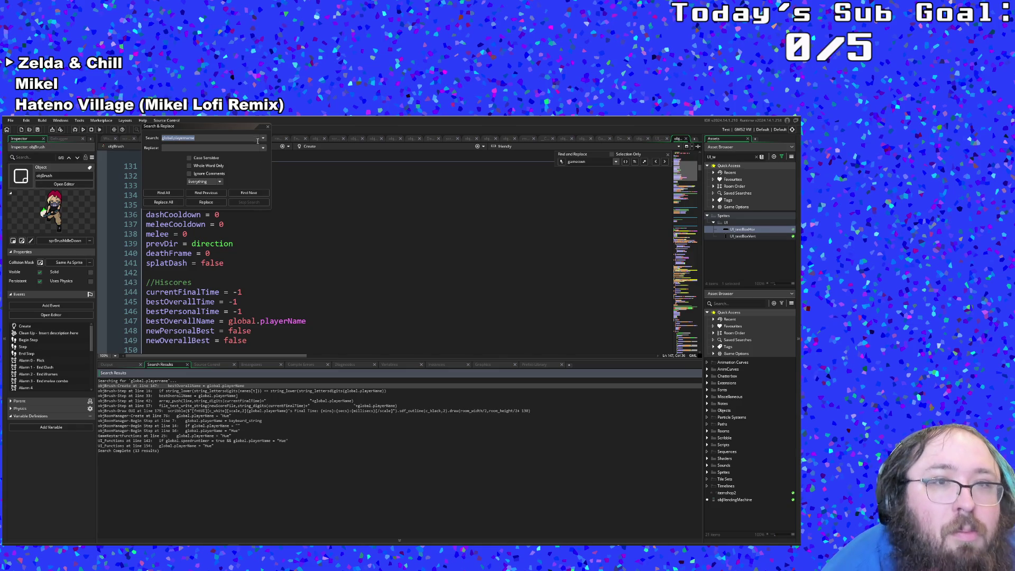
pyautogui.click(267, 127)
pyautogui.click(241, 312)
pyautogui.click(233, 320)
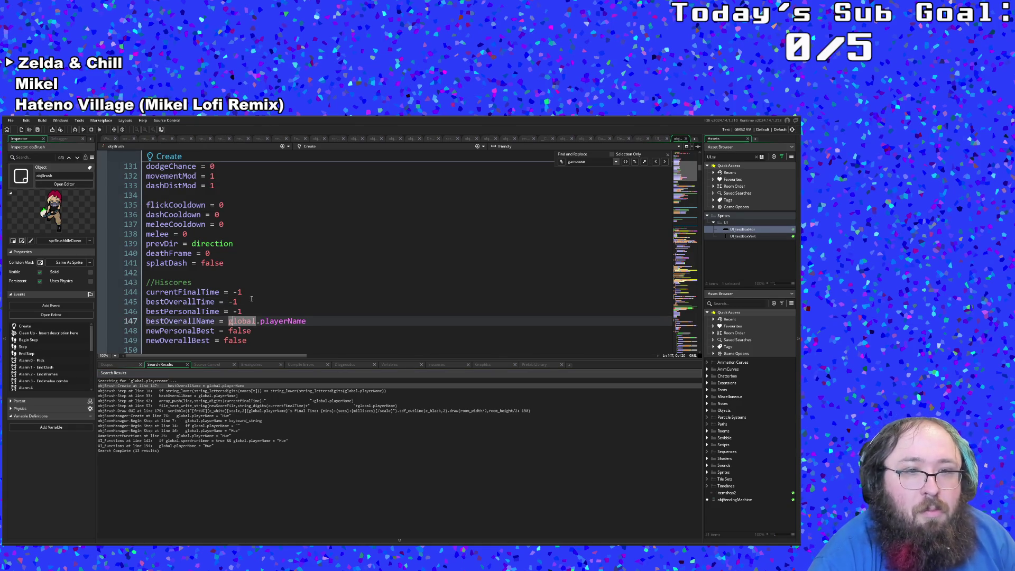
pyautogui.scroll(-2, 250, 298)
pyautogui.scroll(-15, 249, 296)
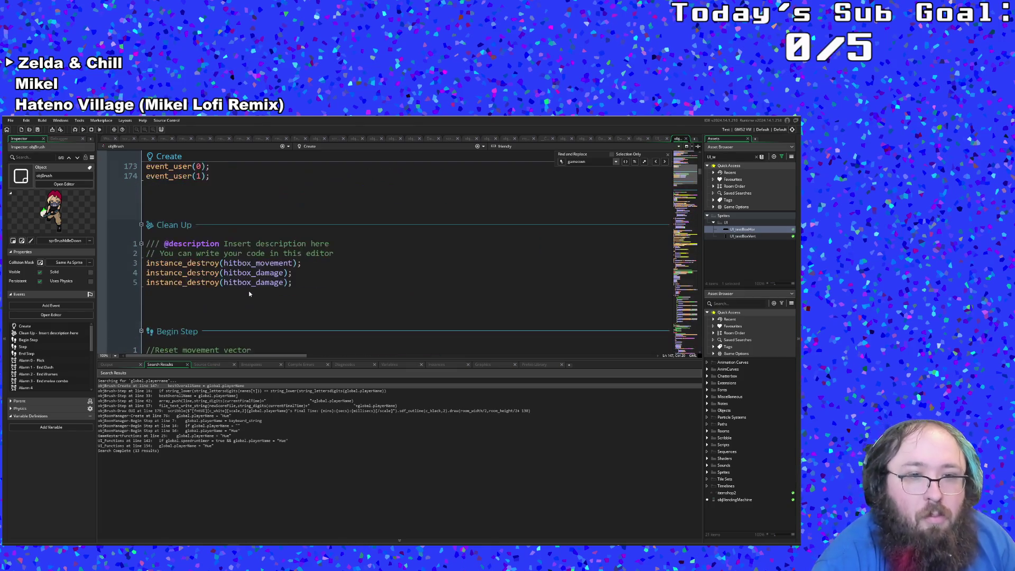
# Browse the code around the Hiscores lines and dismiss the cleared asset search.
pyautogui.click(252, 292)
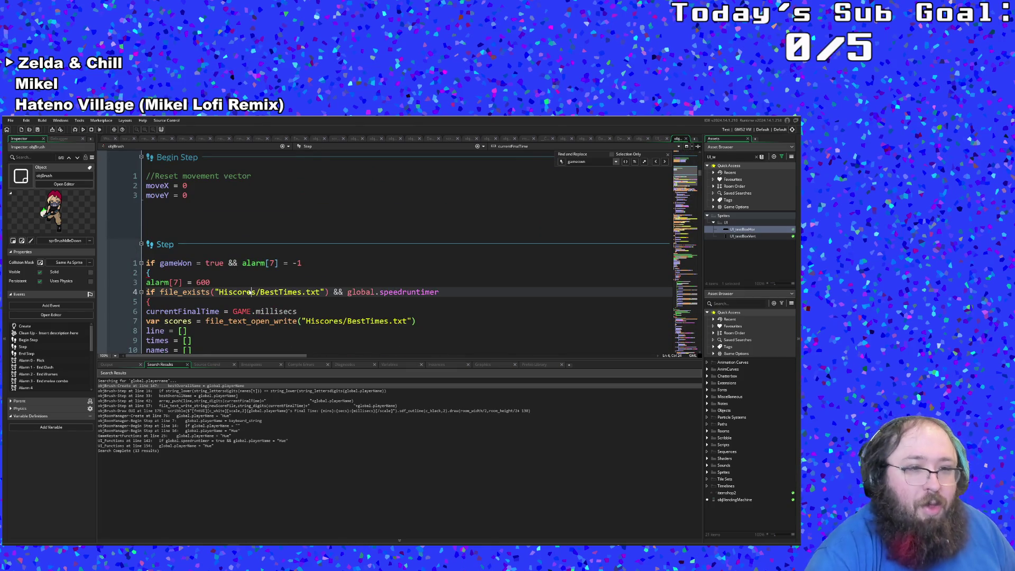
pyautogui.hotkey('ctrl', 't')
pyautogui.press('BackSpace')
pyautogui.press('BackSpace')
pyautogui.press('BackSpace')
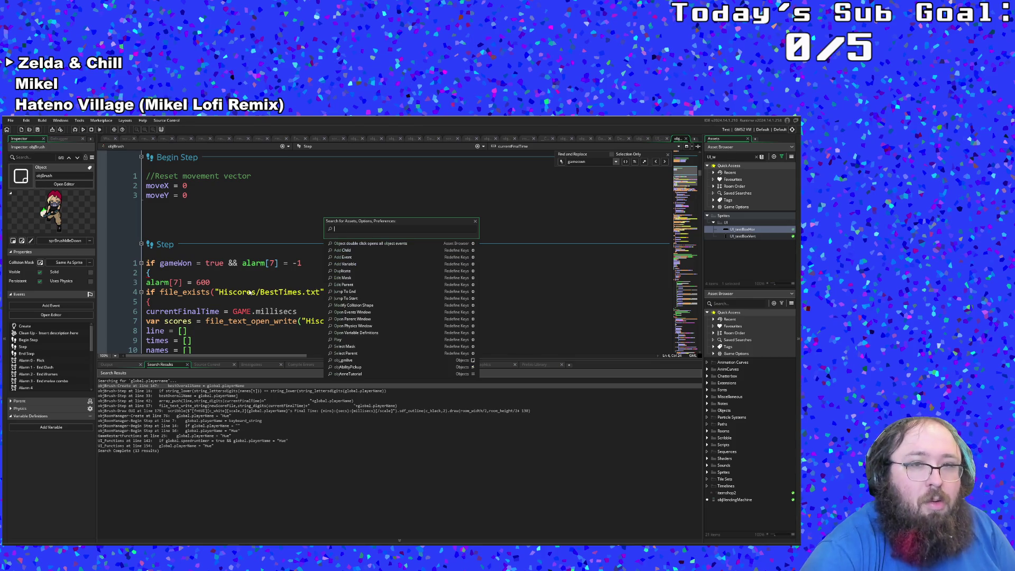
pyautogui.click(201, 328)
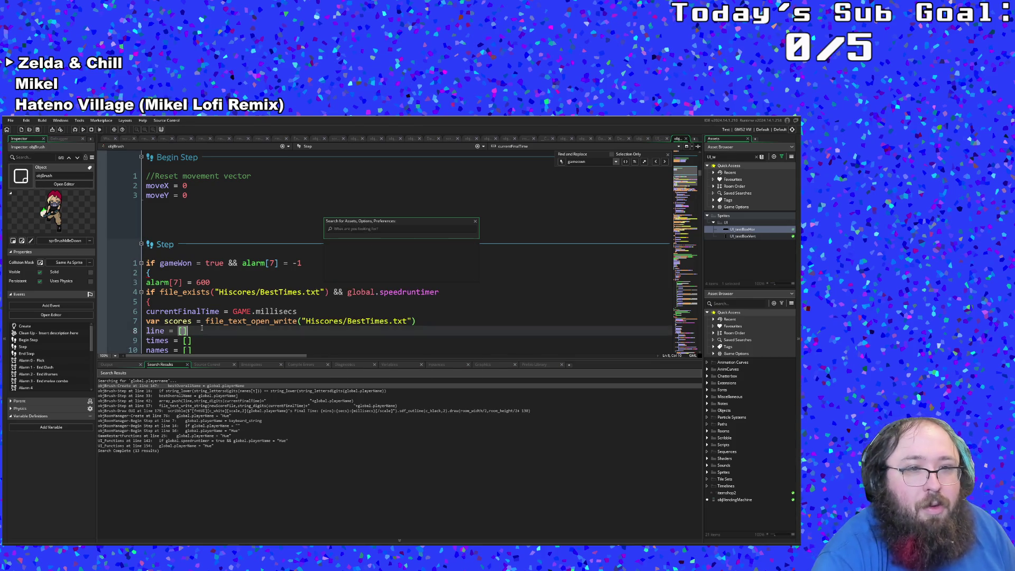
pyautogui.scroll(-20, 201, 329)
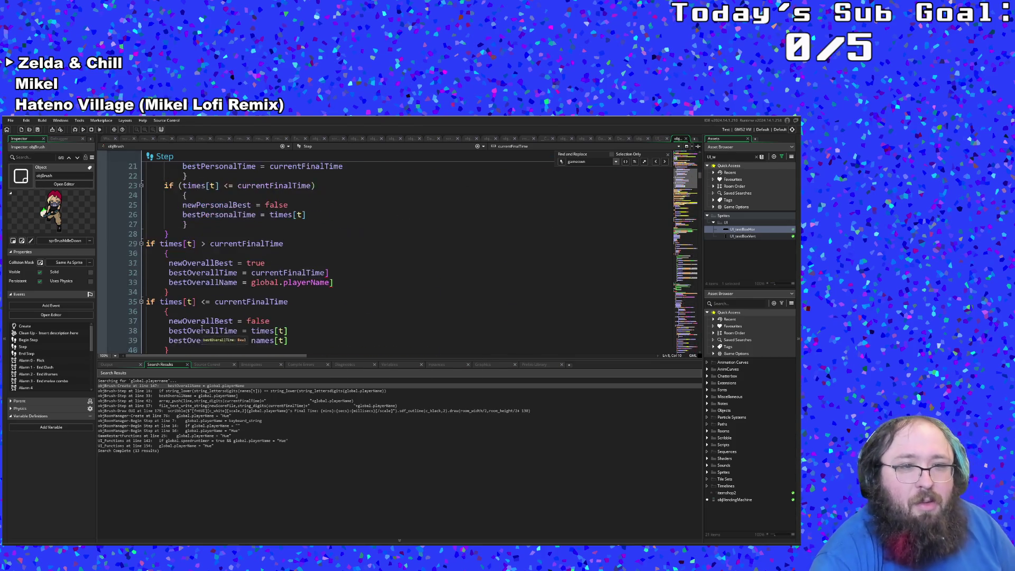
pyautogui.scroll(-10, 203, 326)
pyautogui.scroll(7, 203, 326)
# Open the Create event from the global.playerName search result and place the caret after the //Hiscores comment.
pyautogui.doubleClick(209, 386)
pyautogui.click(227, 323)
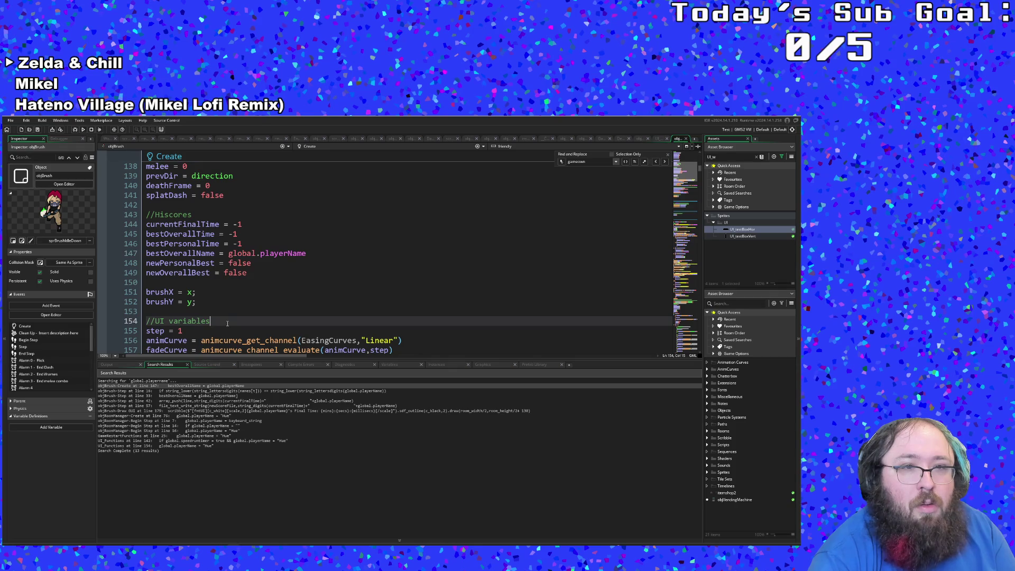
pyautogui.scroll(8, 227, 323)
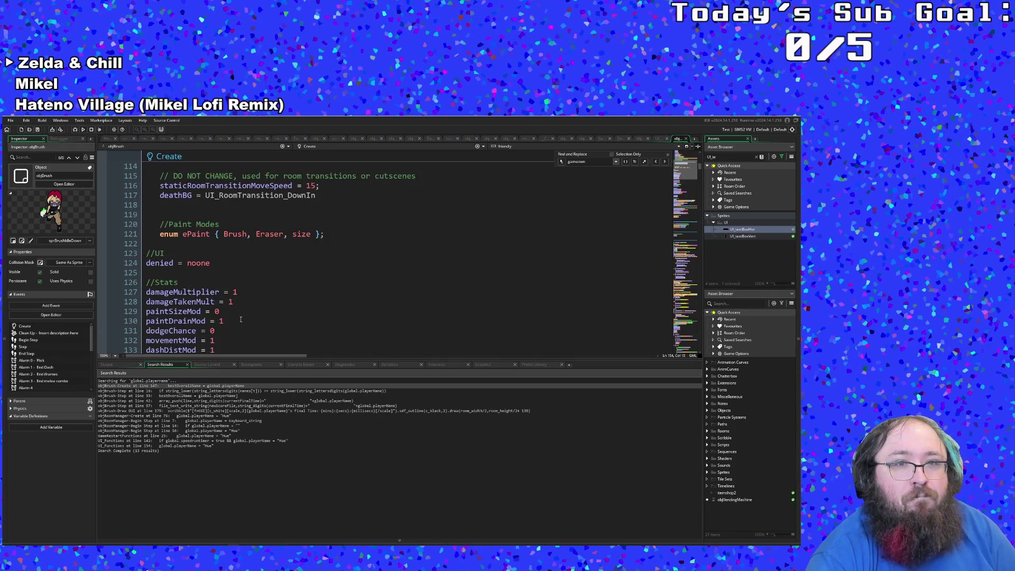
pyautogui.scroll(8, 241, 320)
pyautogui.scroll(-6, 238, 316)
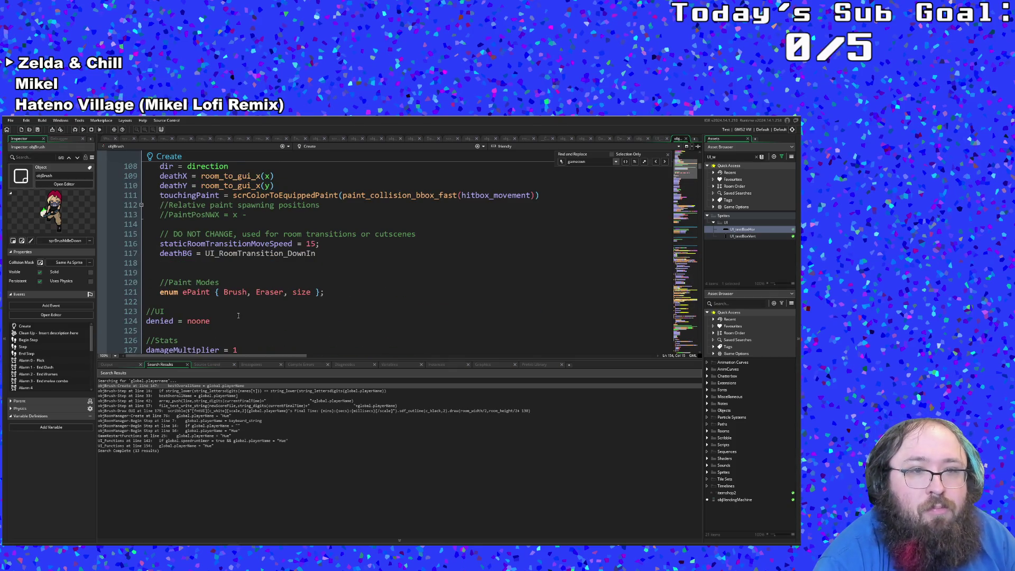
pyautogui.scroll(-10, 238, 315)
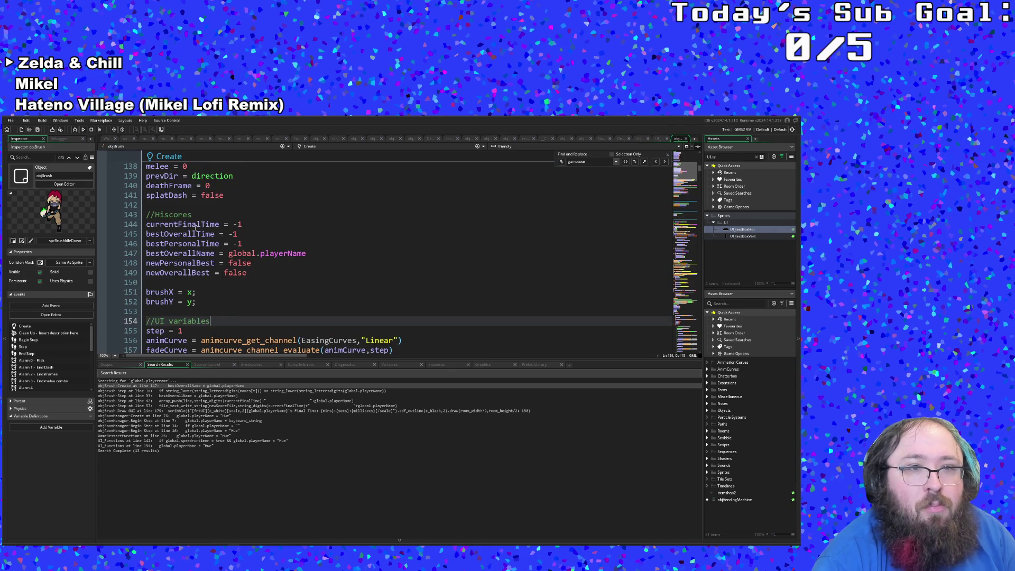
pyautogui.click(197, 216)
# Insert an if block with braces below the Hiscores comment, initially testing global.speedruntimer.
pyautogui.press('Return')
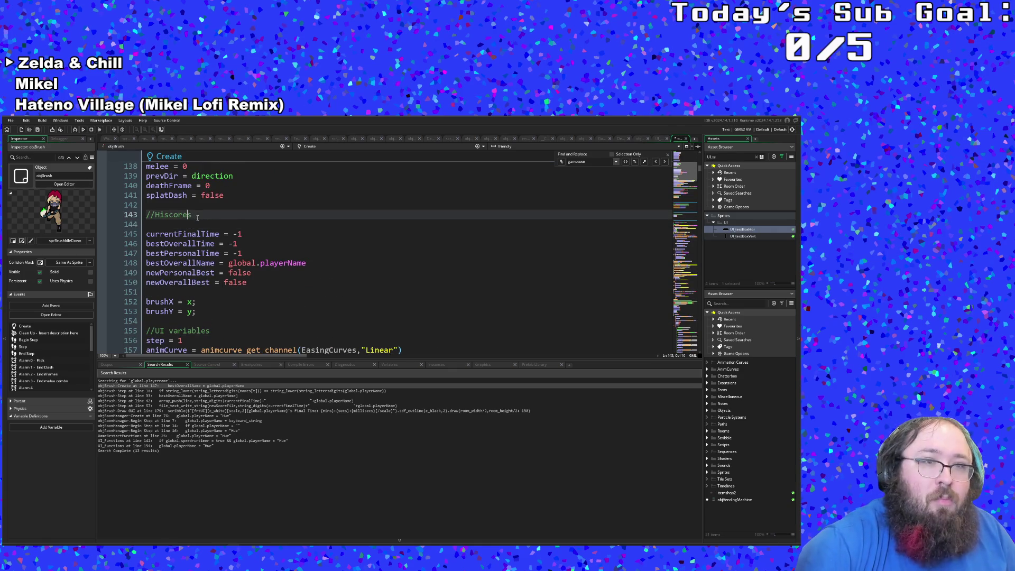
pyautogui.press('Down')
pyautogui.press('Up')
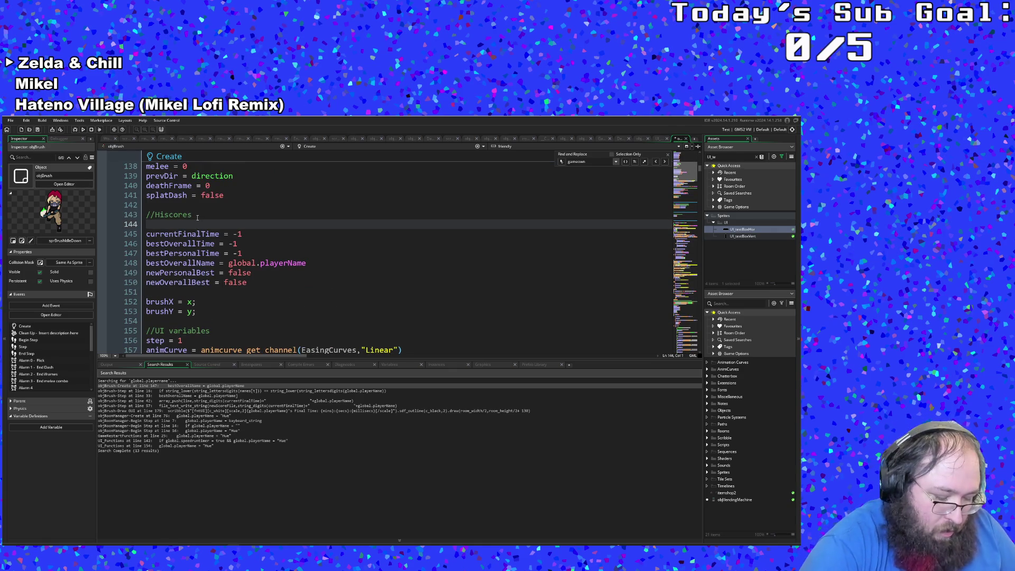
pyautogui.write('if g')
pyautogui.write('lboal')
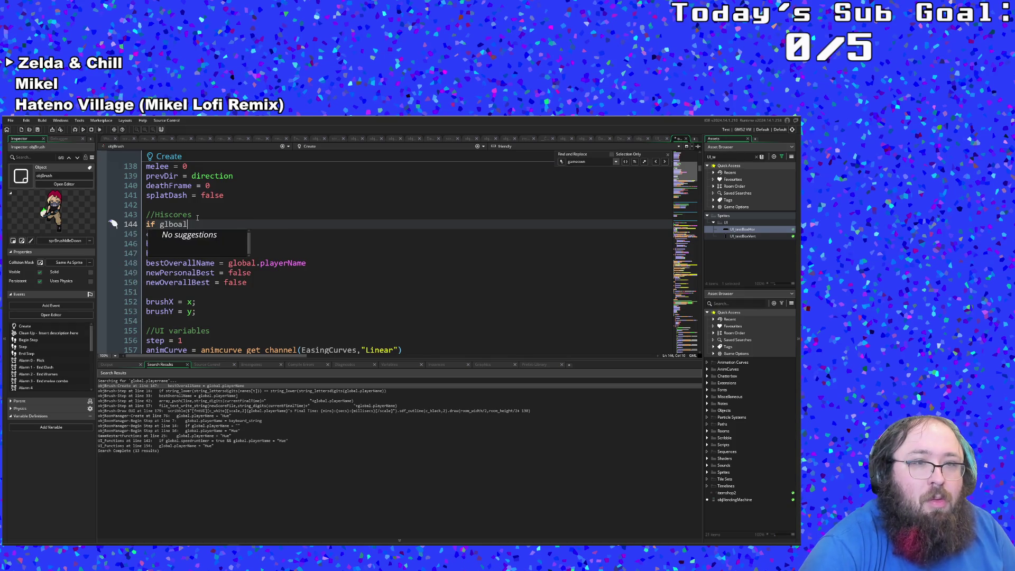
pyautogui.write('obal.time')
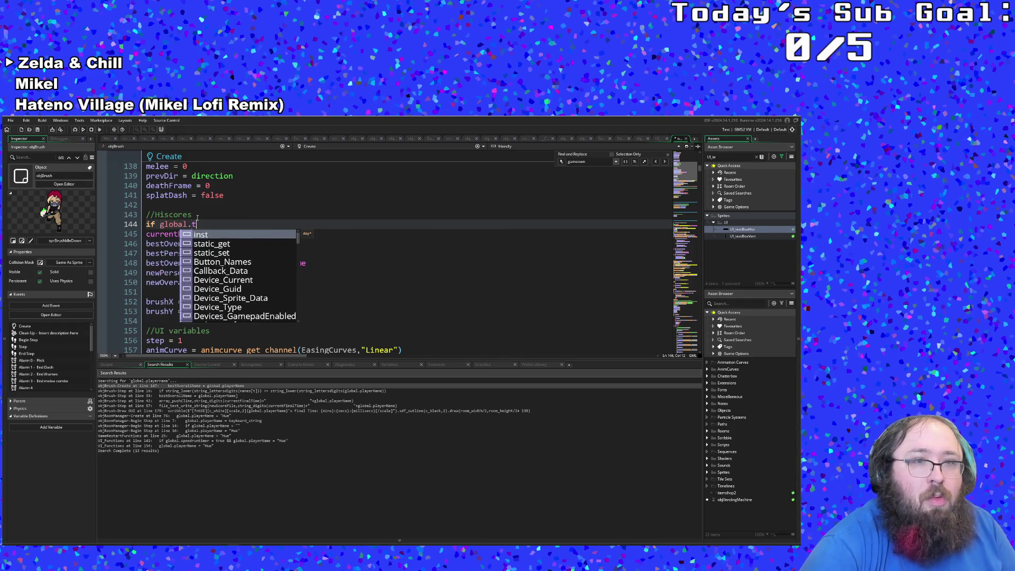
pyautogui.press('BackSpace')
pyautogui.press('BackSpace')
pyautogui.press('BackSpace')
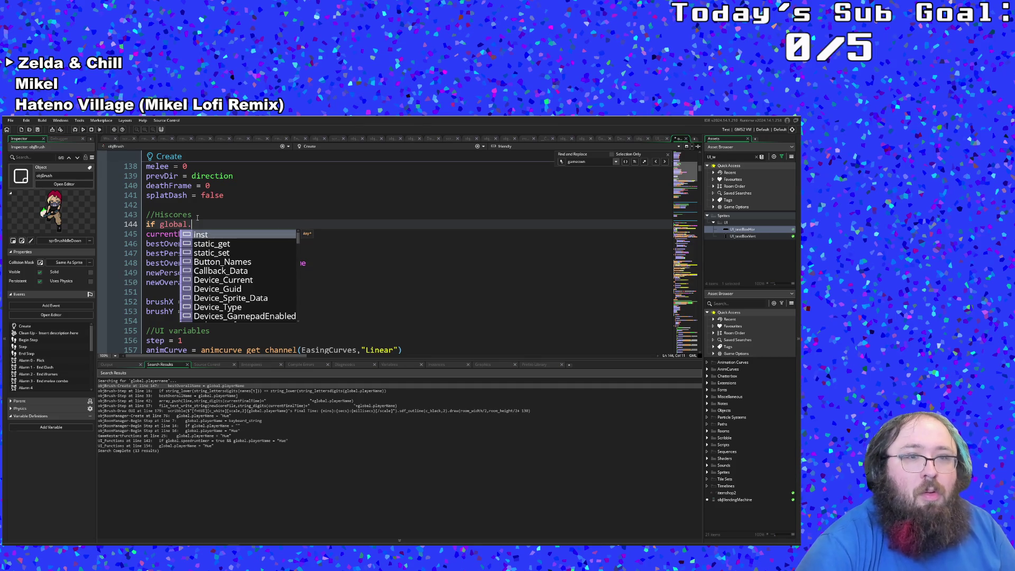
pyautogui.write('p')
pyautogui.press('BackSpace')
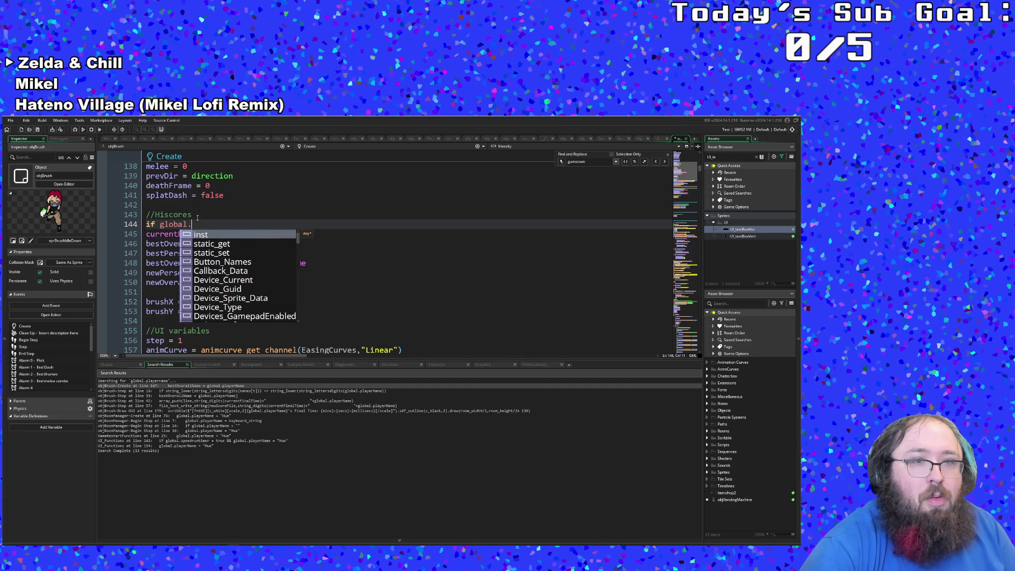
pyautogui.write('speedruntimer')
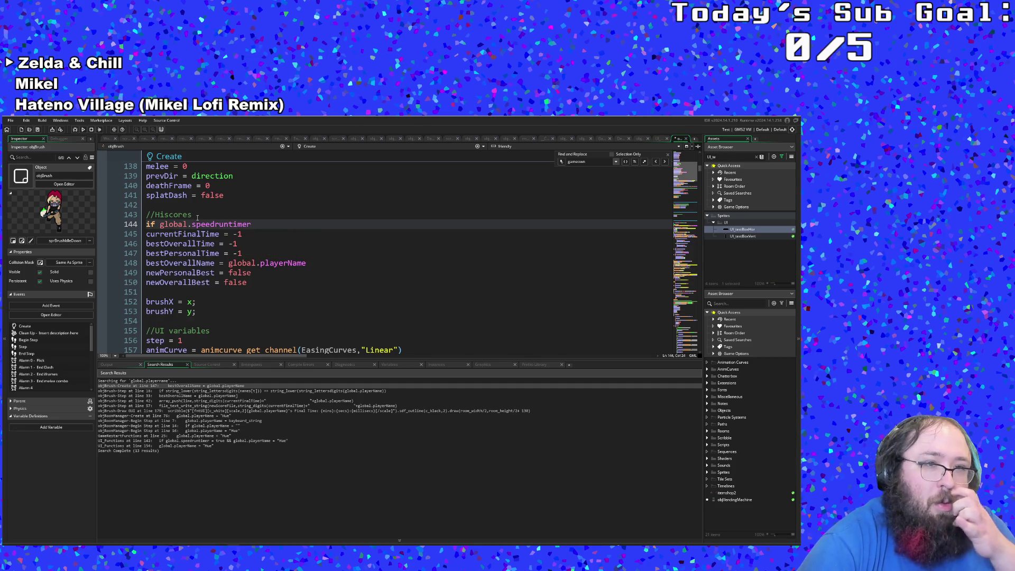
pyautogui.press('Return')
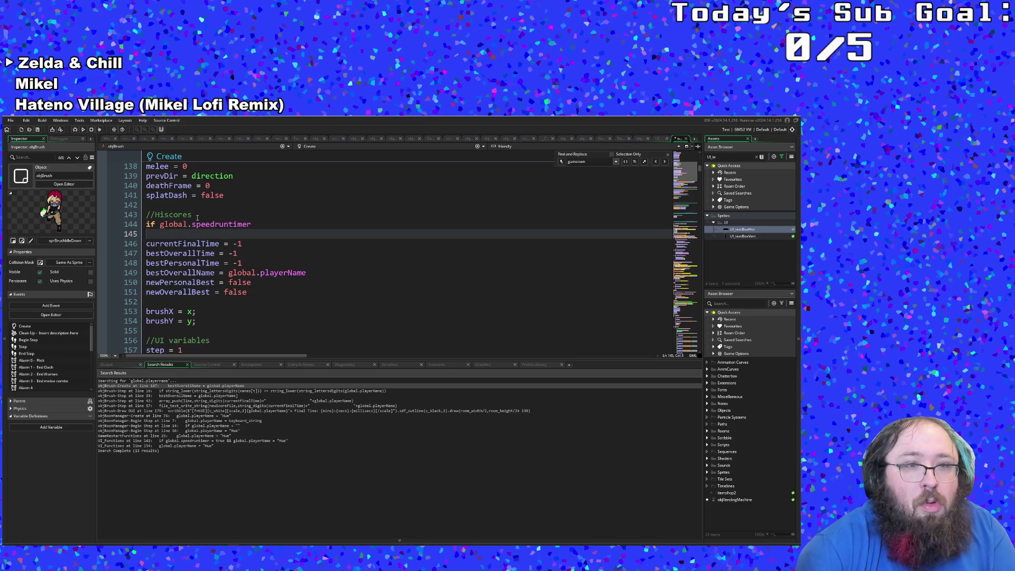
pyautogui.write('{')
pyautogui.press('Return')
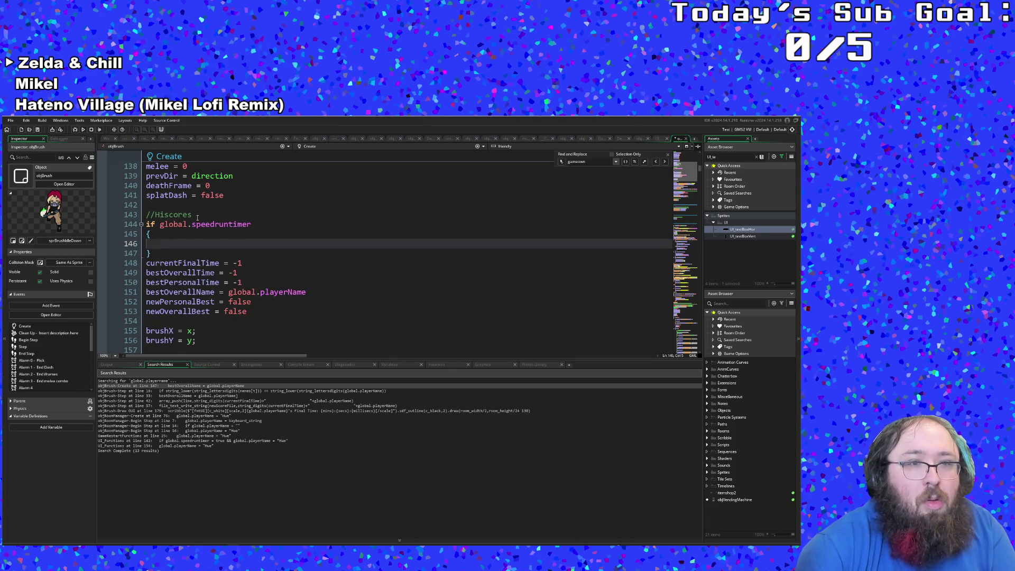
pyautogui.press('Up')
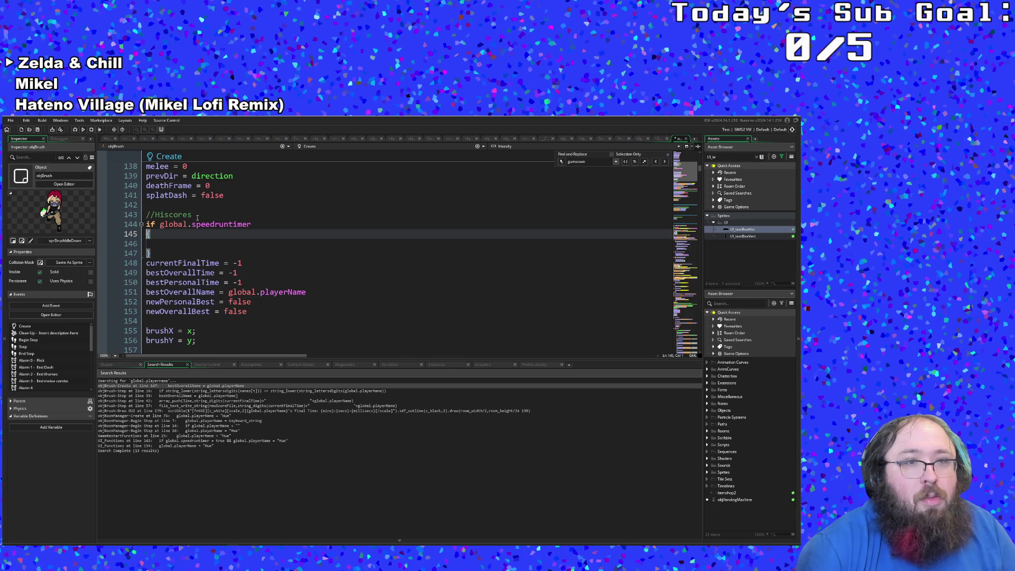
pyautogui.press('Down')
pyautogui.press('Down')
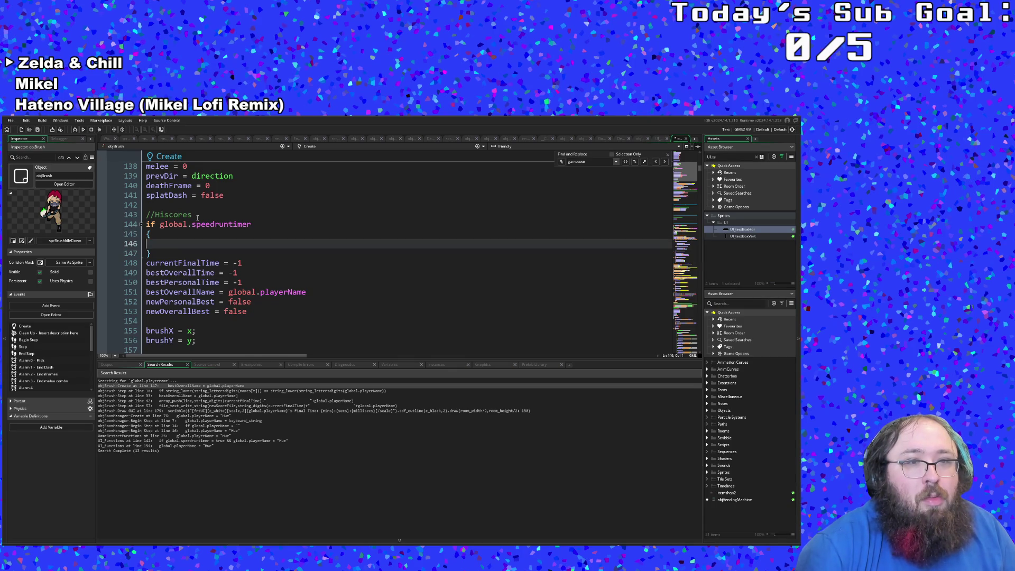
pyautogui.press('Up')
pyautogui.press('Up')
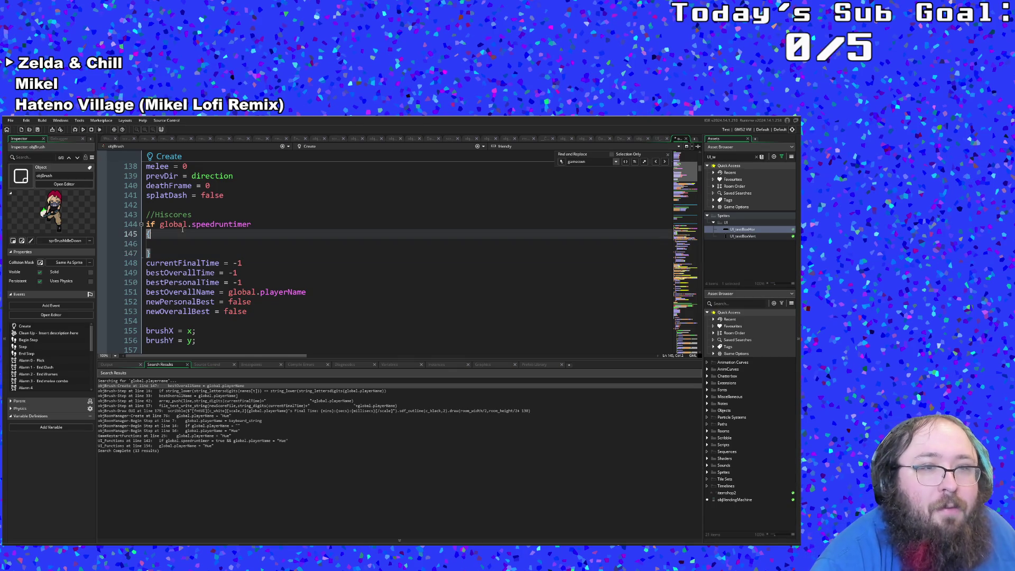
# Change the if condition to variable_global_exists("playerName").
pyautogui.moveTo(163, 224)
pyautogui.mouseDown()
pyautogui.moveTo(150, 224)
pyautogui.moveTo(253, 225)
pyautogui.mouseUp()
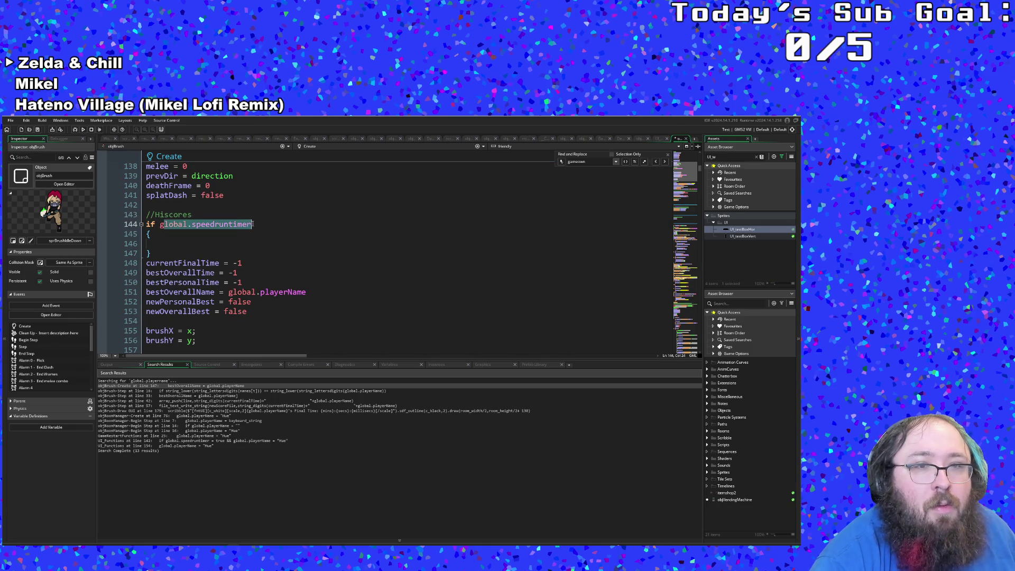
pyautogui.press('BackSpace')
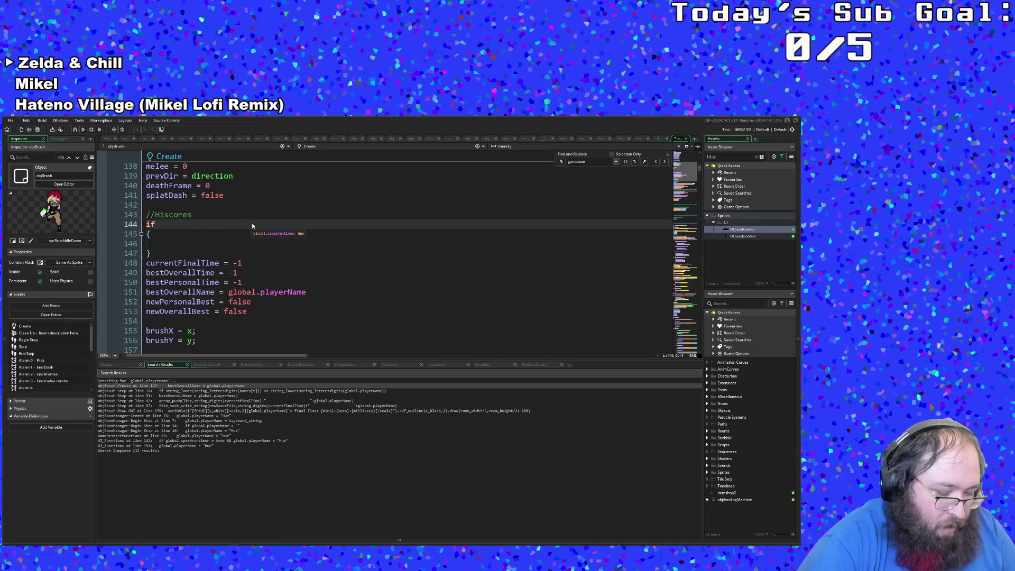
pyautogui.write('variable_gl')
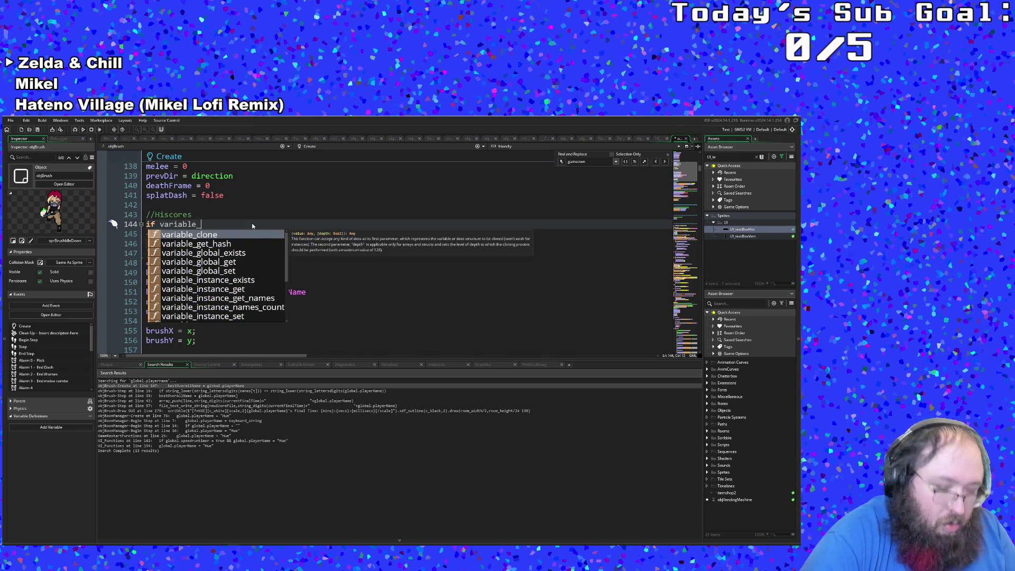
pyautogui.press('Down')
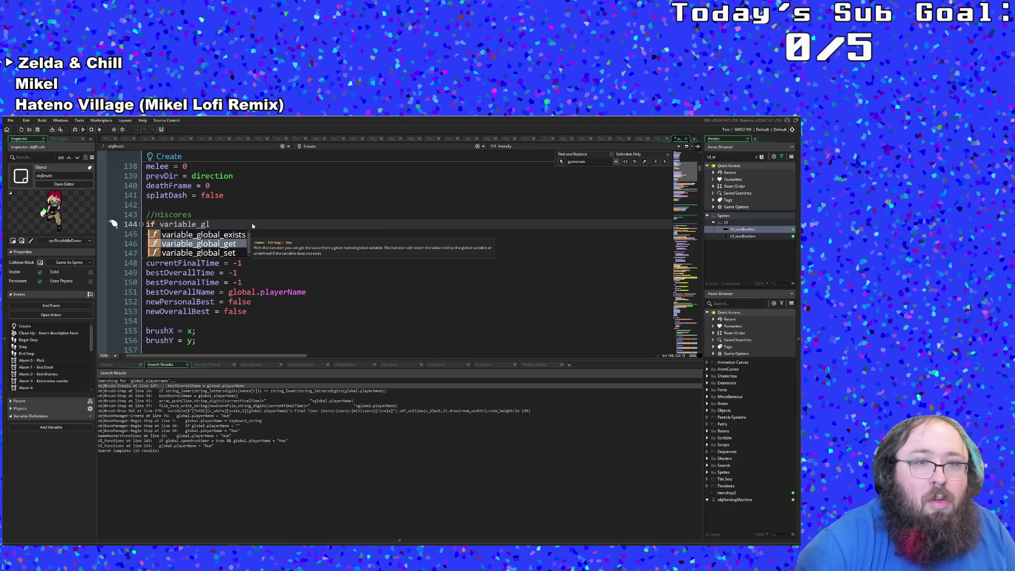
pyautogui.press('Up')
pyautogui.press('Return')
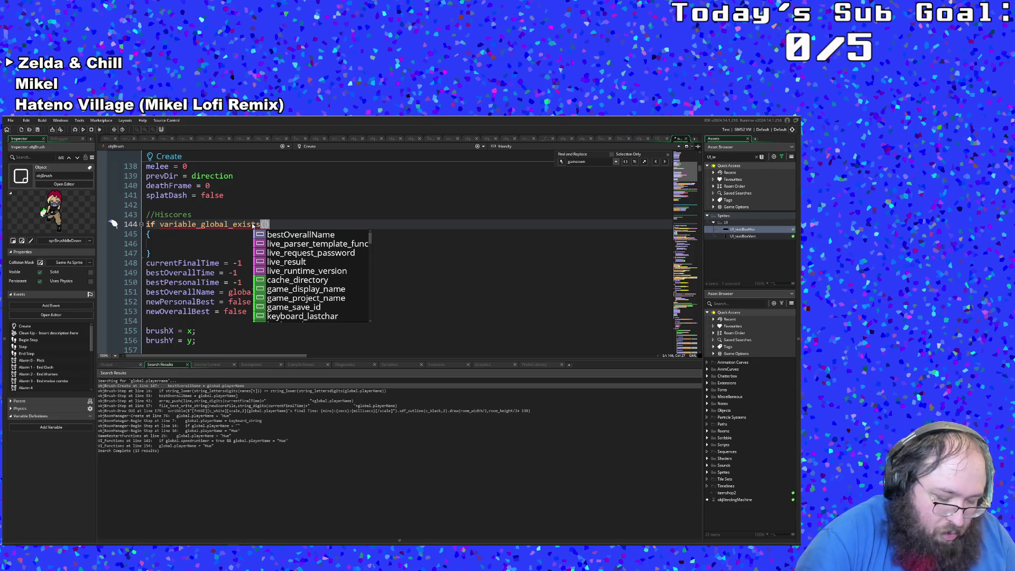
pyautogui.write('"')
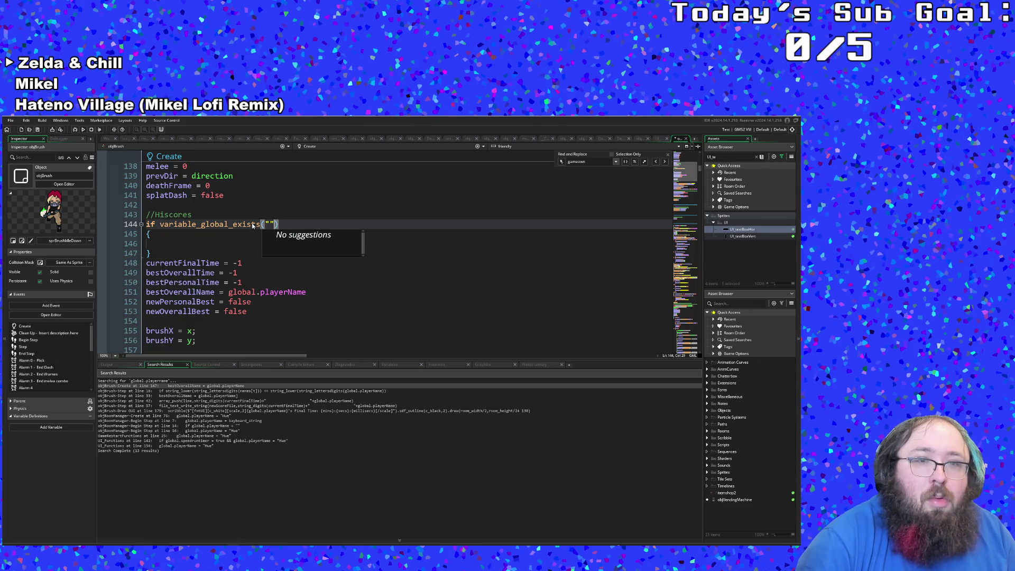
pyautogui.write('play')
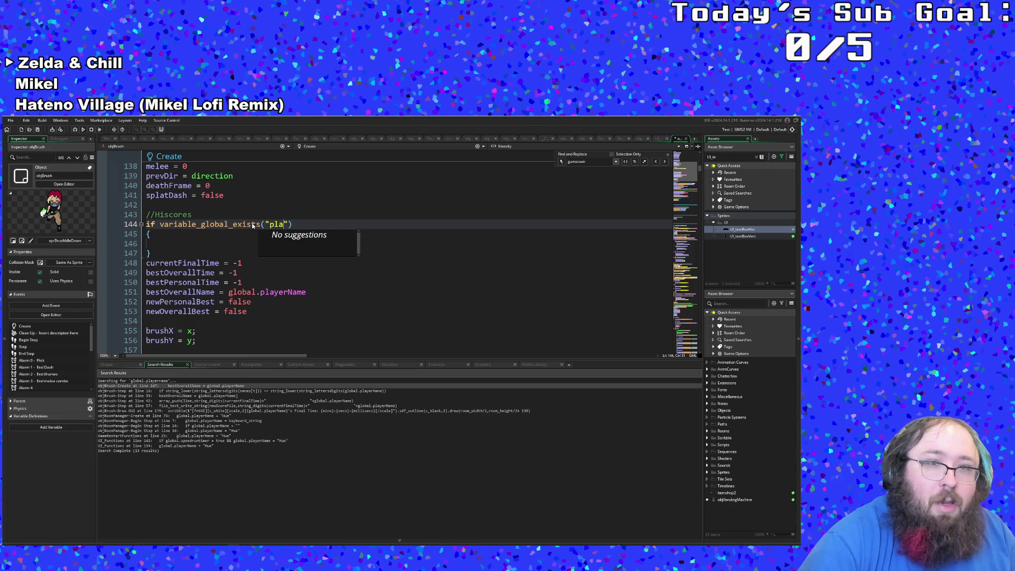
pyautogui.write('erName')
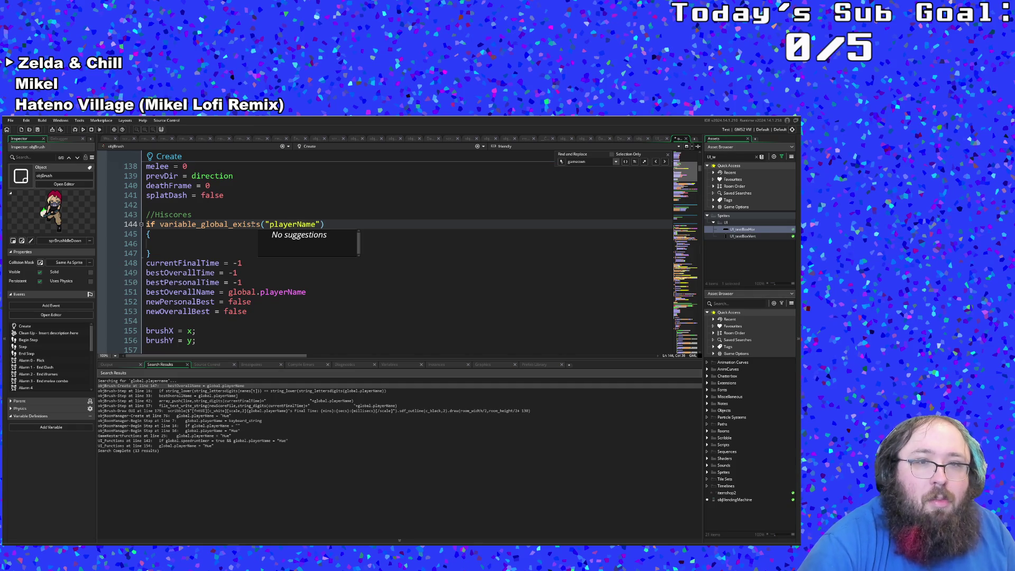
# Negate the check and set global.playerName = "Hue" inside the block.
pyautogui.click(238, 250)
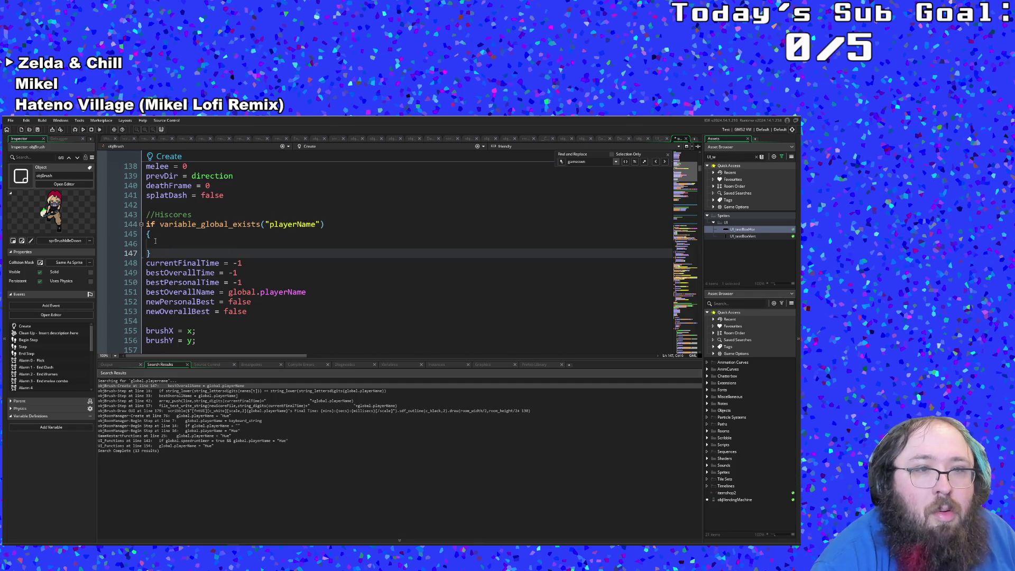
pyautogui.click(148, 242)
pyautogui.click(160, 225)
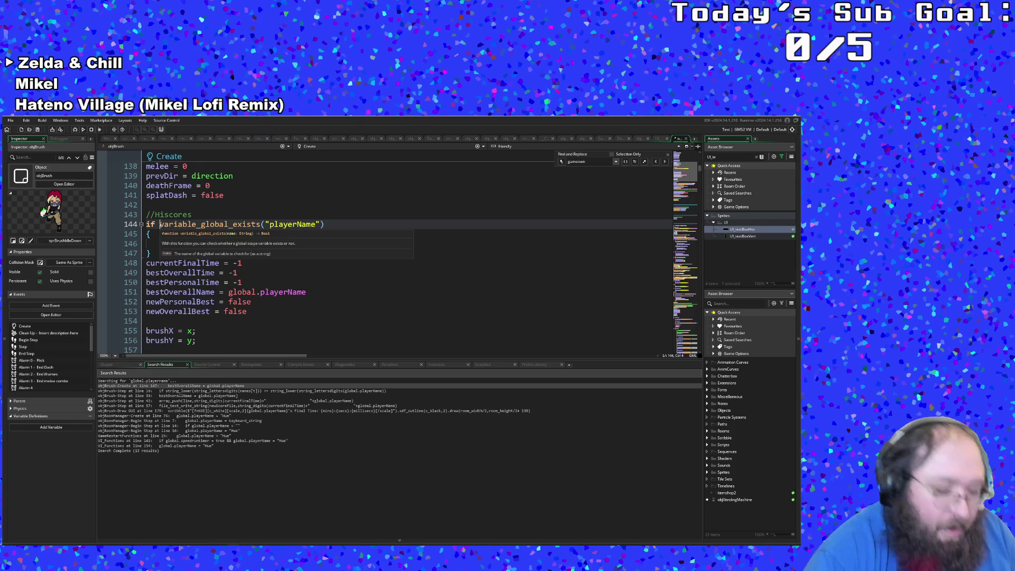
pyautogui.write('!')
pyautogui.press('Down')
pyautogui.press('Down')
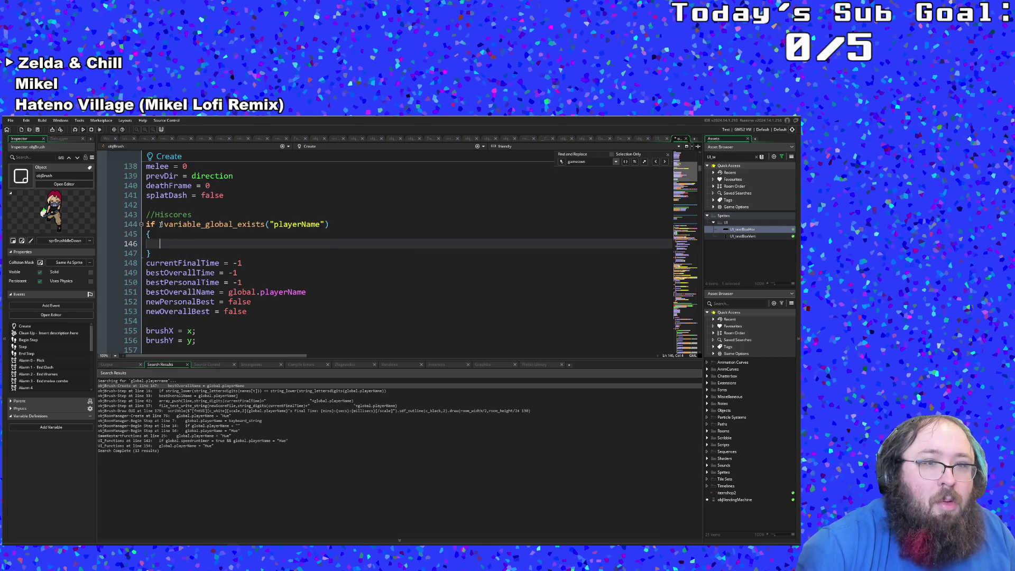
pyautogui.write('glob')
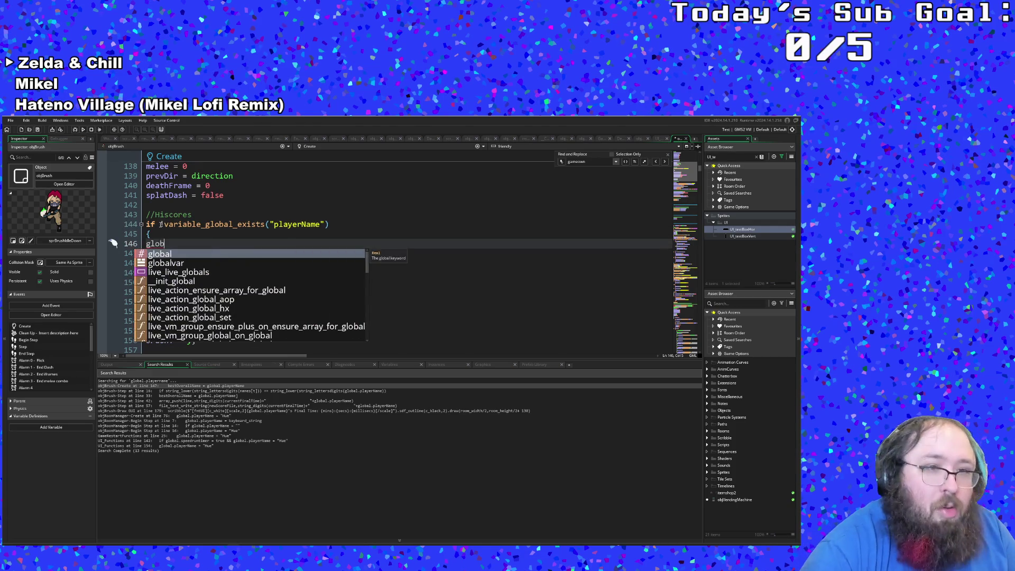
pyautogui.write('al.p')
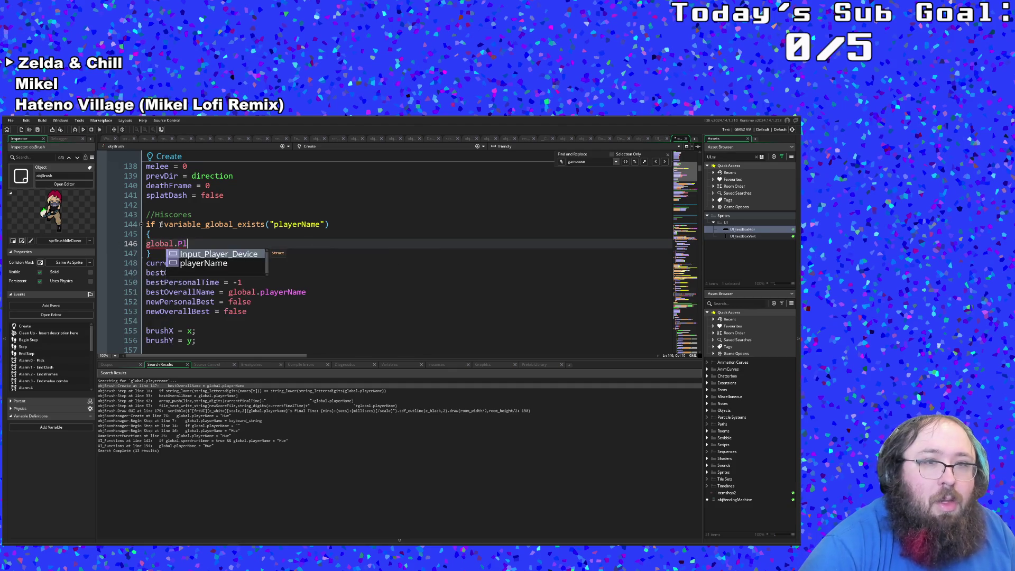
pyautogui.press('BackSpace')
pyautogui.write('playerName')
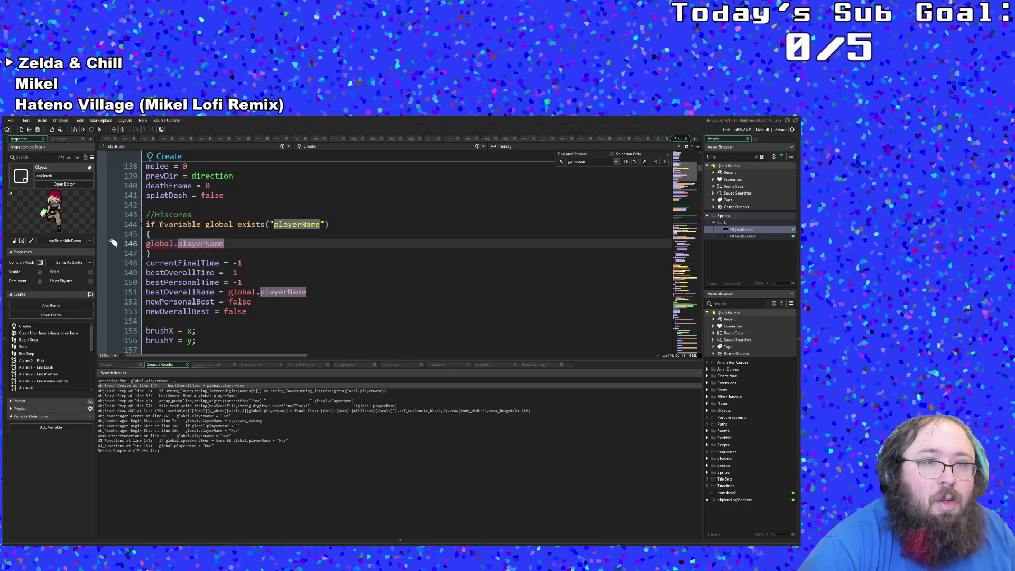
pyautogui.write(' = "Hue')
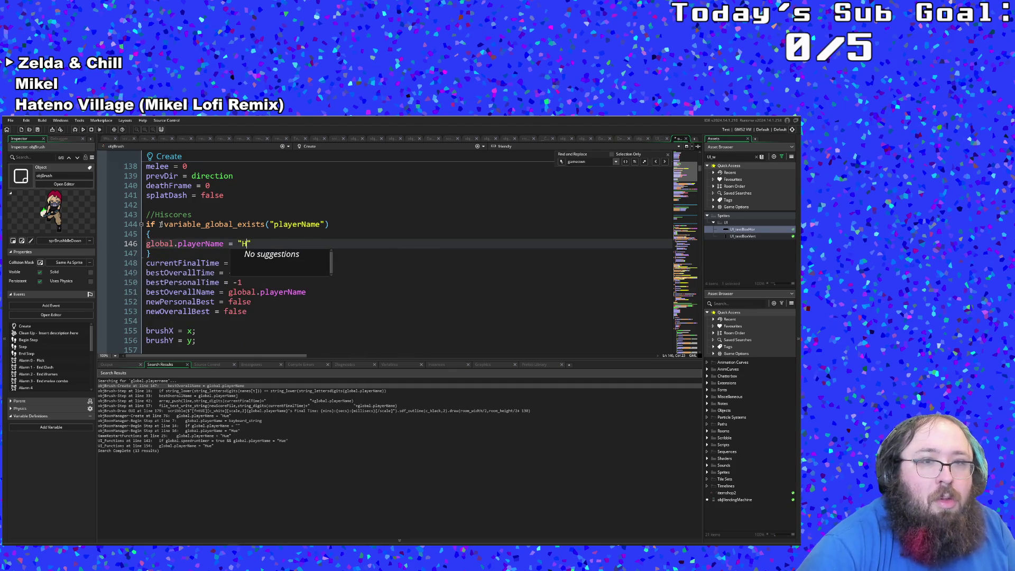
pyautogui.click(190, 282)
# Scroll down to the Step event's scoreText lines around the Fastest time entry.
pyautogui.scroll(-10, 191, 282)
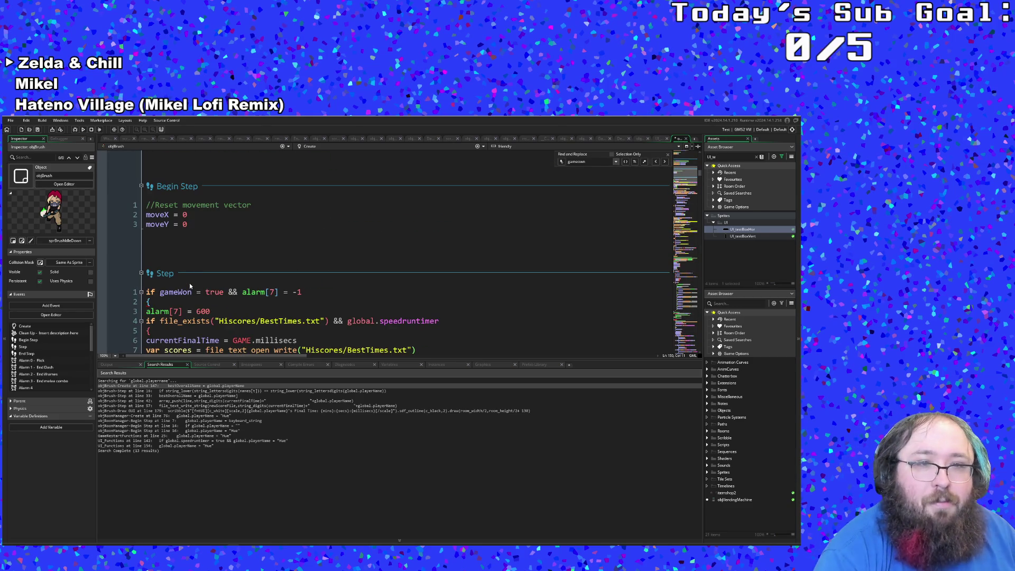
pyautogui.scroll(-10, 189, 283)
pyautogui.scroll(-16, 189, 283)
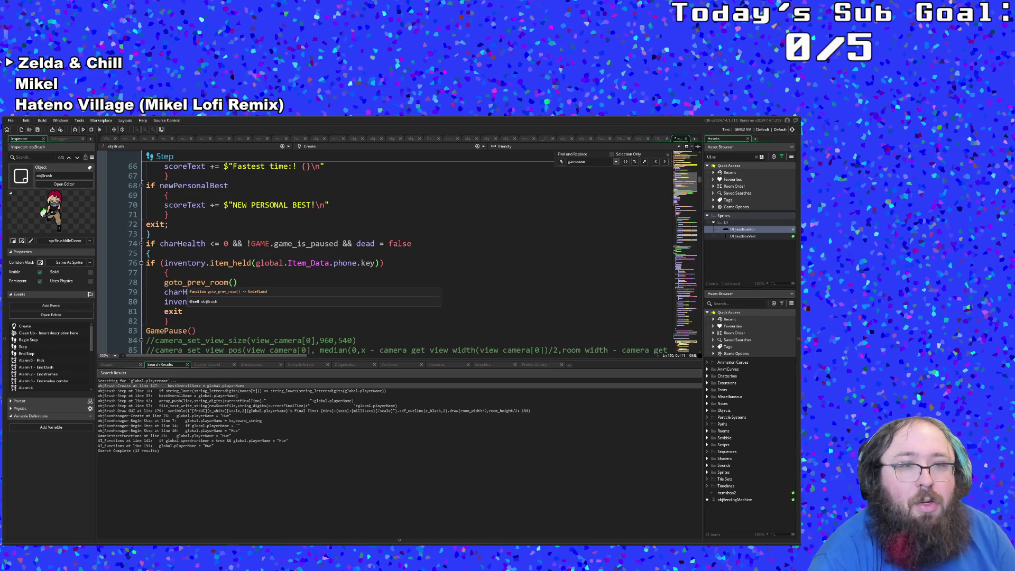
pyautogui.scroll(6, 188, 283)
pyautogui.scroll(-2, 196, 285)
pyautogui.click(202, 291)
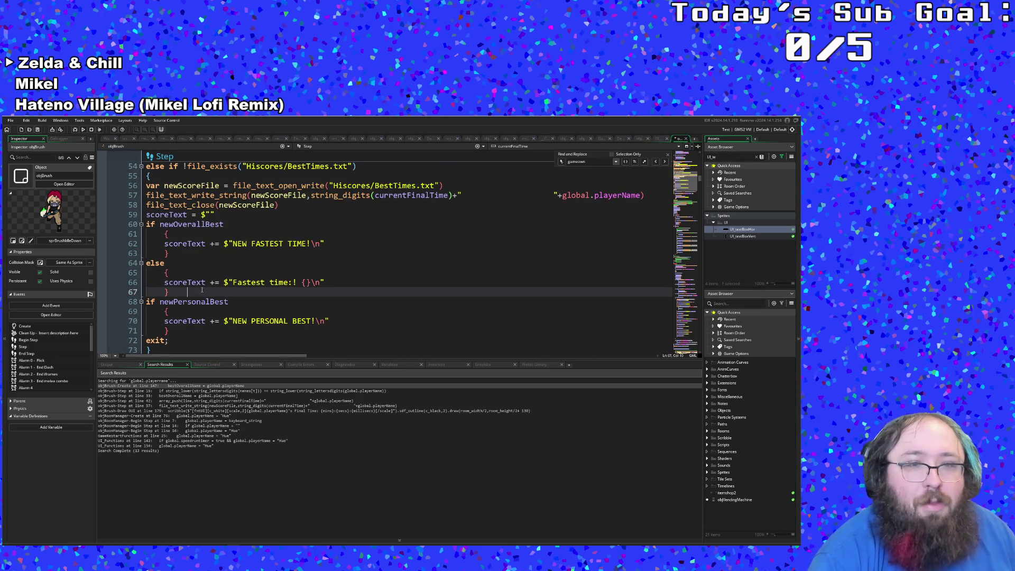
pyautogui.scroll(-4, 202, 288)
pyautogui.scroll(2, 202, 292)
pyautogui.click(203, 282)
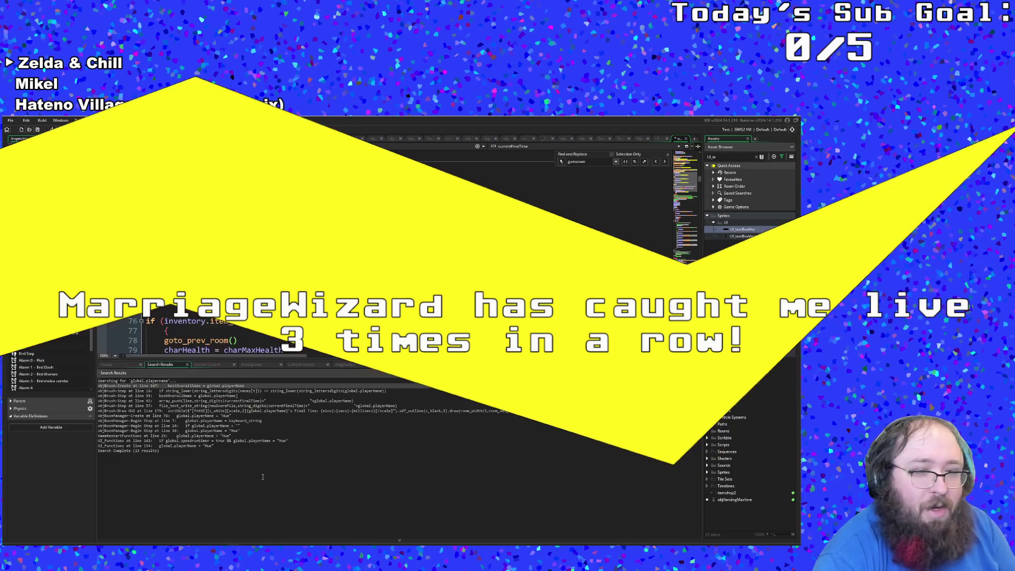
pyautogui.hotkey('alt', 'Tab')
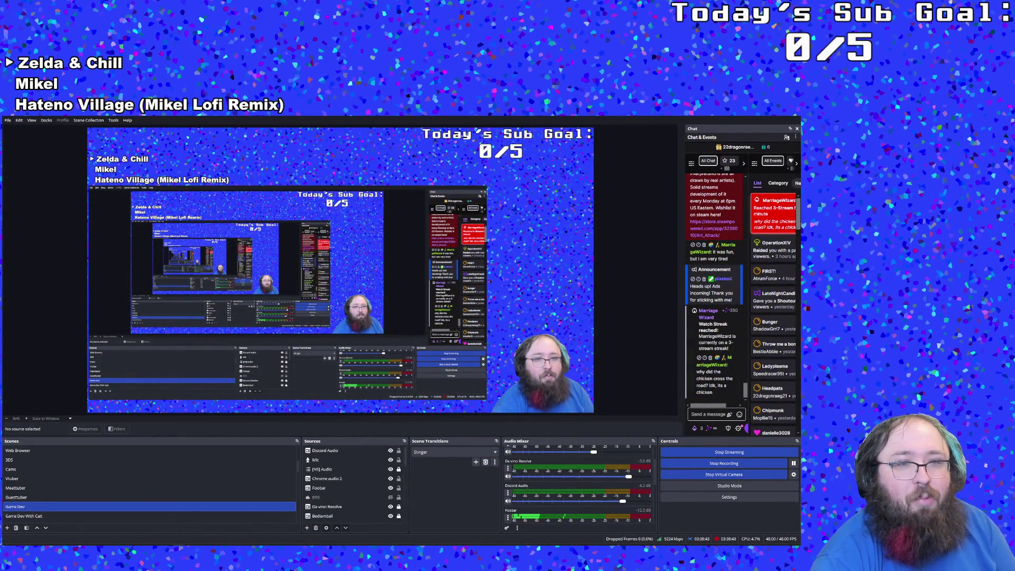
pyautogui.hotkey('alt', 'Tab')
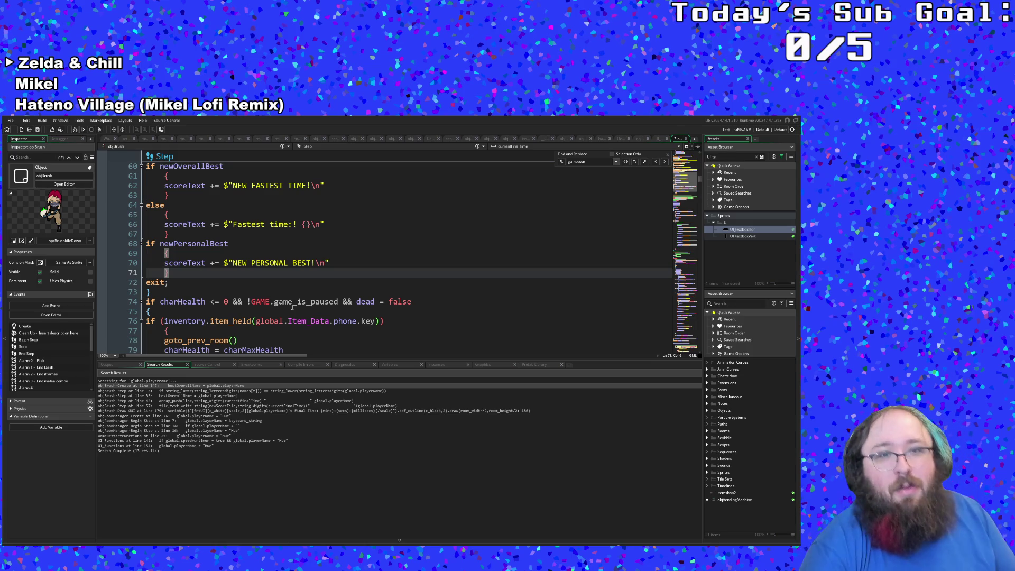
# Fill the empty braces on line 66 with bestOverallName and append ": {bestOverallTime}".
pyautogui.scroll(2, 310, 268)
pyautogui.click(308, 273)
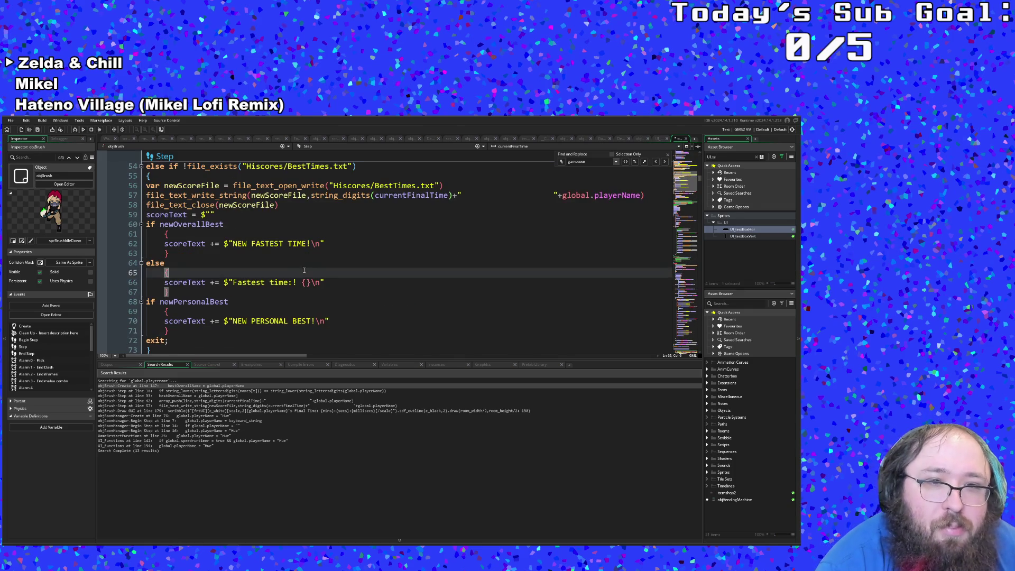
pyautogui.click(290, 282)
pyautogui.write(':')
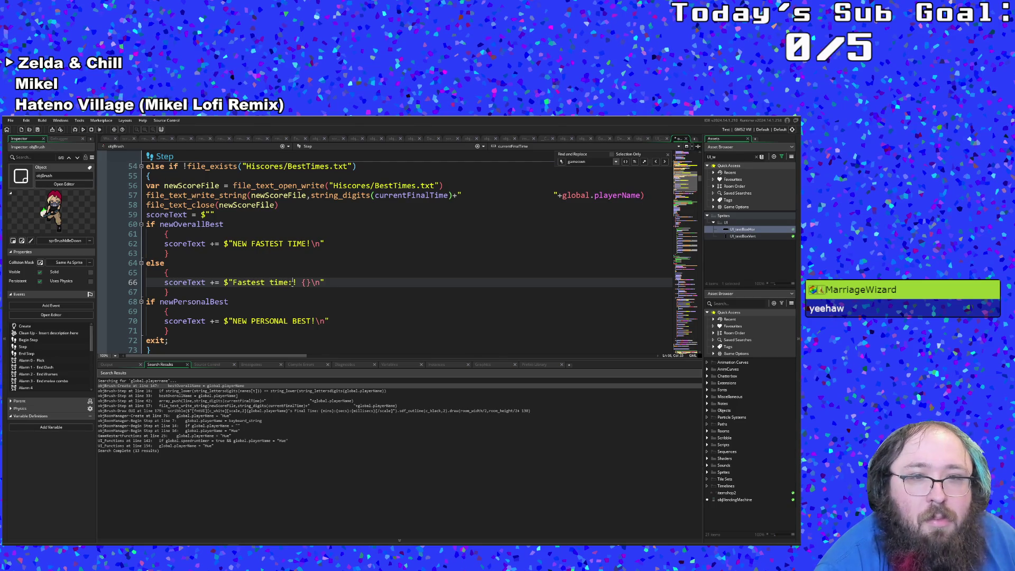
pyautogui.press('BackSpace')
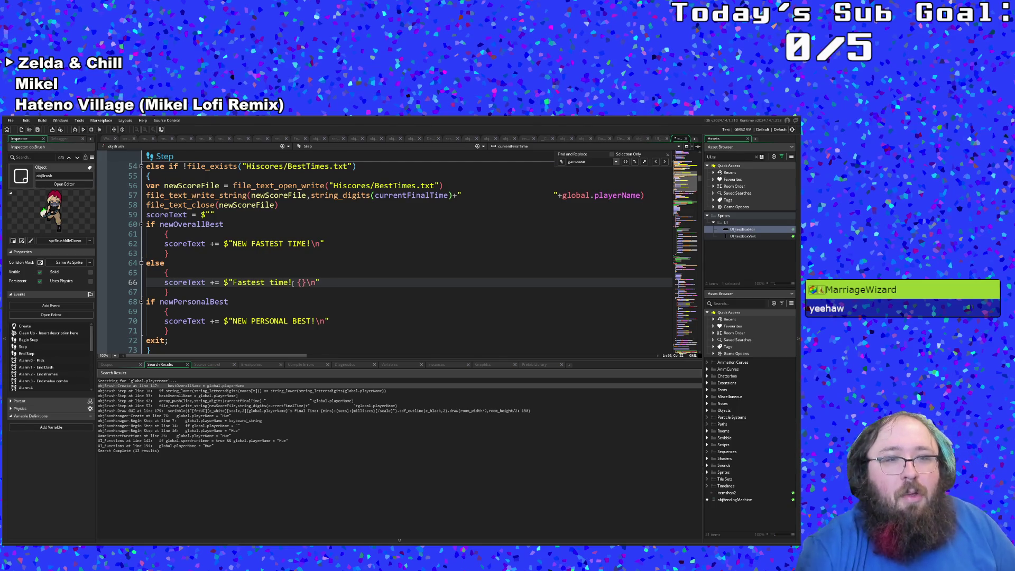
pyautogui.press('Right')
pyautogui.press('Right')
pyautogui.press('Right')
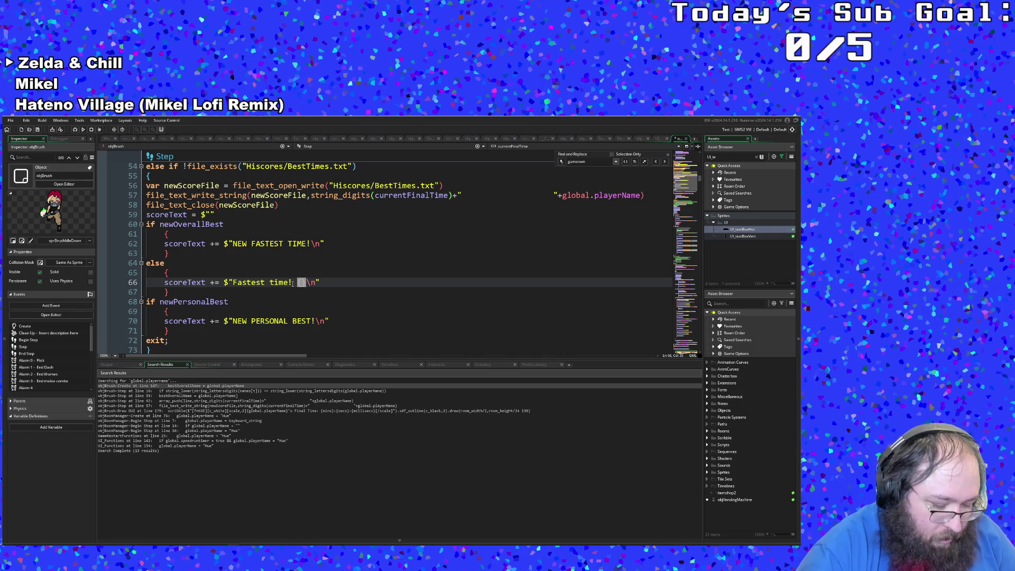
pyautogui.write('bestOverallName')
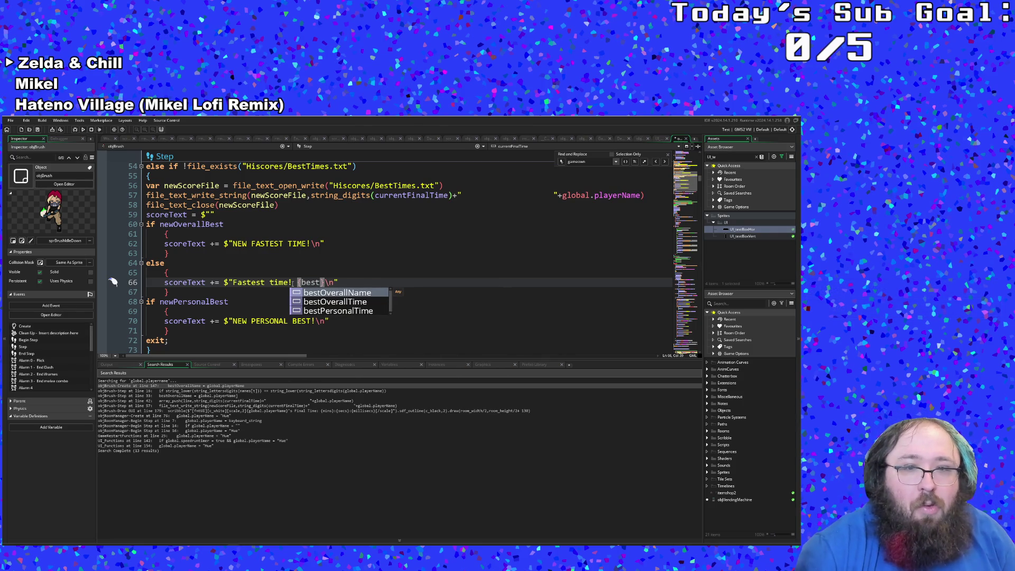
pyautogui.press('Return')
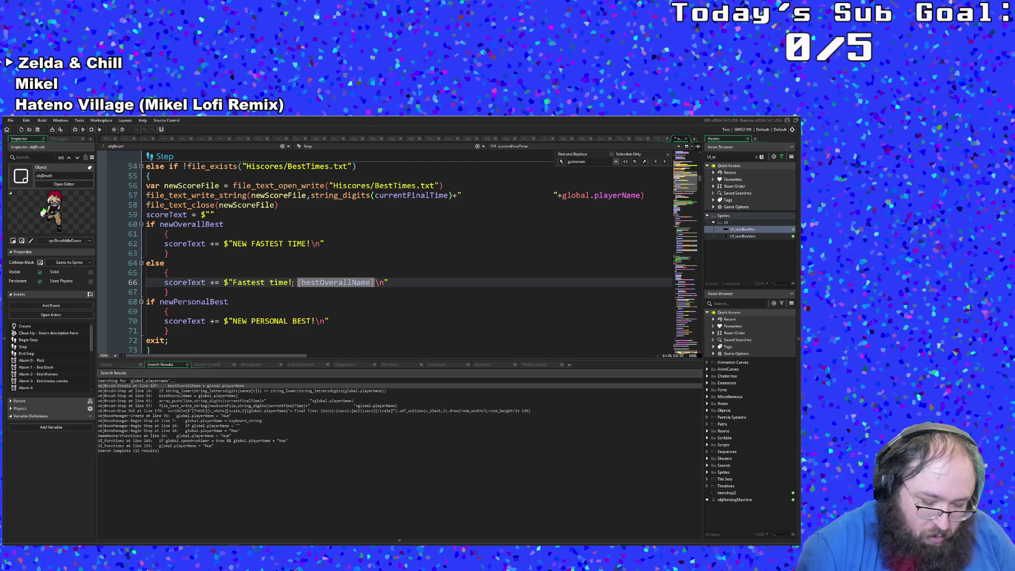
pyautogui.press('Right')
pyautogui.write(':')
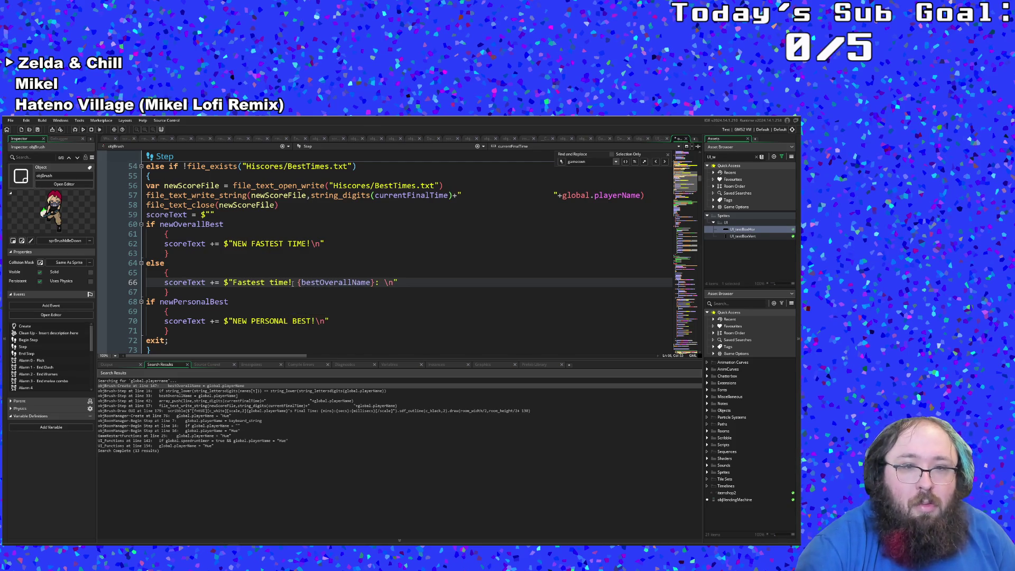
pyautogui.write(' {')
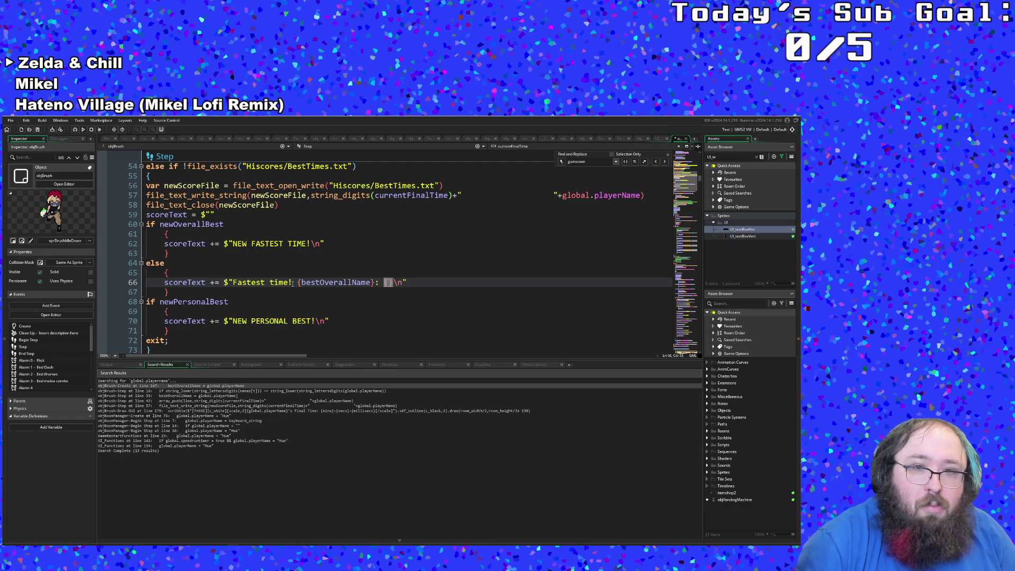
pyautogui.write('be')
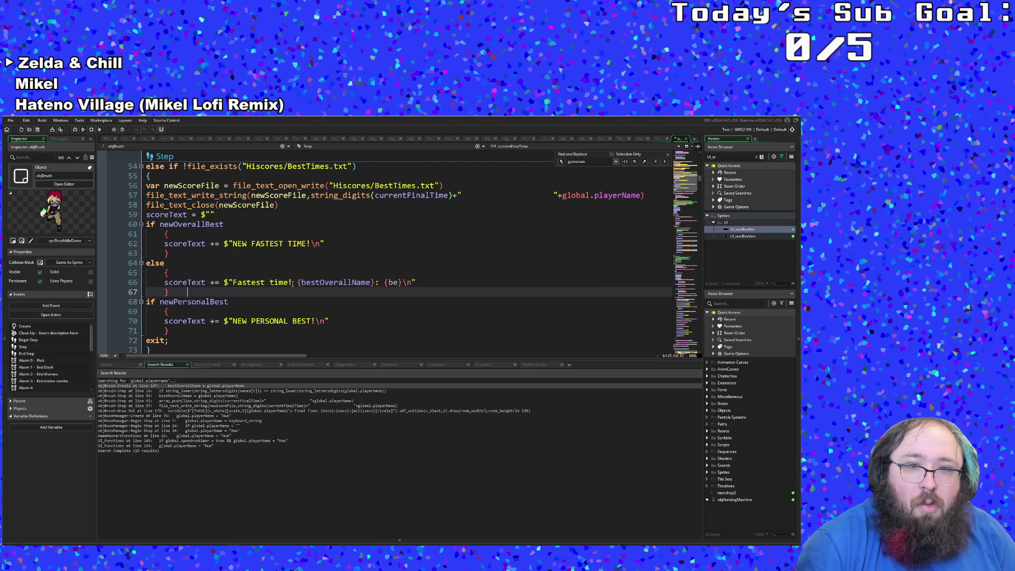
pyautogui.write('st')
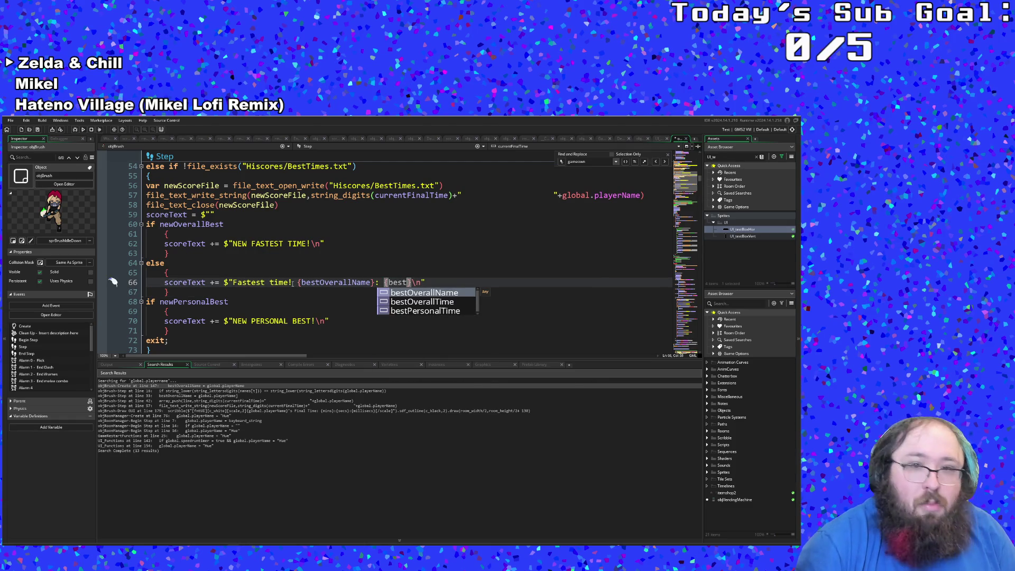
pyautogui.press('Down')
pyautogui.press('Return')
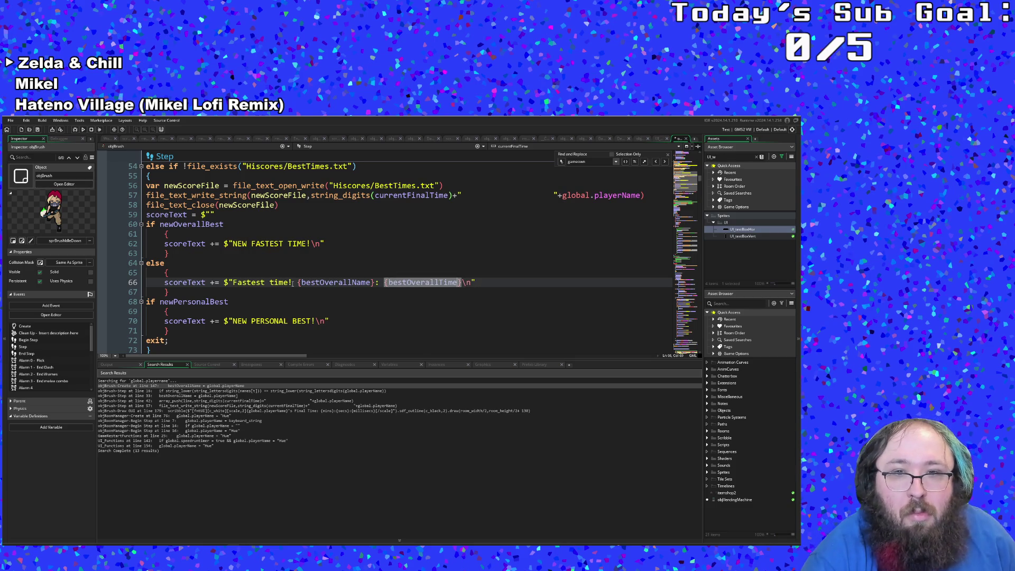
# Replace the exclamation mark after Fastest time with a colon.
pyautogui.click(315, 296)
pyautogui.click(306, 304)
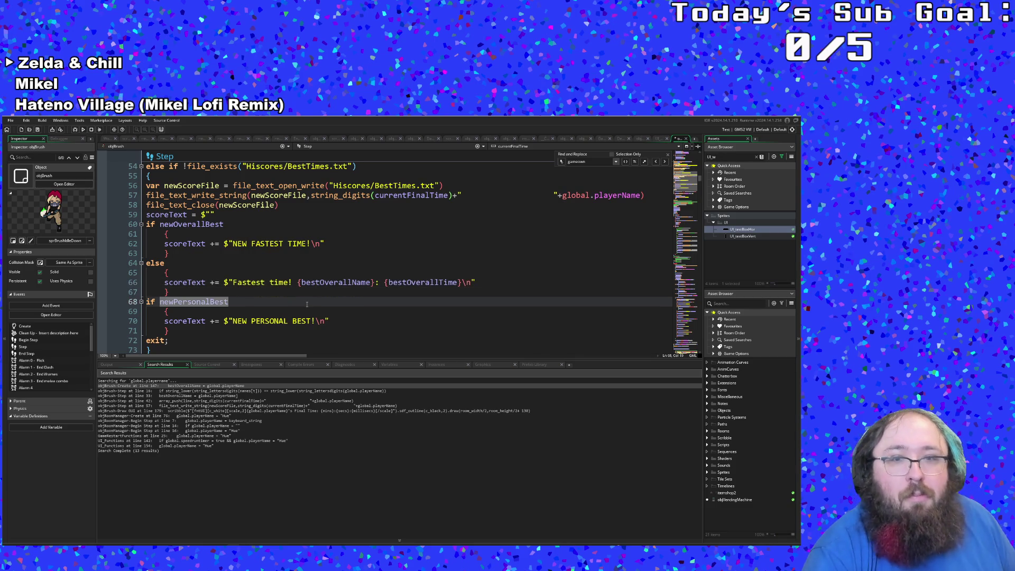
pyautogui.click(285, 291)
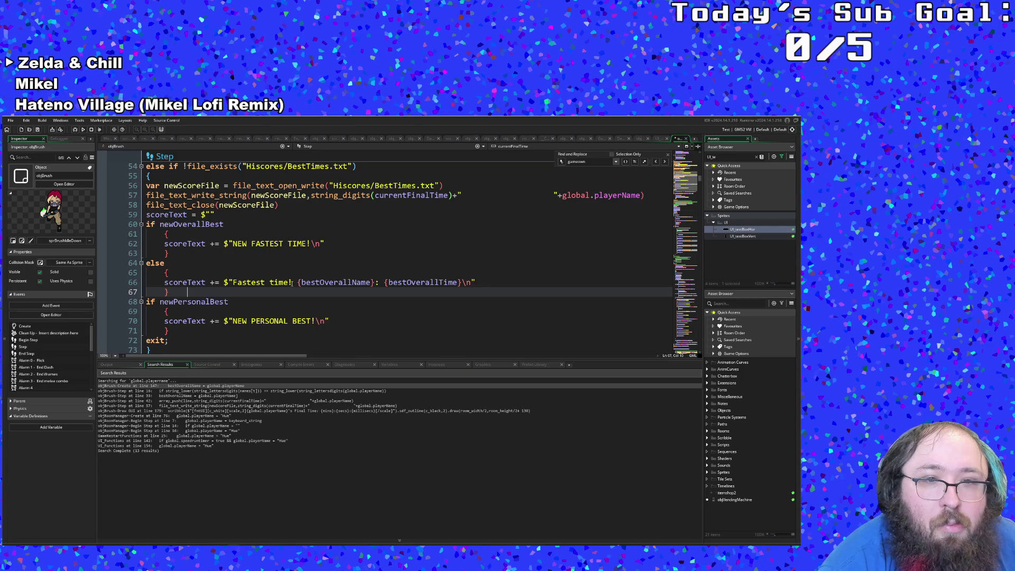
pyautogui.click(292, 282)
pyautogui.press('BackSpace')
pyautogui.write(':')
# Review the finished Fastest time line and select the else block containing it.
pyautogui.click(274, 294)
pyautogui.click(230, 282)
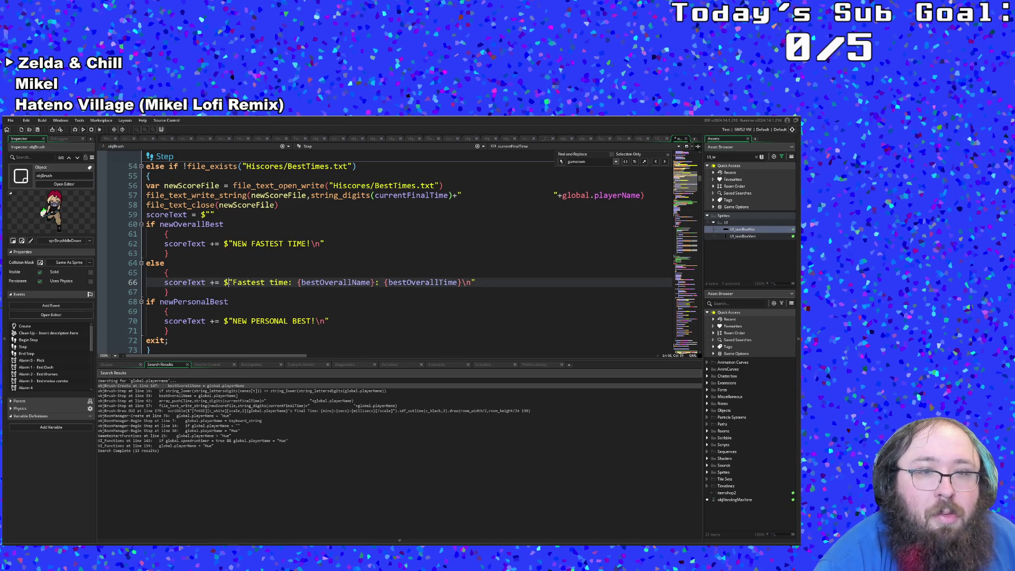
pyautogui.moveTo(231, 283)
pyautogui.mouseDown()
pyautogui.moveTo(432, 274)
pyautogui.moveTo(472, 284)
pyautogui.mouseUp()
pyautogui.doubleClick(431, 282)
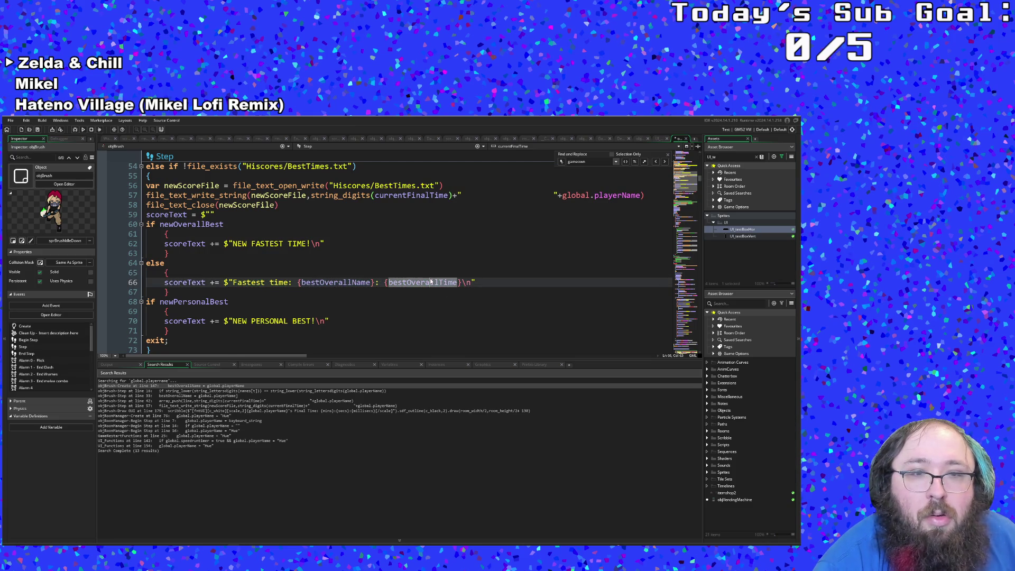
pyautogui.click(345, 319)
pyautogui.click(334, 312)
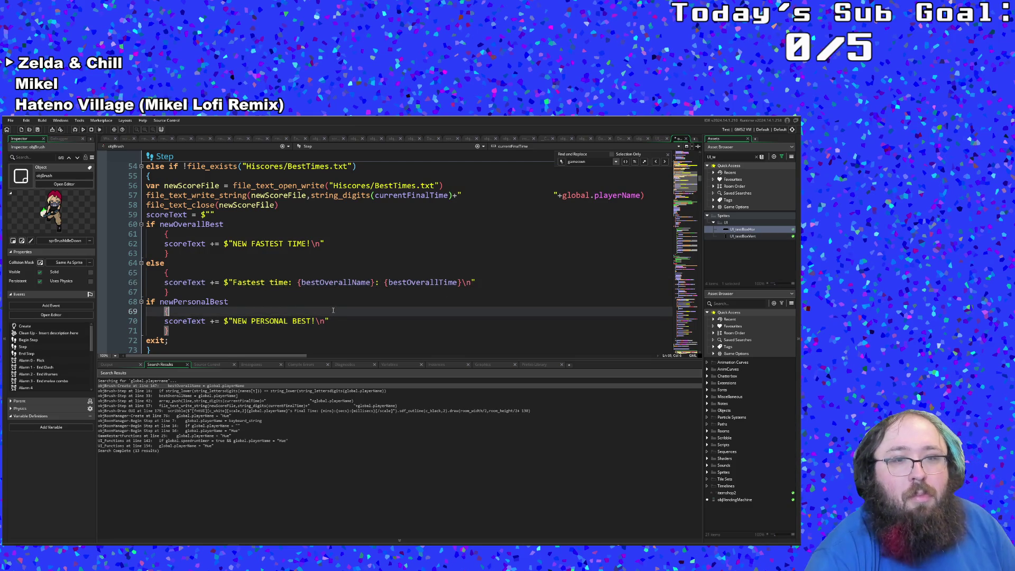
pyautogui.scroll(-2, 326, 309)
pyautogui.scroll(2, 325, 308)
pyautogui.click(298, 282)
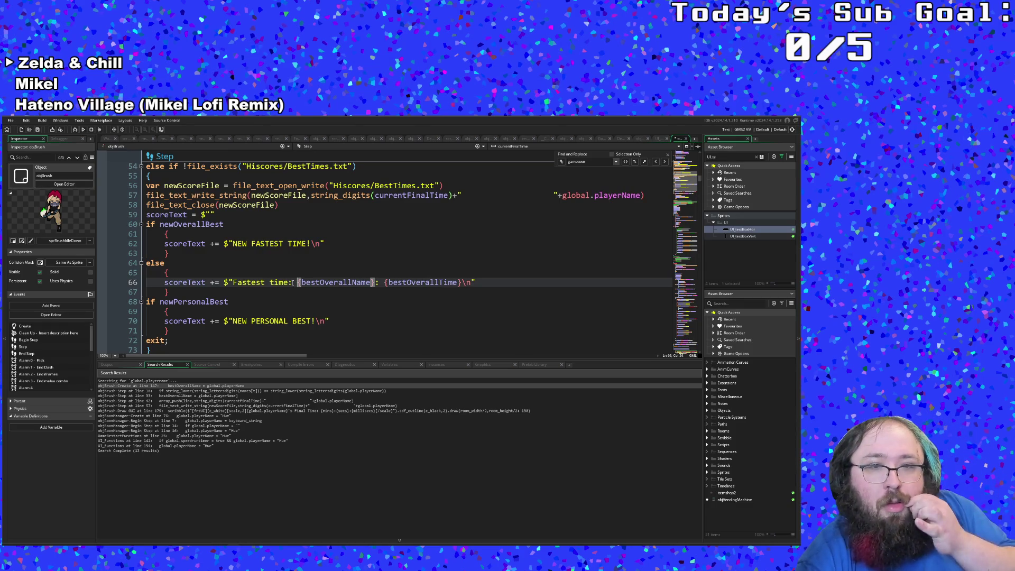
pyautogui.click(292, 283)
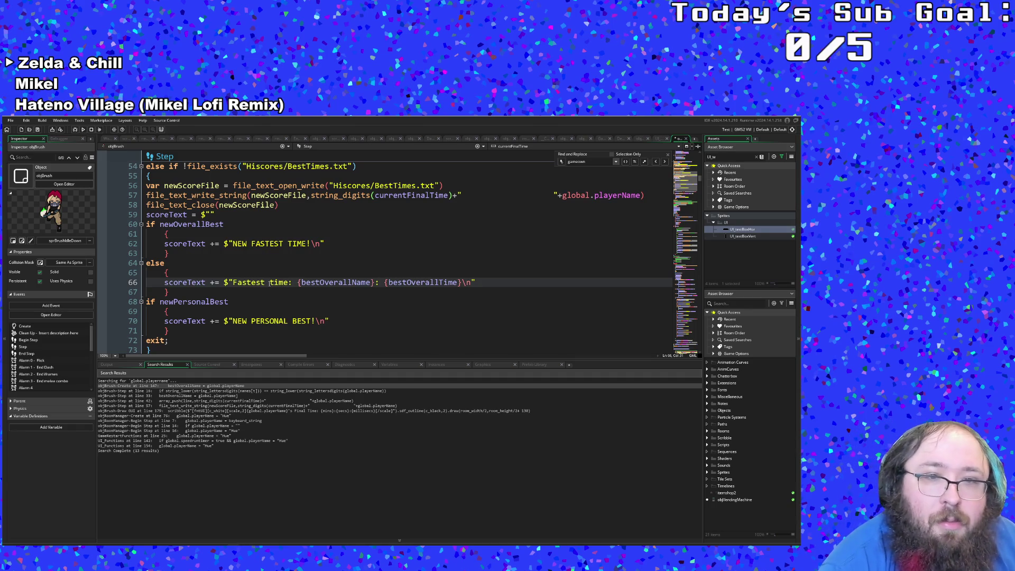
pyautogui.scroll(-2, 232, 307)
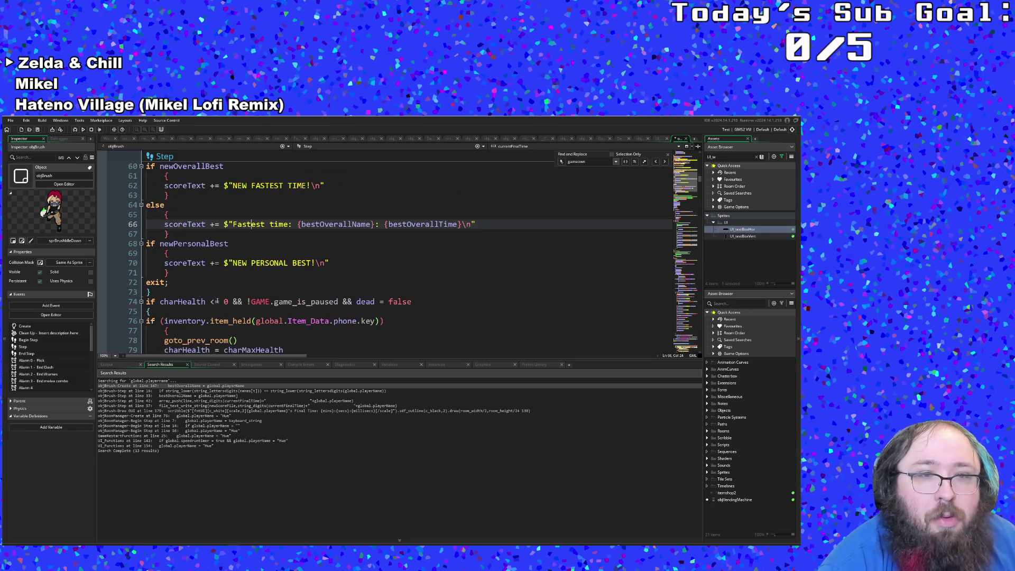
pyautogui.moveTo(148, 234); pyautogui.dragTo(147, 206)
pyautogui.hotkey('ctrl', 'c')
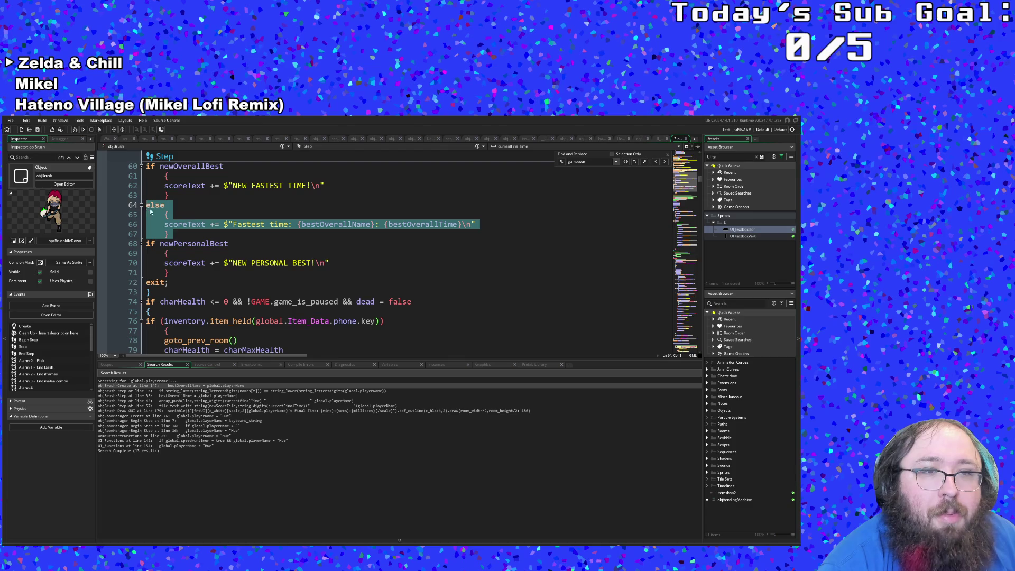
# Duplicate the else block on a new line below the personal best block.
pyautogui.rightClick(155, 209)
pyautogui.press('Escape')
pyautogui.click(169, 273)
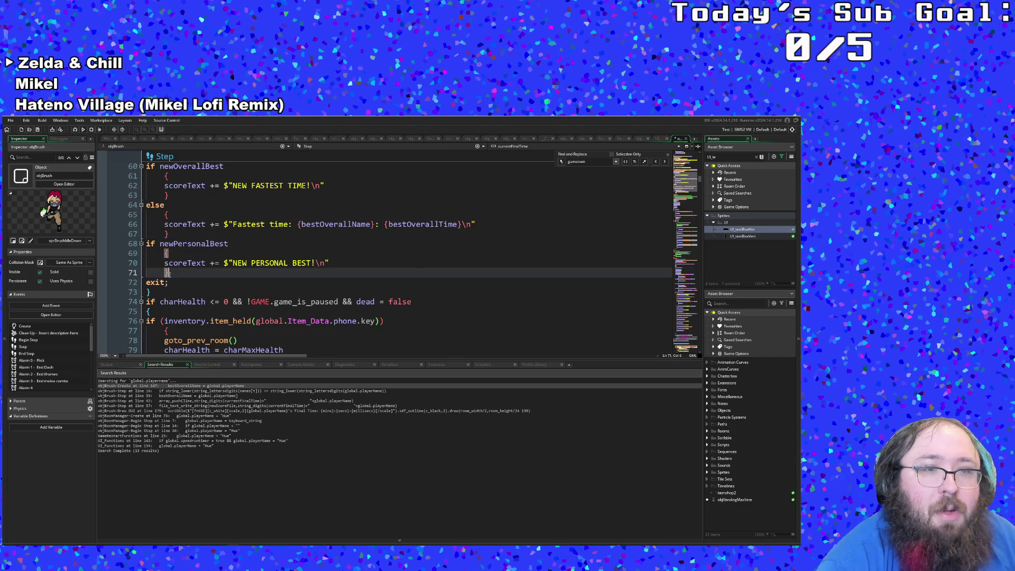
pyautogui.press('Return')
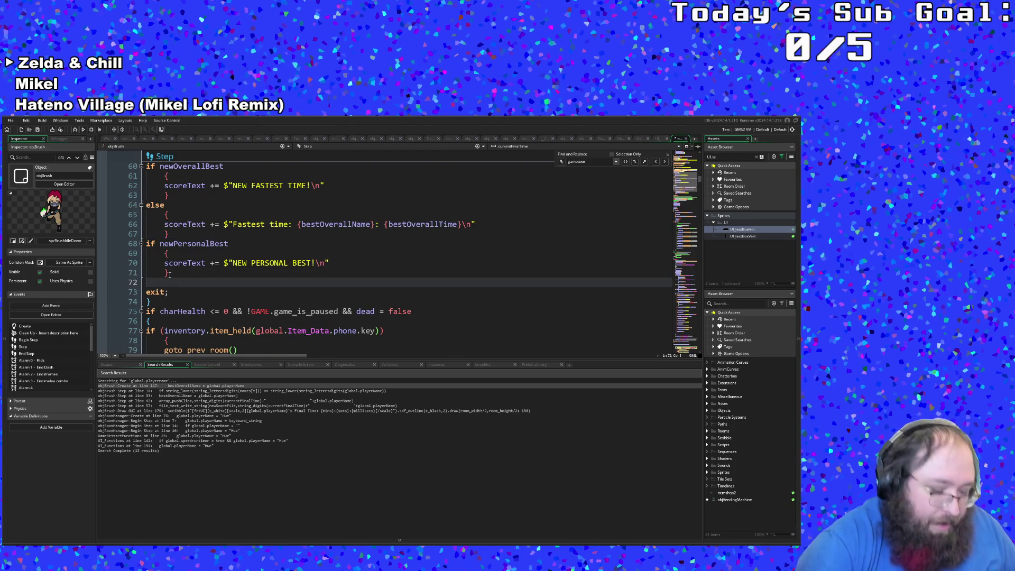
pyautogui.hotkey('ctrl', 'v')
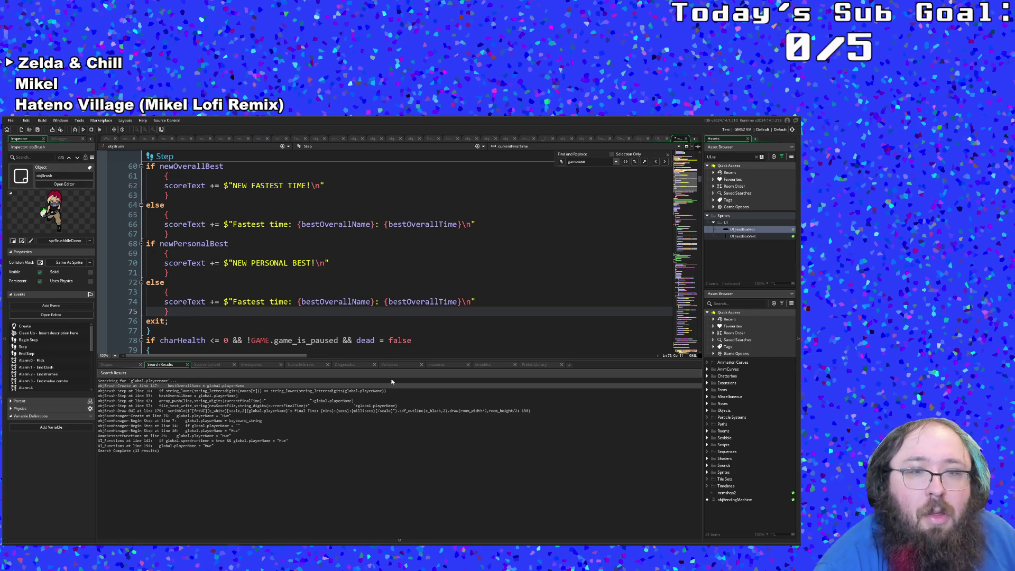
# Change the line 74 label from 'Fastest time' to 'Personal Best'.
pyautogui.click(257, 301)
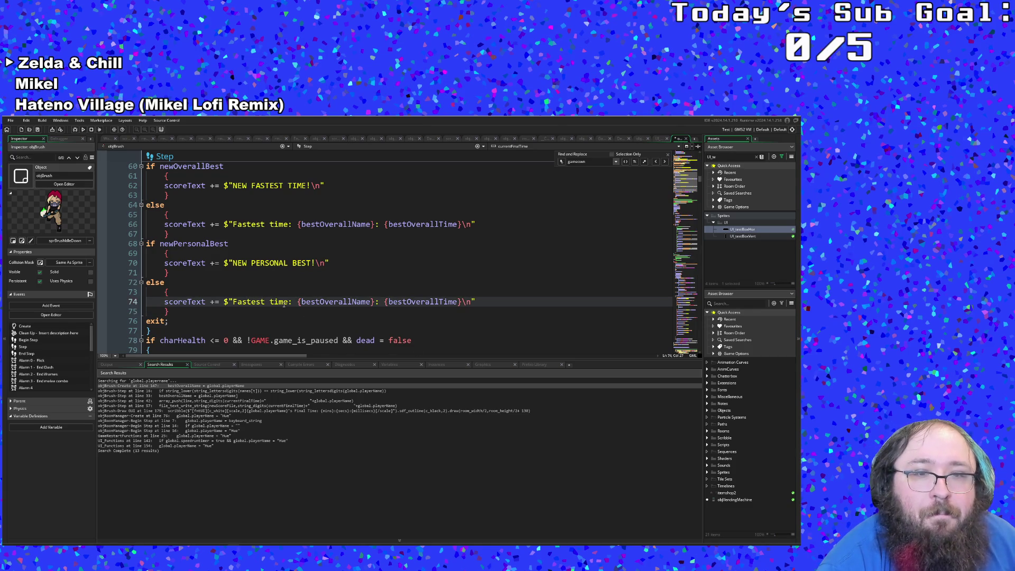
pyautogui.moveTo(288, 302); pyautogui.dragTo(232, 302)
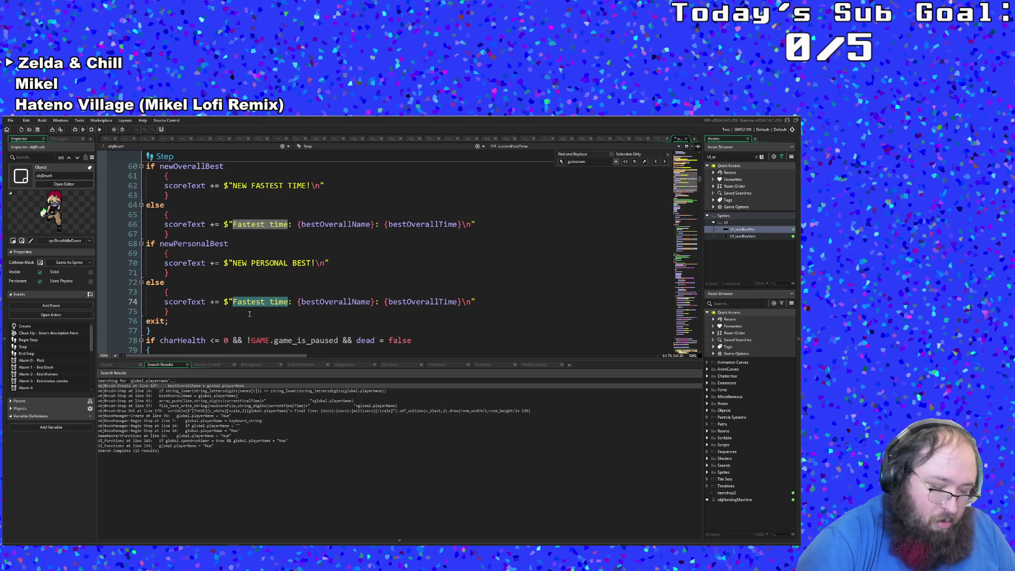
pyautogui.write('Personal B')
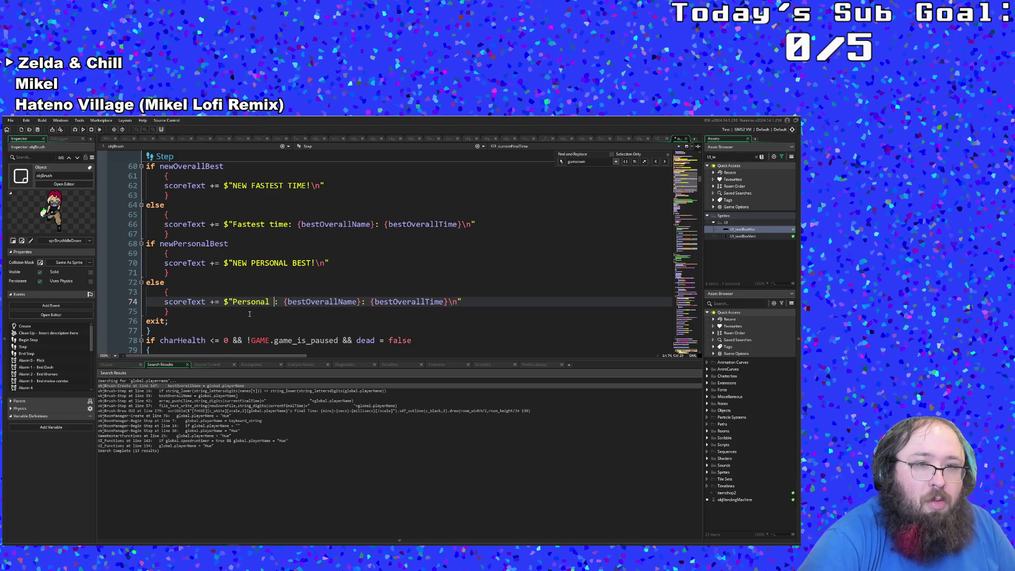
pyautogui.write('est')
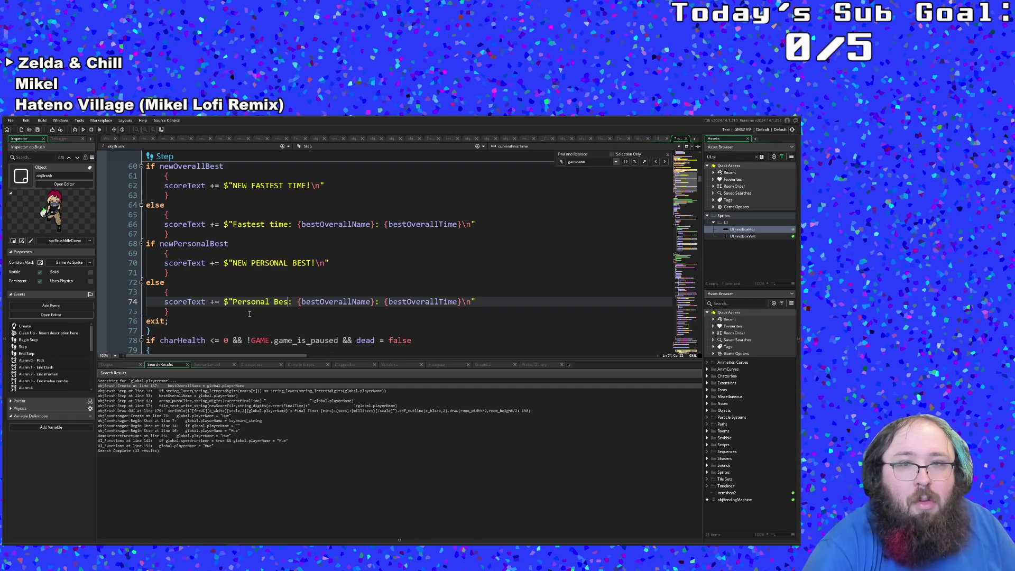
# Replace bestOverallName on line 74 with global.playerName using autocomplete.
pyautogui.press('Right')
pyautogui.press('Right')
pyautogui.press('Right')
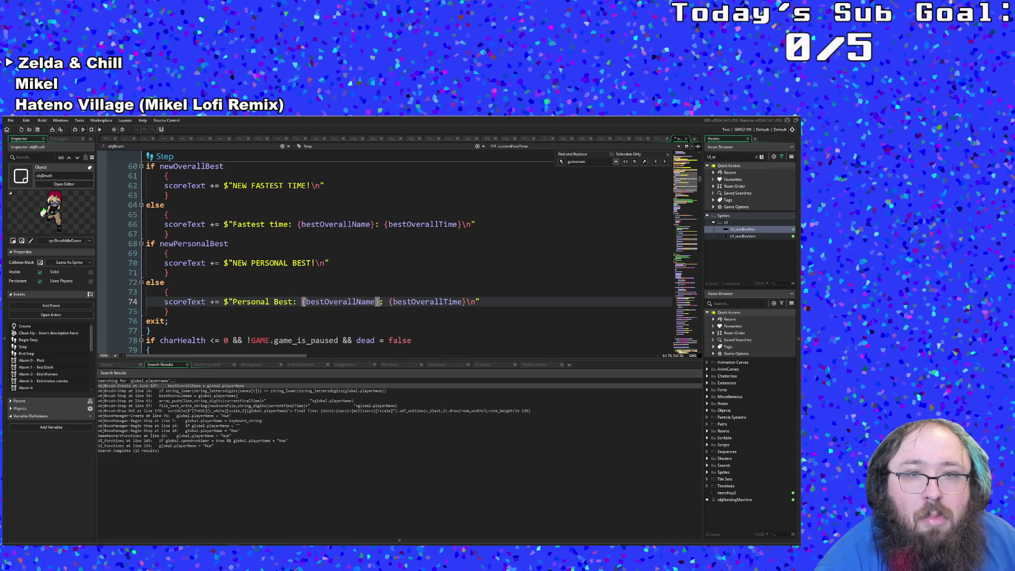
pyautogui.press('Left')
pyautogui.moveTo(359, 303); pyautogui.dragTo(308, 302)
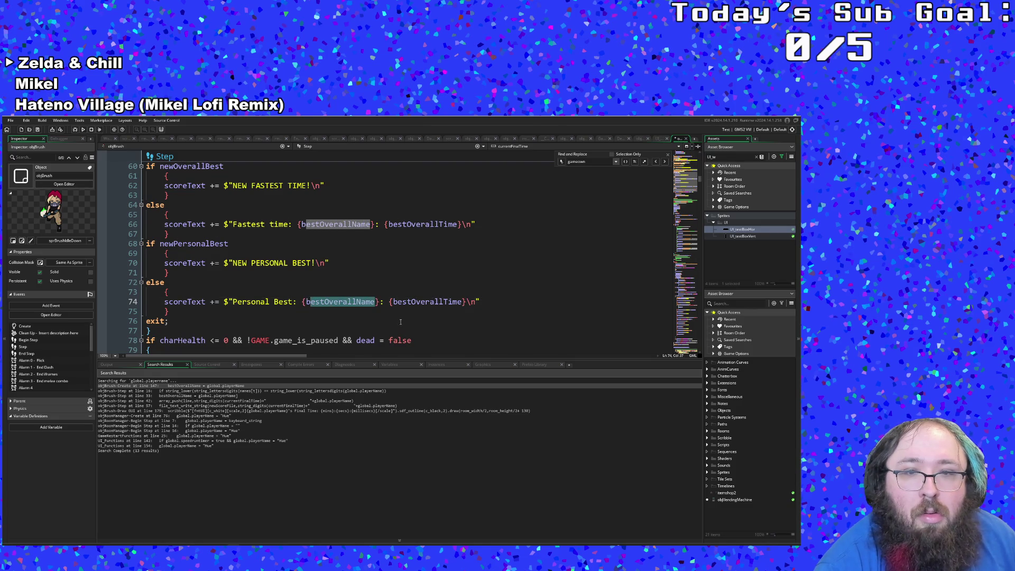
pyautogui.moveTo(387, 302); pyautogui.dragTo(306, 302)
pyautogui.click(327, 309)
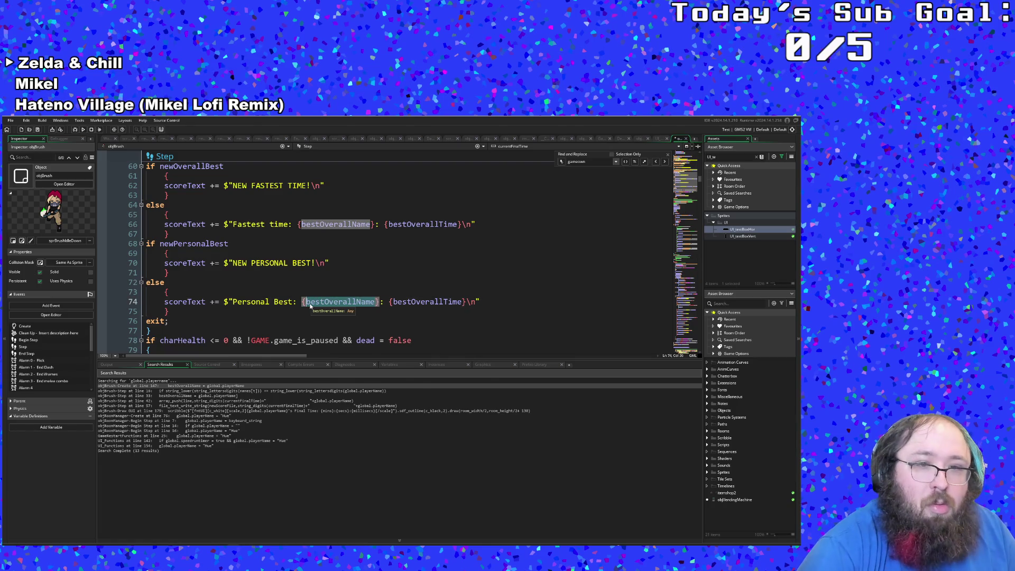
pyautogui.write('global.')
pyautogui.write('Play')
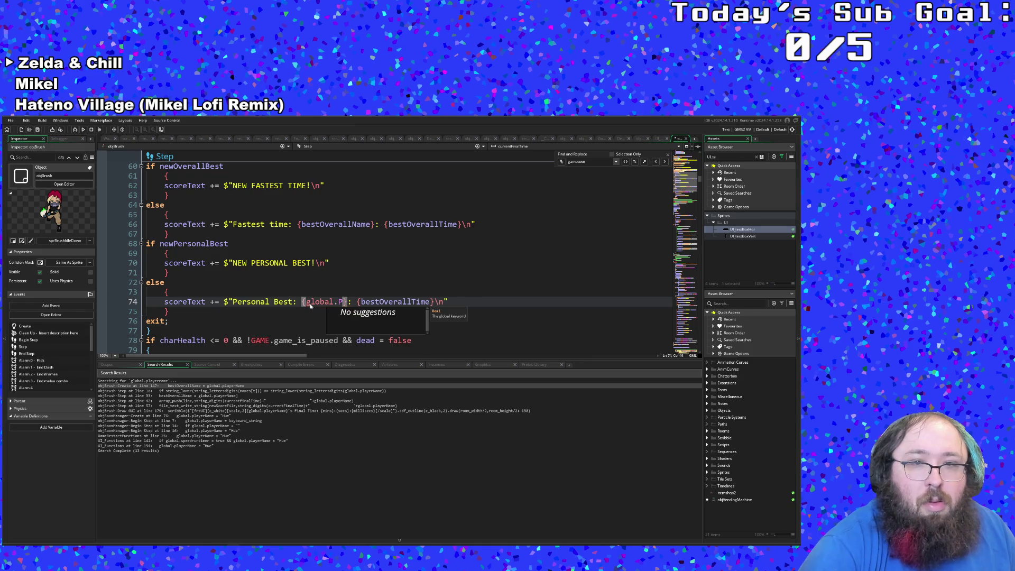
pyautogui.press('Up')
pyautogui.press('Down')
pyautogui.write('er')
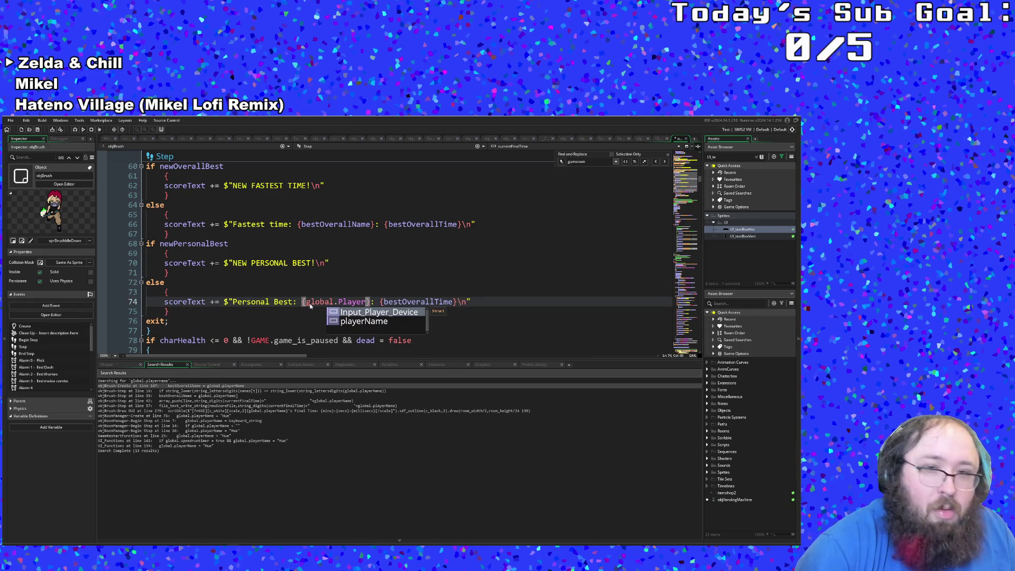
pyautogui.press('Down')
pyautogui.press('Return')
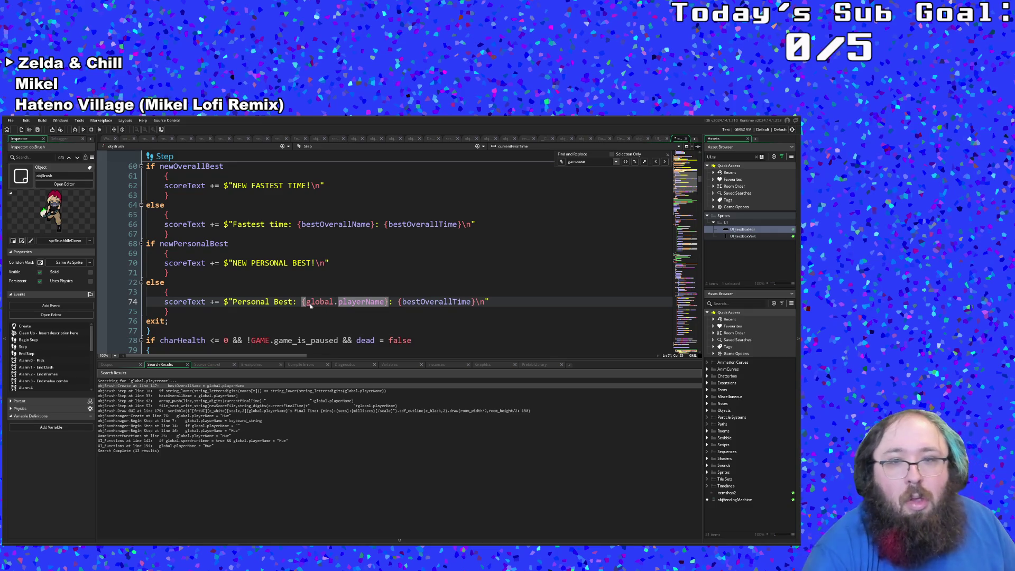
pyautogui.press('Up')
pyautogui.press('Up')
pyautogui.press('Up')
# Compare line 66's bestOverallName with the NEW PERSONAL BEST line.
pyautogui.click(313, 263)
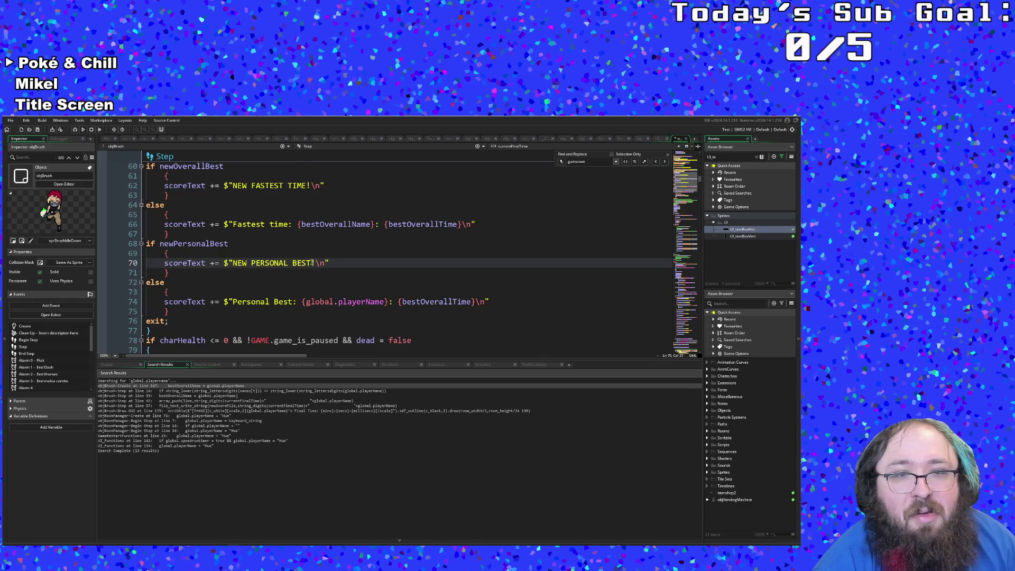
pyautogui.scroll(-2, 313, 262)
pyautogui.scroll(2, 313, 263)
pyautogui.click(344, 224)
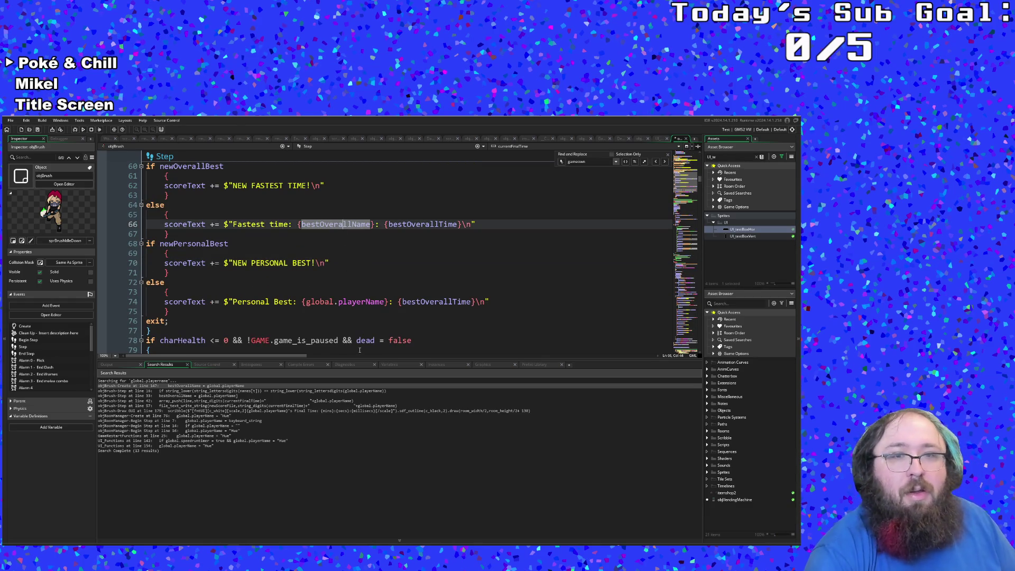
pyautogui.click(342, 272)
pyautogui.click(334, 263)
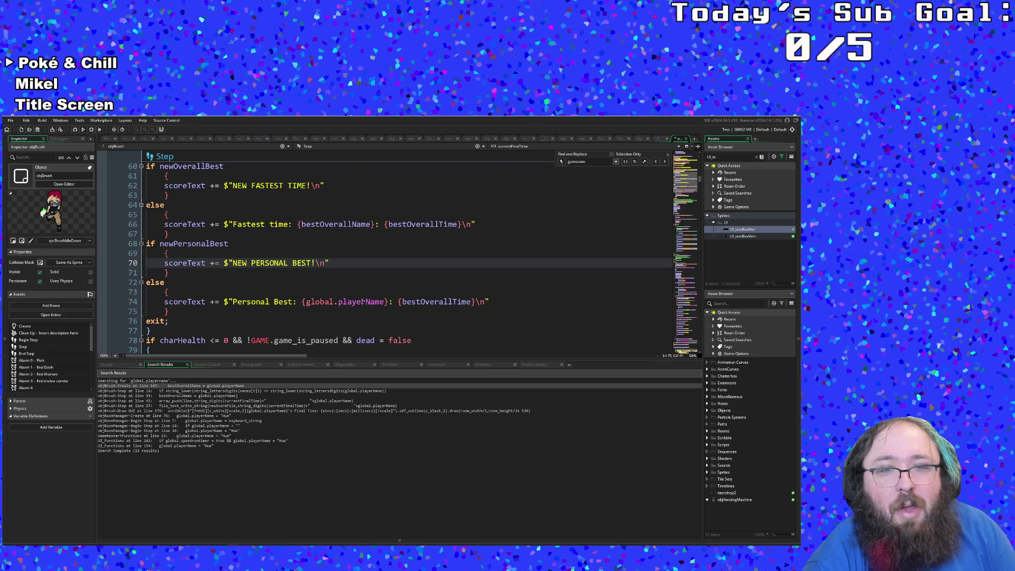
# Change bestOverallTime to bestPersonalTime on line 74.
pyautogui.click(430, 302)
pyautogui.click(399, 302)
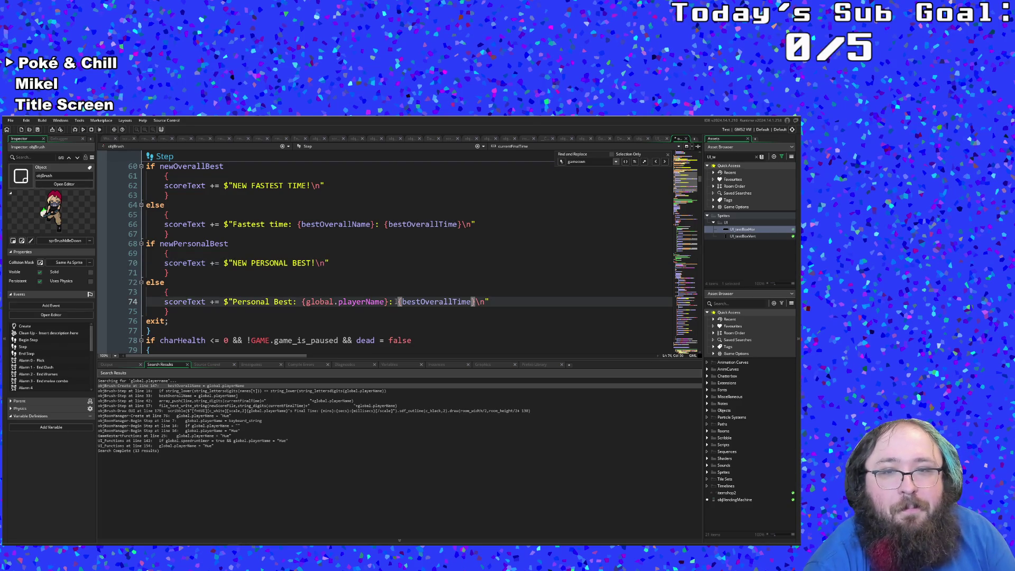
pyautogui.moveTo(451, 301); pyautogui.dragTo(419, 301)
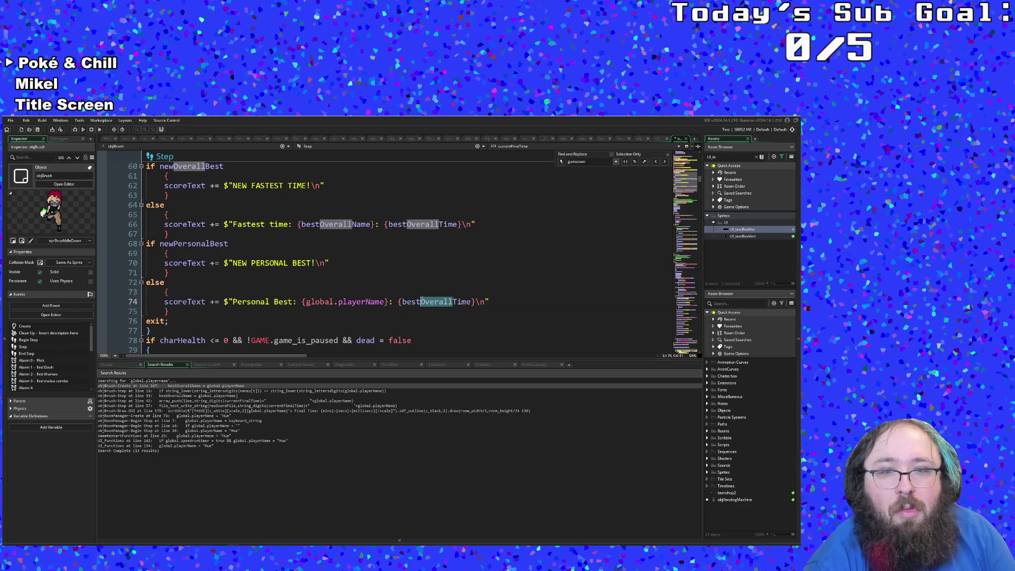
pyautogui.write('P')
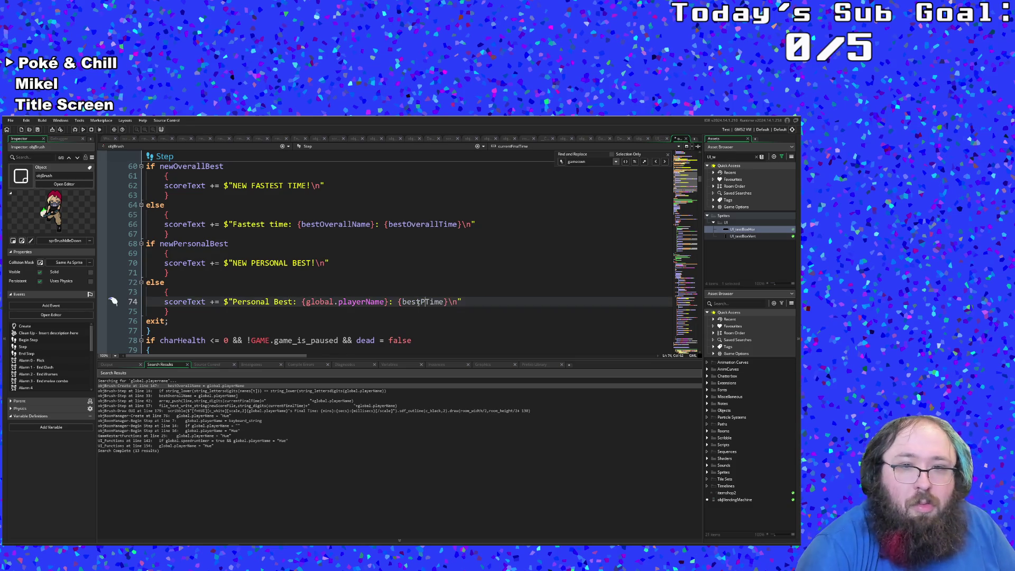
pyautogui.write('ersonal')
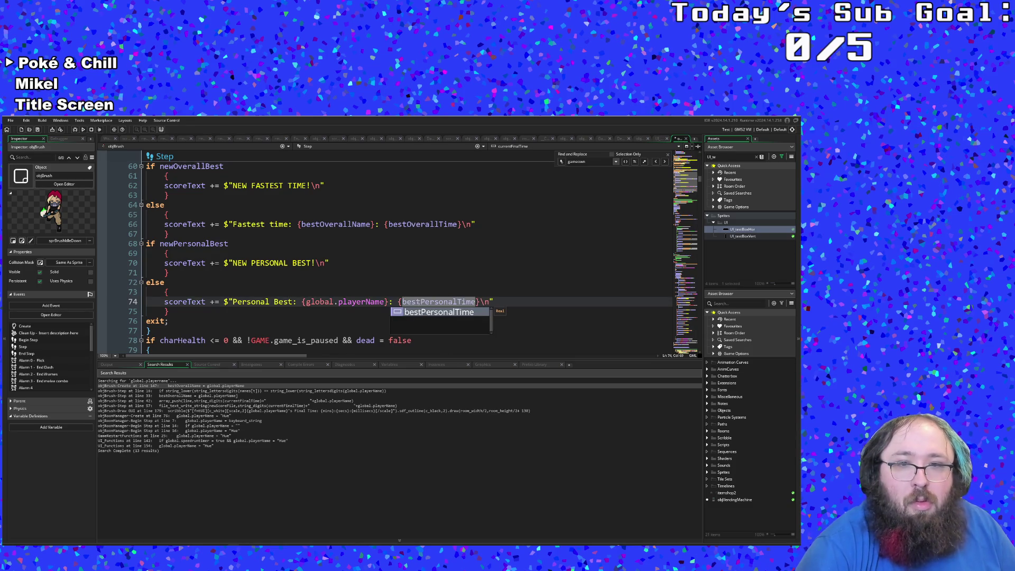
pyautogui.doubleClick(363, 302)
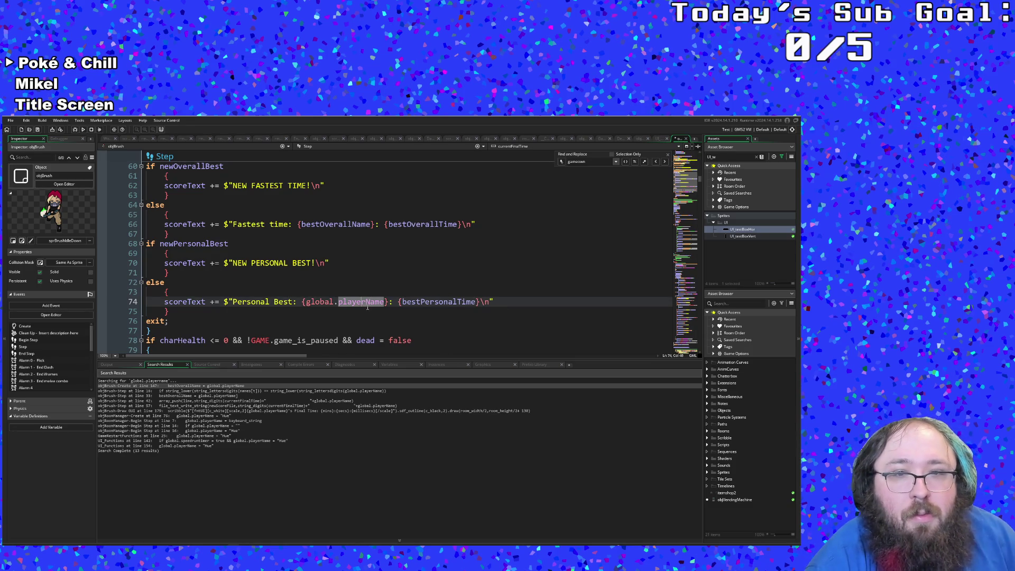
pyautogui.click(368, 307)
pyautogui.click(401, 302)
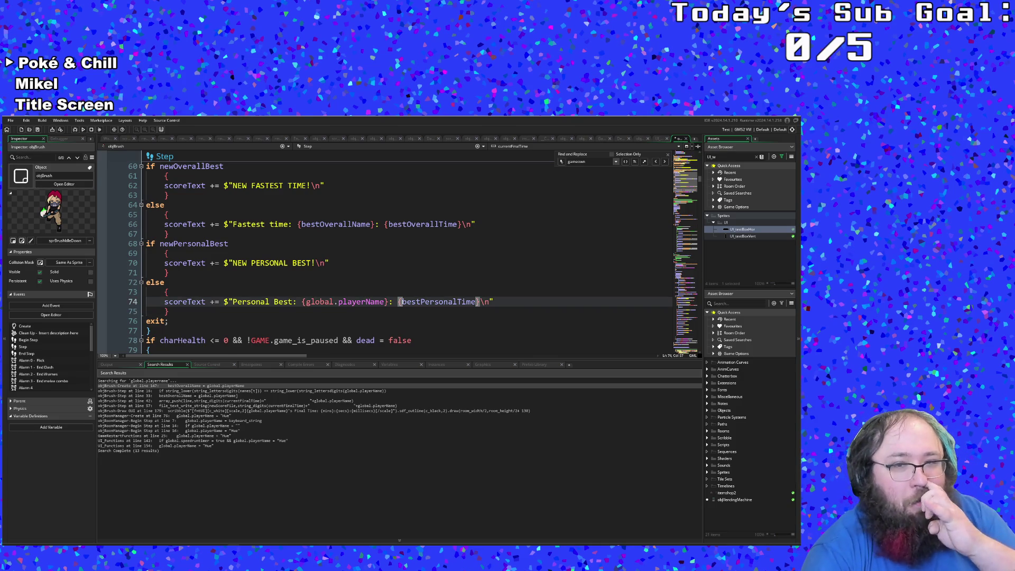
pyautogui.click(396, 310)
pyautogui.click(719, 157)
pyautogui.write('s')
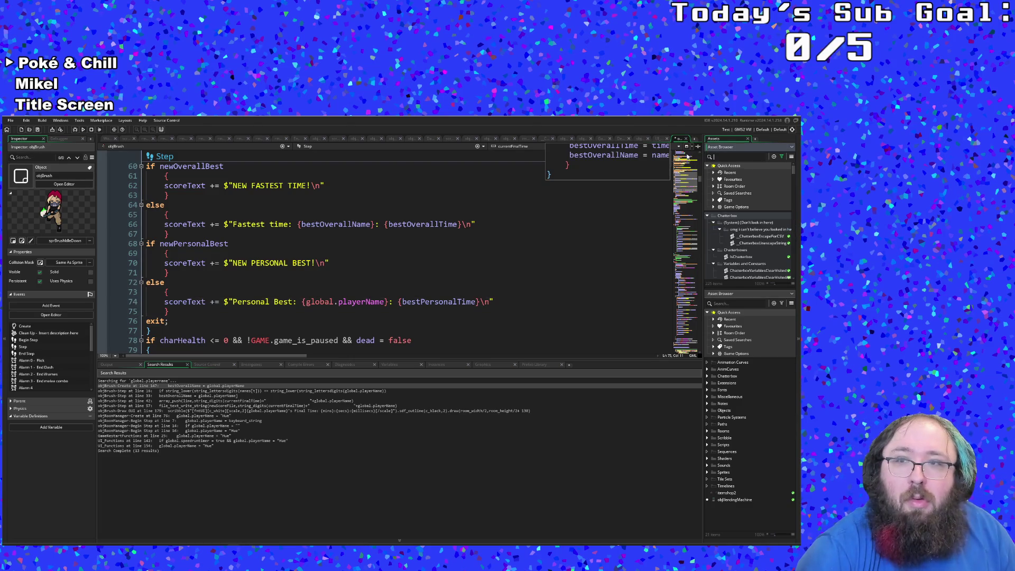
pyautogui.write('mber')
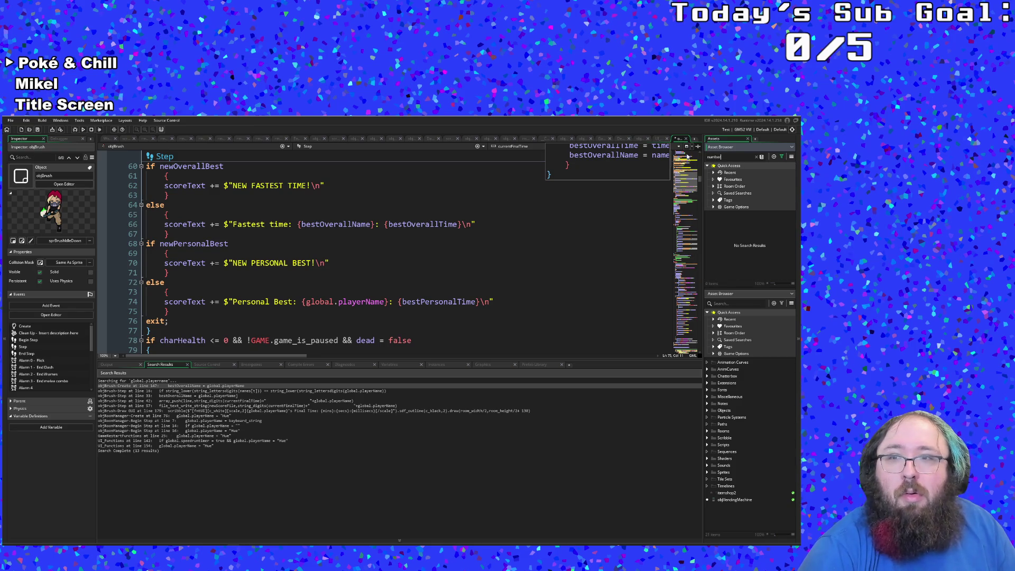
# Find objRoomManager through the Ctrl+T asset search and open its code.
pyautogui.click(760, 157)
pyautogui.hotkey('ctrl', 'f')
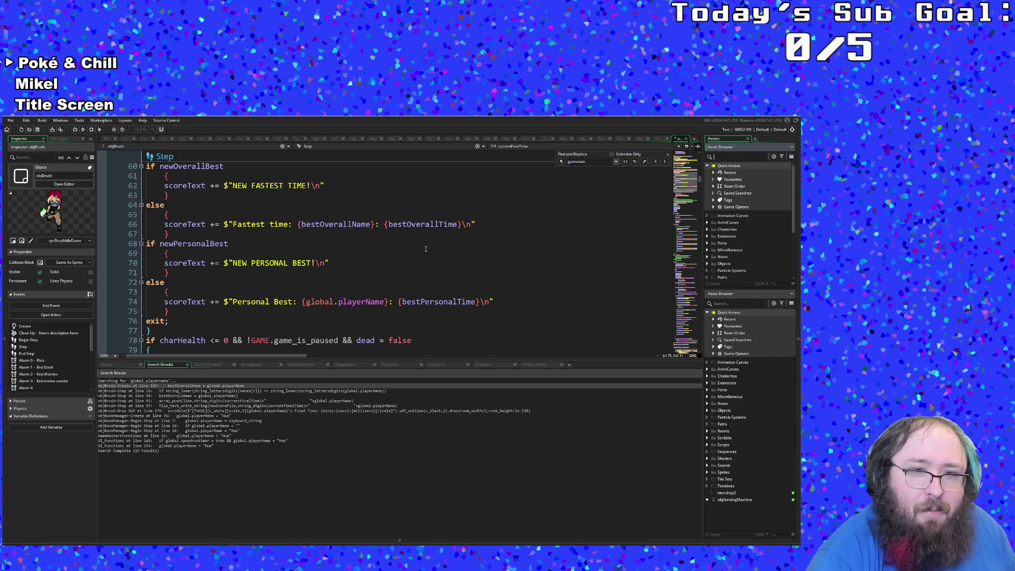
pyautogui.click(425, 250)
pyautogui.hotkey('ctrl', 't')
pyautogui.write('Game')
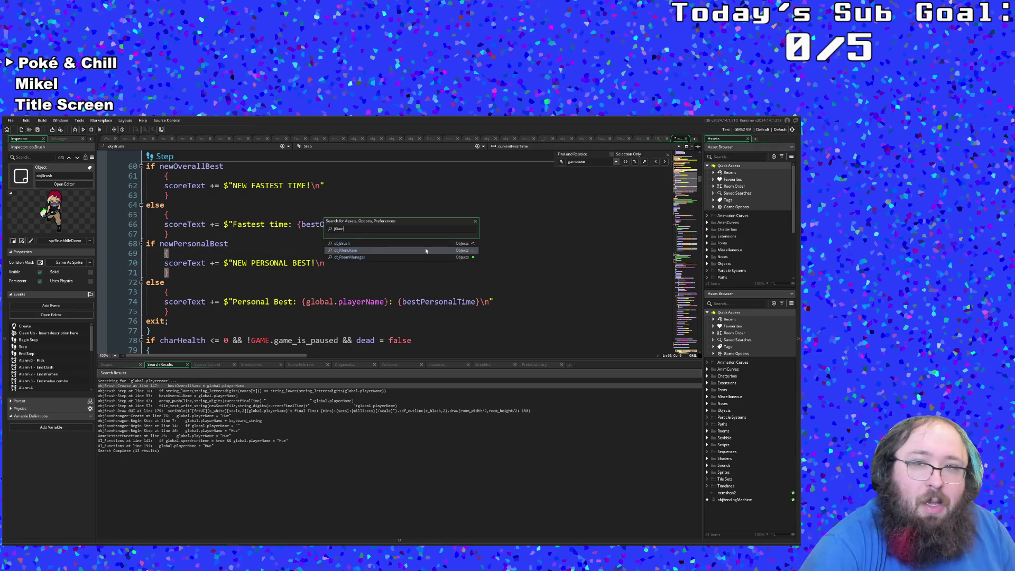
pyautogui.press('BackSpace')
pyautogui.press('BackSpace')
pyautogui.press('BackSpace')
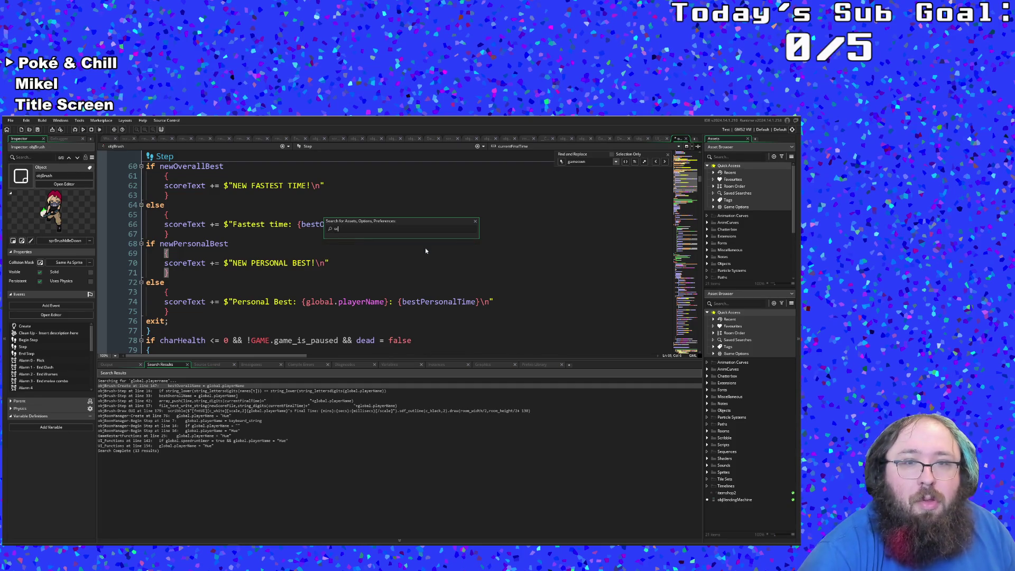
pyautogui.write('scrGame')
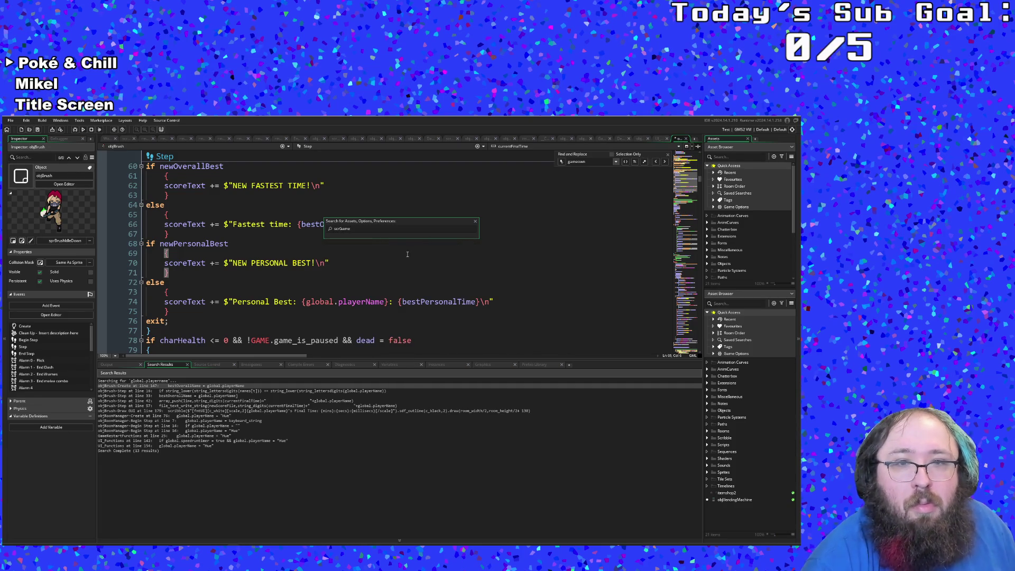
pyautogui.click(329, 228)
pyautogui.write('objroom')
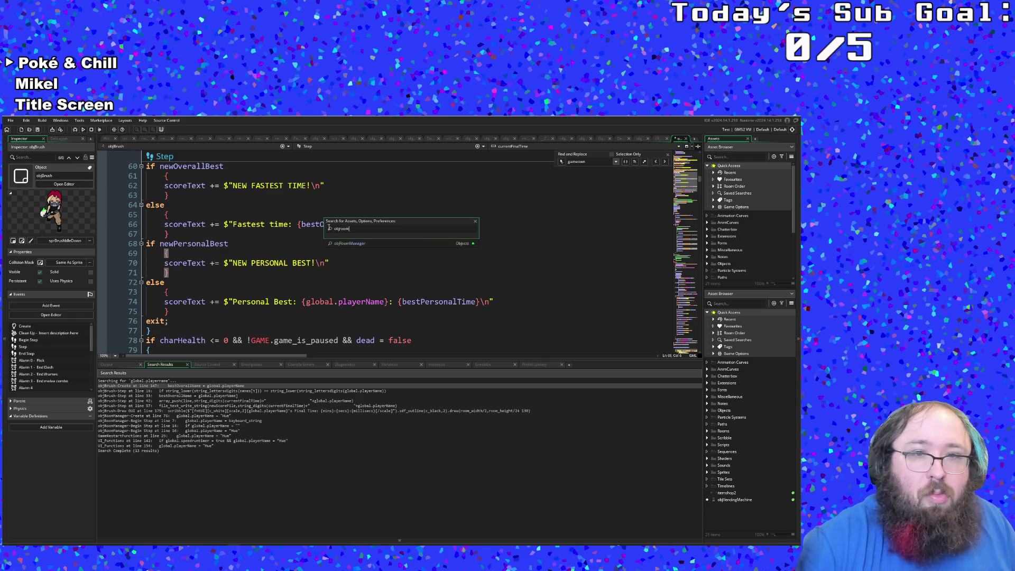
pyautogui.press('Return')
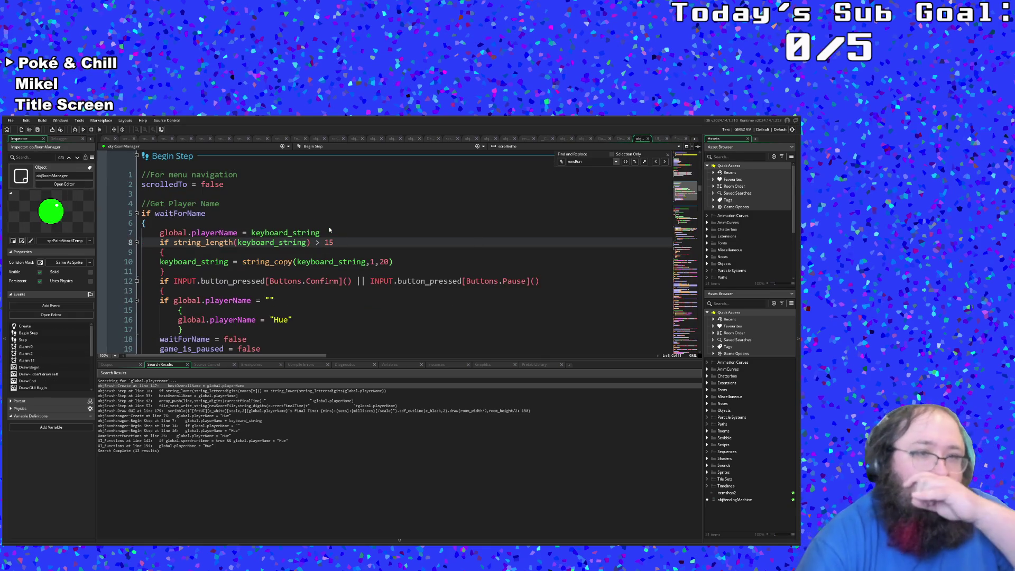
# Search the code for 'show', then 'shop' and 'sec' to reach the timer block.
pyautogui.hotkey('ctrl', 'f')
pyautogui.write('show')
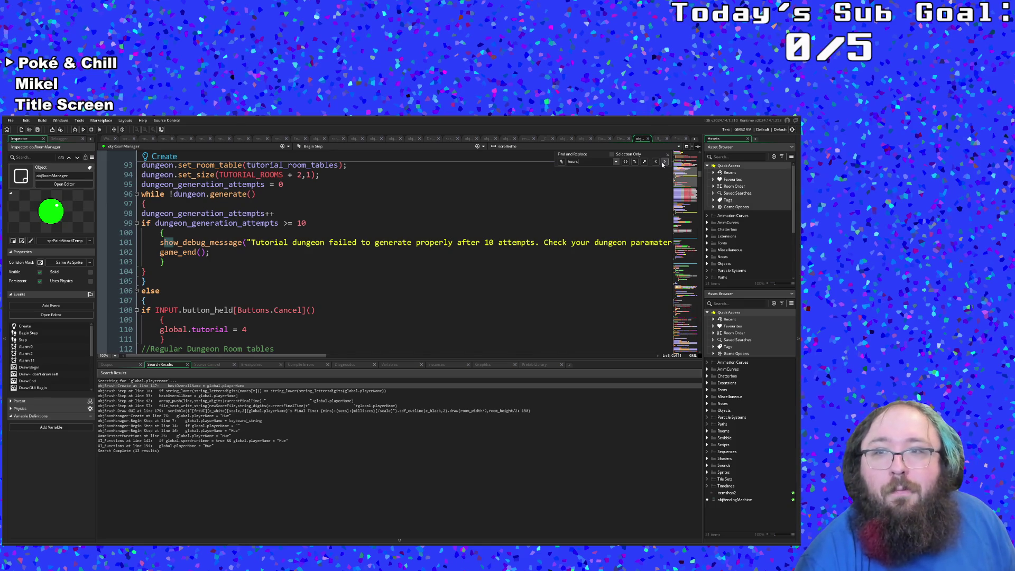
pyautogui.click(456, 272)
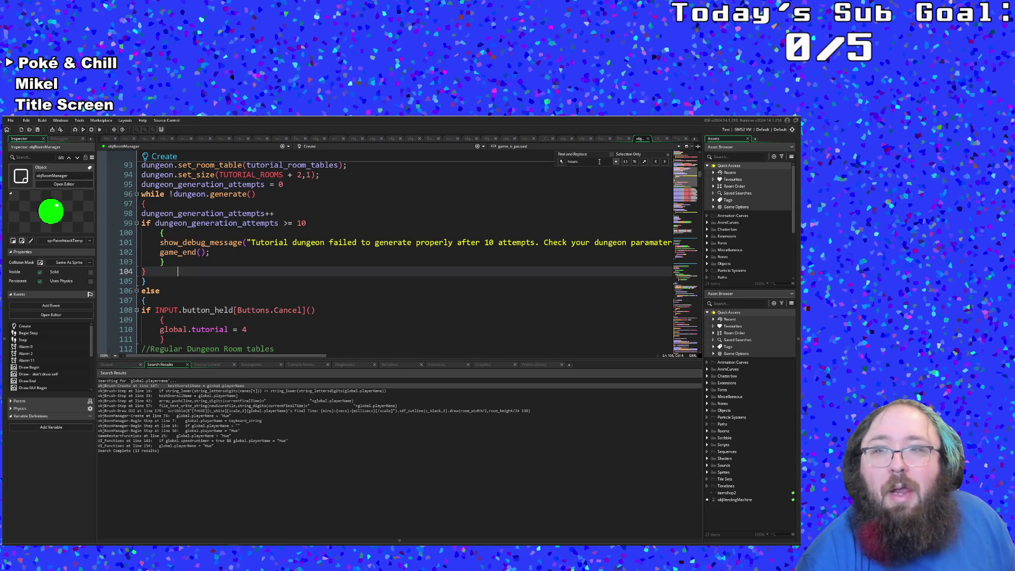
pyautogui.click(662, 167)
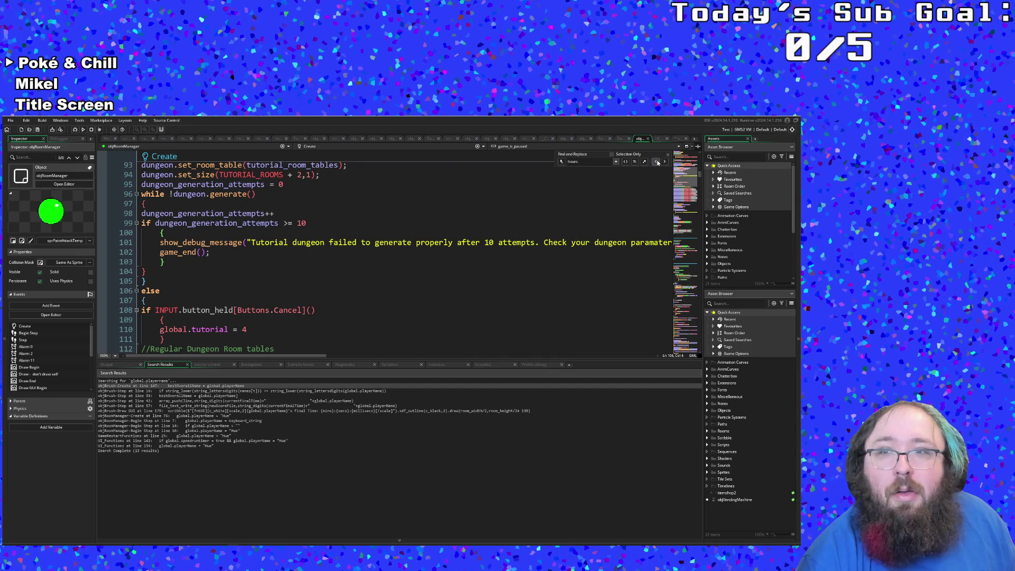
pyautogui.click(667, 154)
pyautogui.click(458, 256)
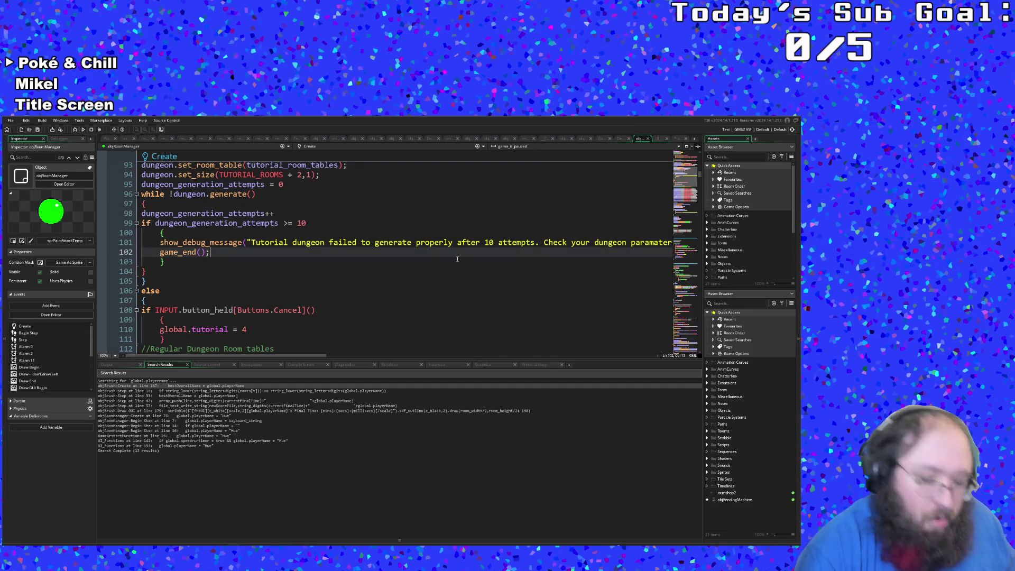
pyautogui.hotkey('ctrl', 'f')
pyautogui.write('shop')
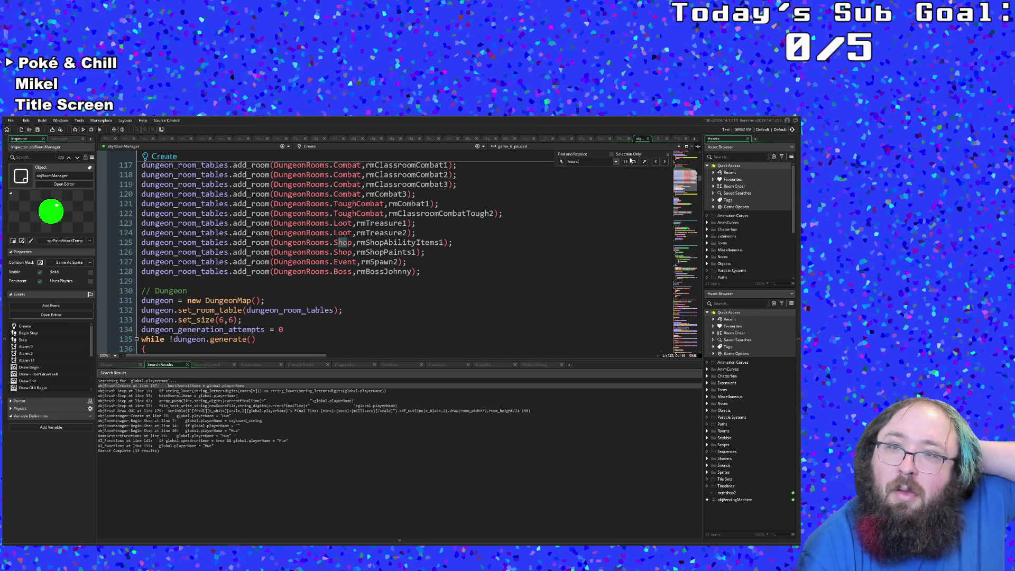
pyautogui.doubleClick(570, 162)
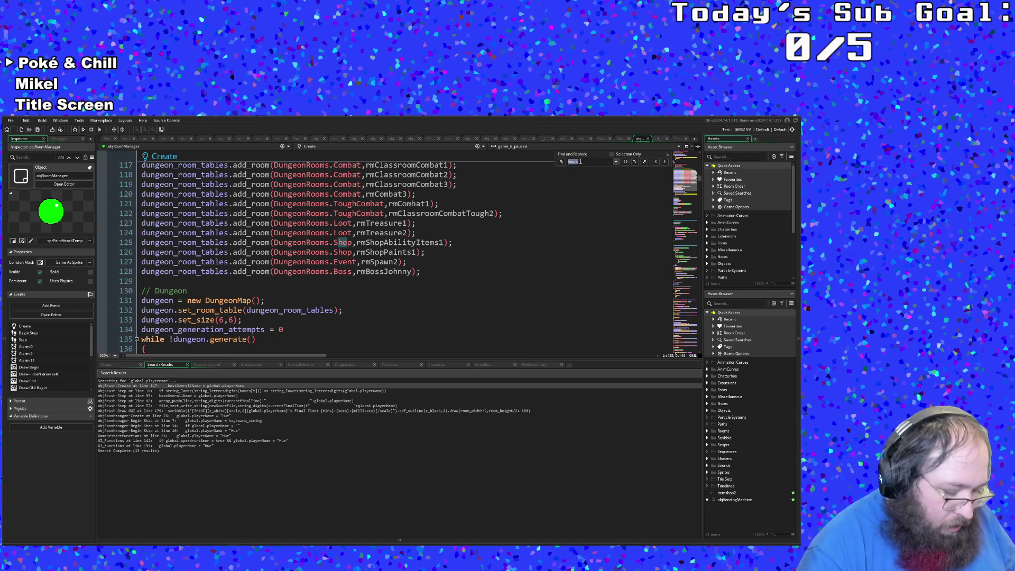
pyautogui.write('sec')
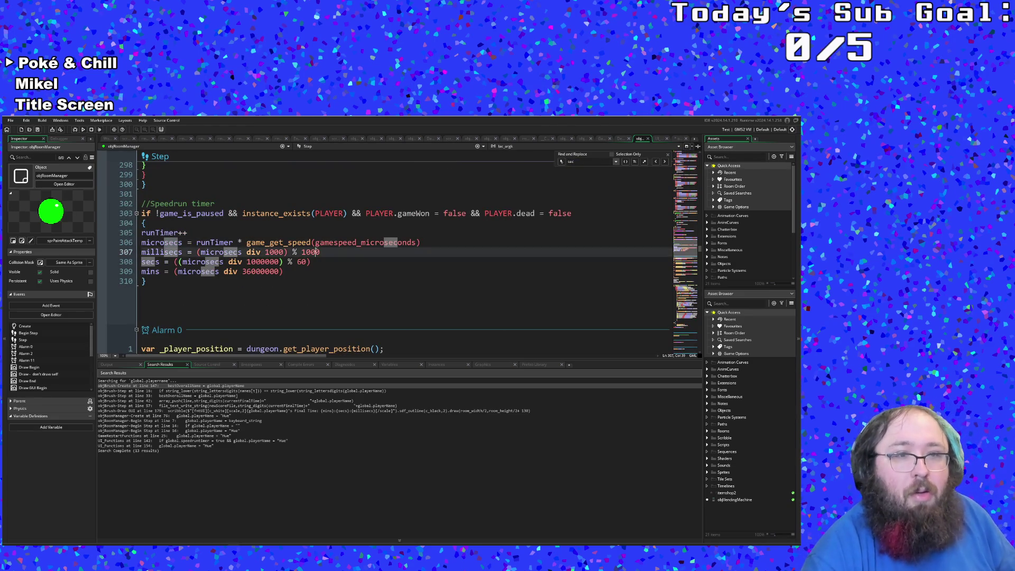
pyautogui.click(297, 261)
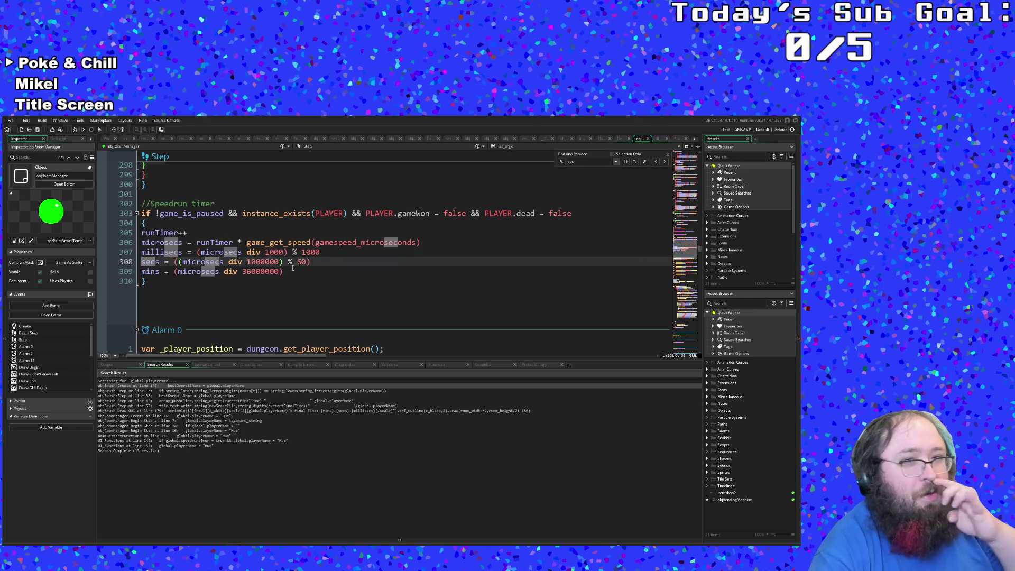
pyautogui.click(292, 269)
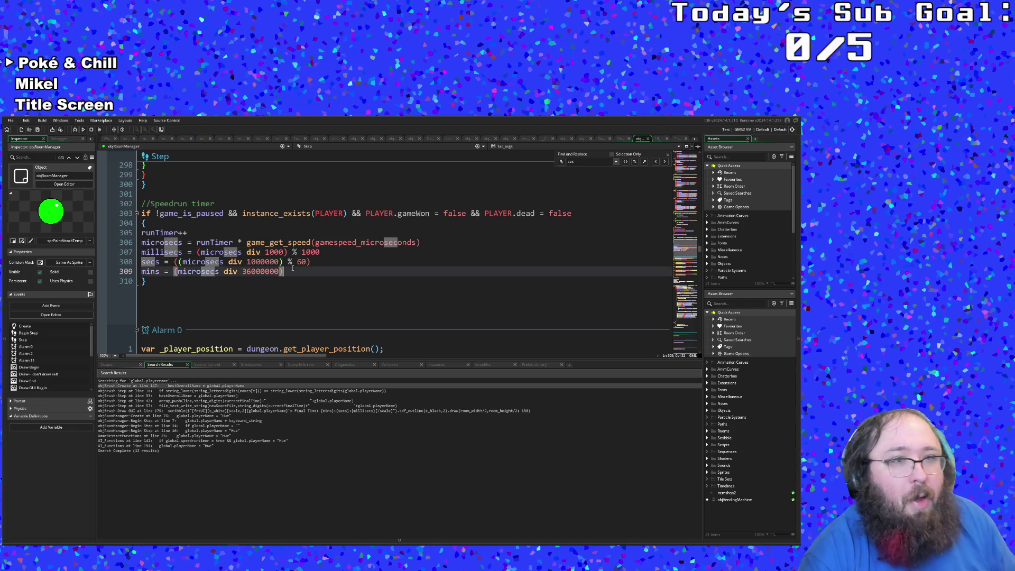
pyautogui.click(290, 261)
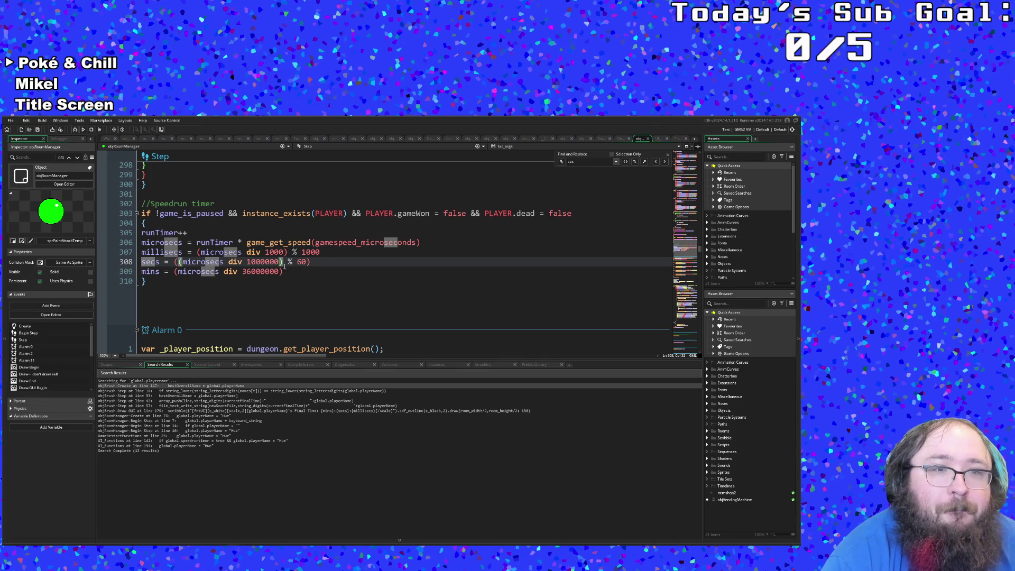
pyautogui.click(286, 270)
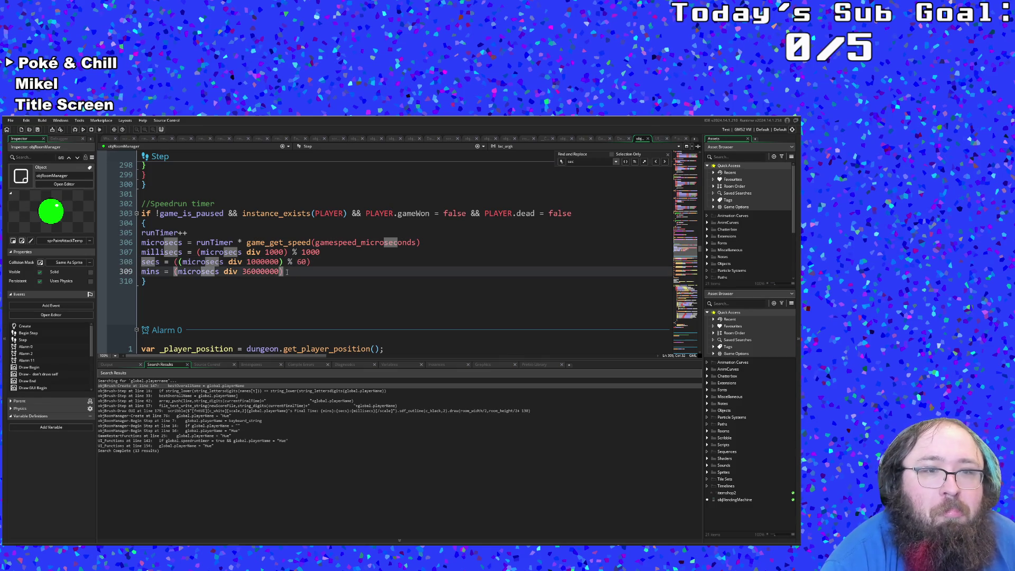
pyautogui.press('Left')
pyautogui.click(287, 274)
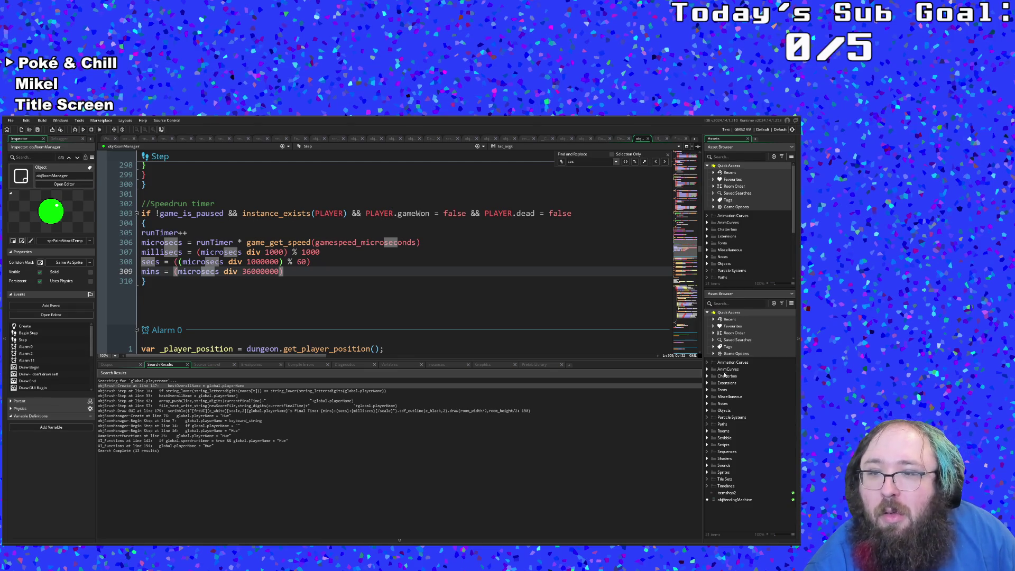
pyautogui.click(715, 446)
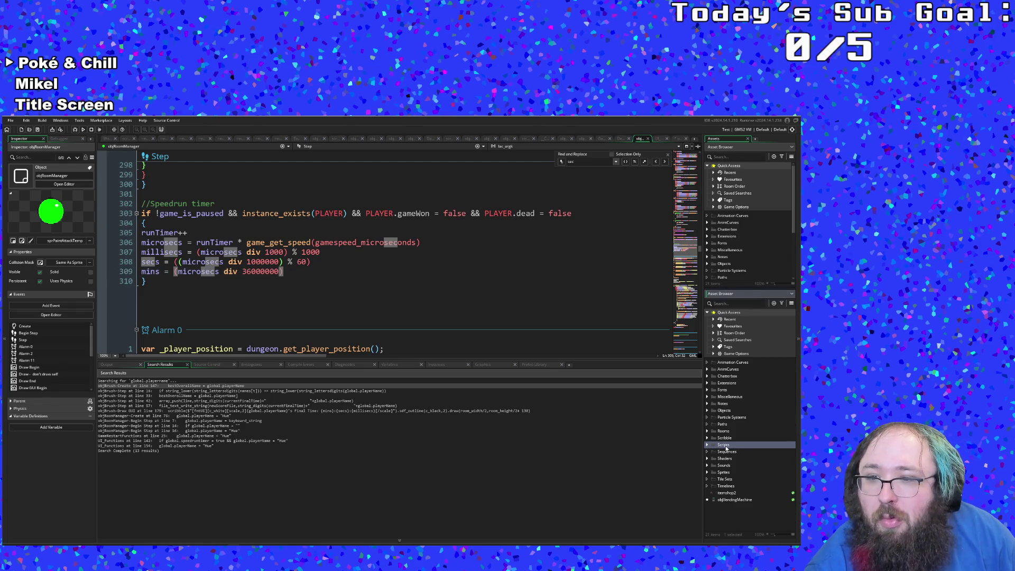
# Create a new script in the Scripts group and name it TimerFunctions.
pyautogui.rightClick(725, 447)
pyautogui.moveTo(725, 350)
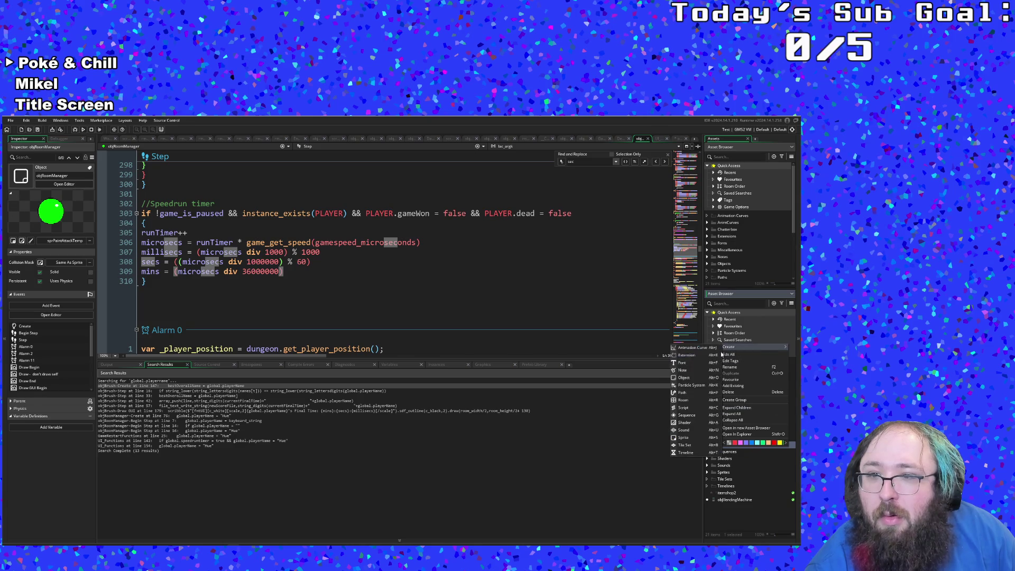
pyautogui.click(686, 407)
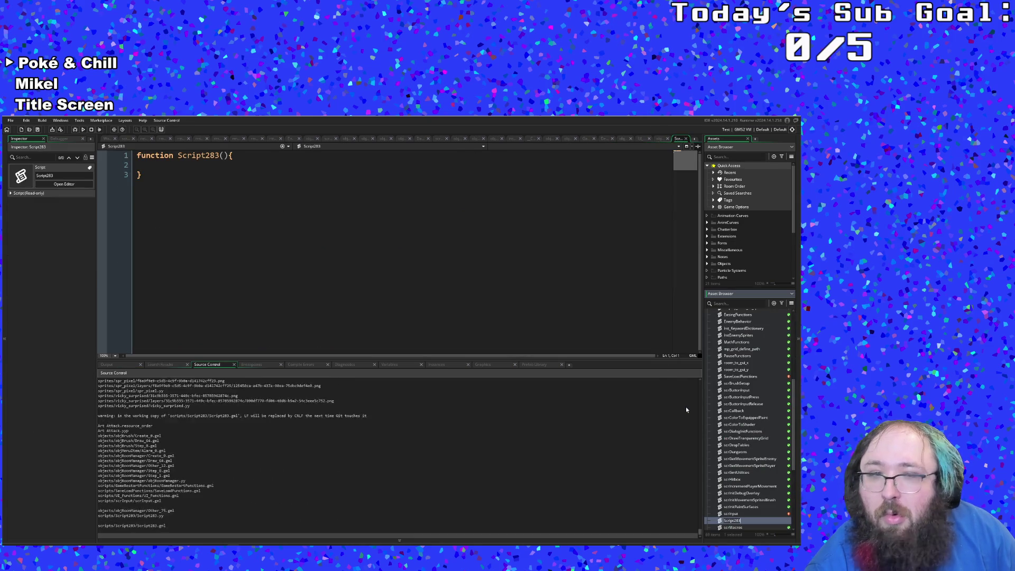
pyautogui.press('F2')
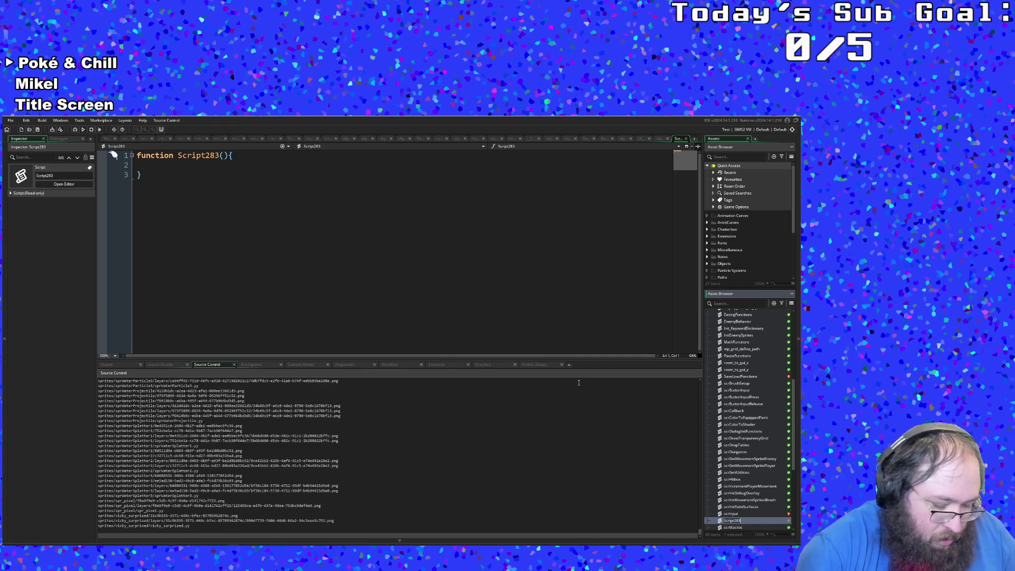
pyautogui.write('Ti')
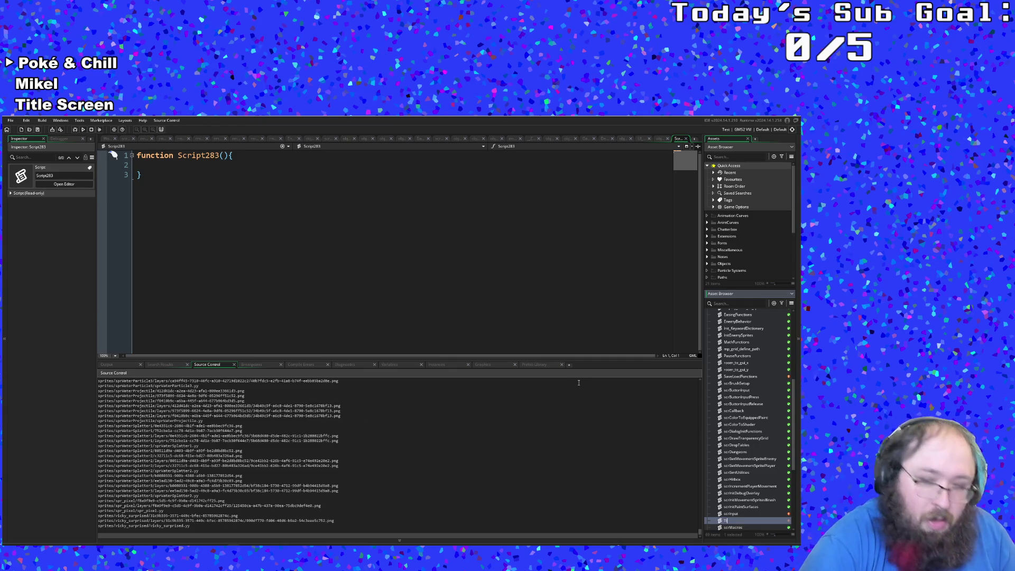
pyautogui.write('meruncti')
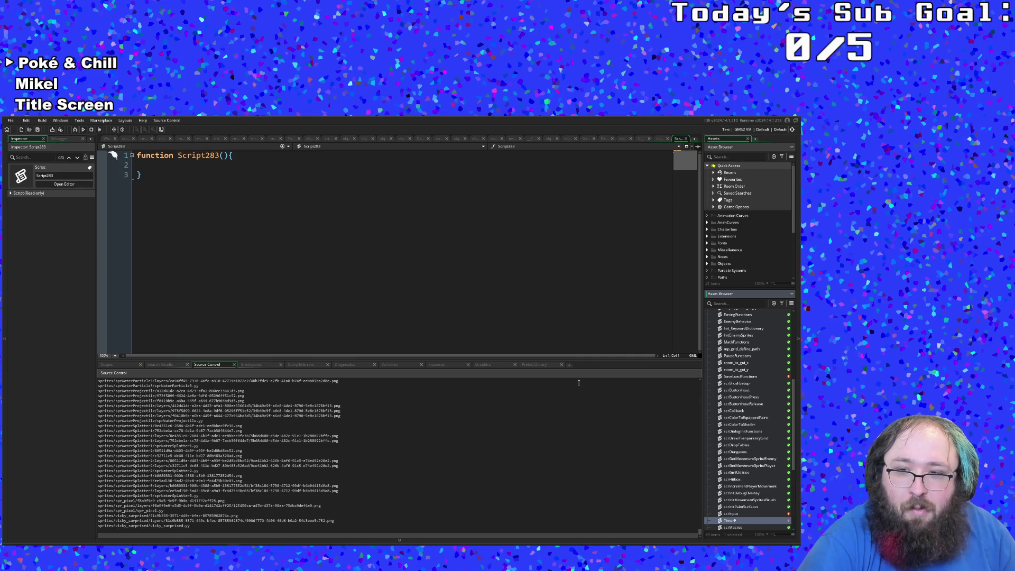
pyautogui.write('ti')
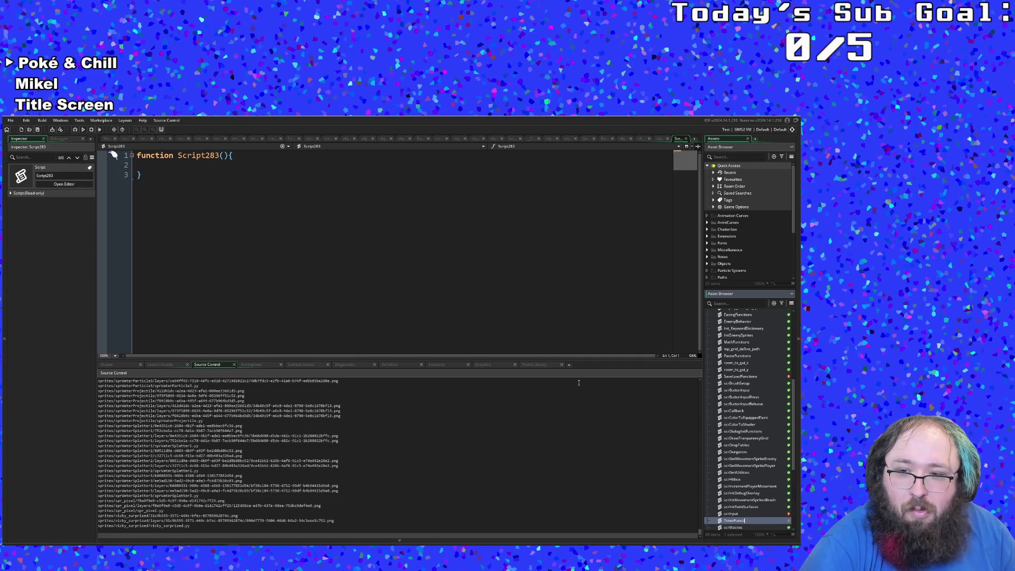
pyautogui.press('Return')
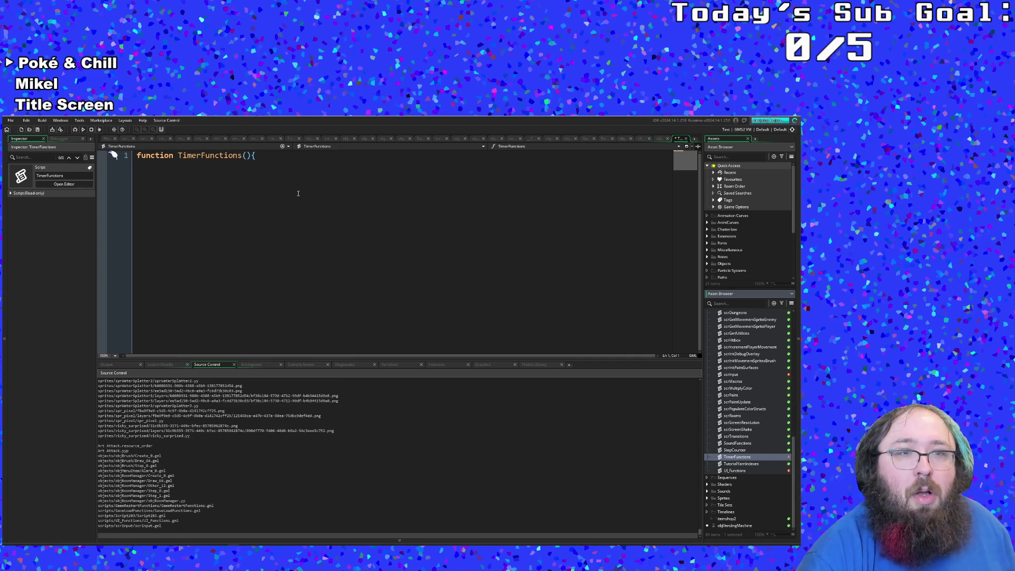
# Rename the script's function from TimerFunctions to convertToFinalTime.
pyautogui.click(272, 169)
pyautogui.press('Return')
pyautogui.click(242, 155)
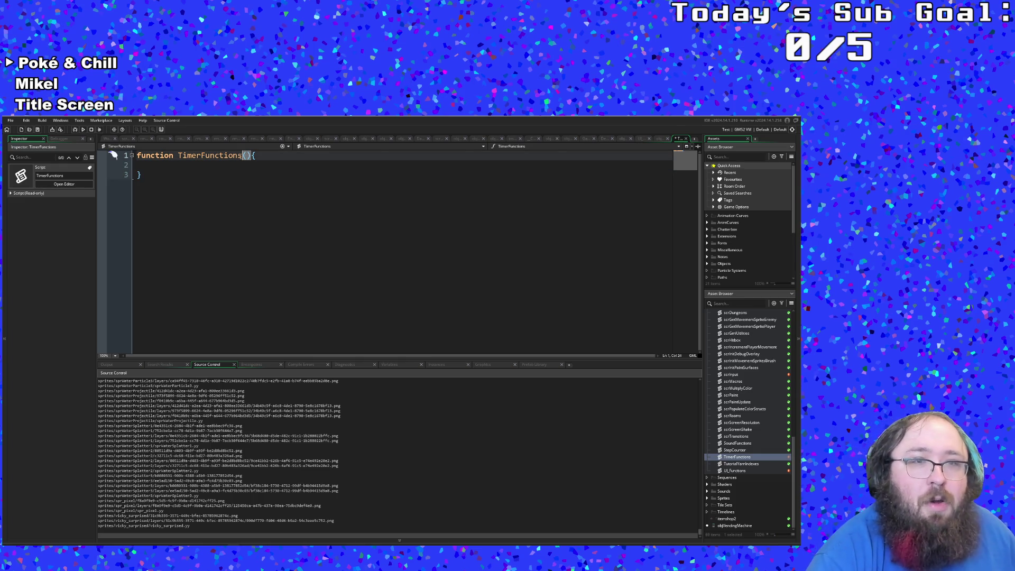
pyautogui.hotkey('ctrl', 'shift', 'Left')
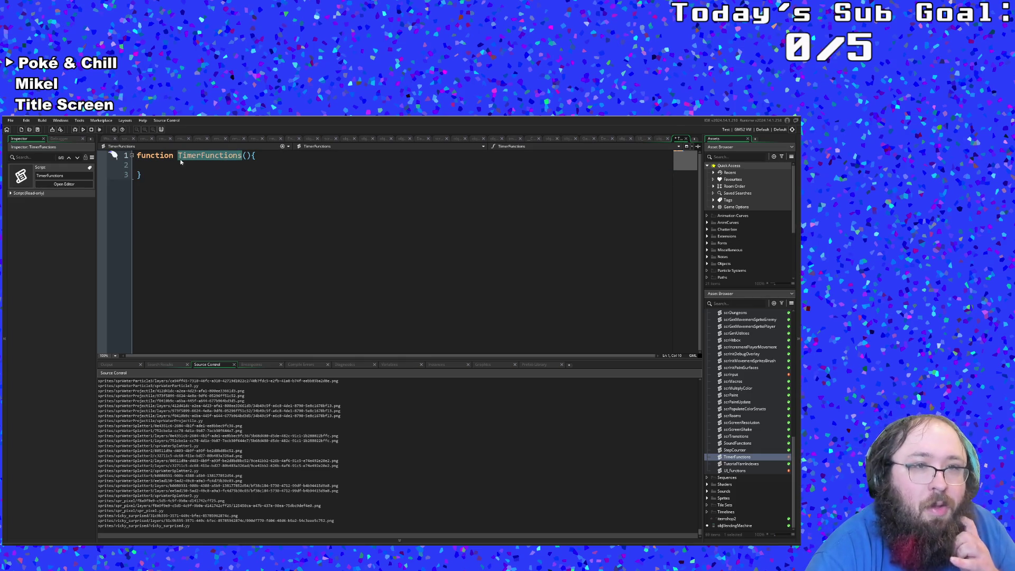
pyautogui.press('BackSpace')
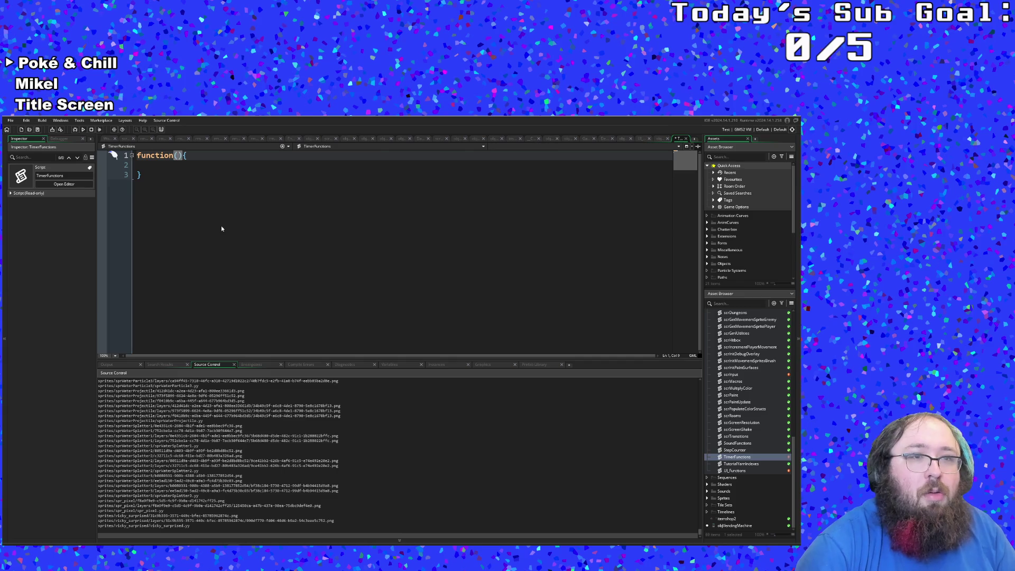
pyautogui.write('C')
pyautogui.press('BackSpace')
pyautogui.write('conv')
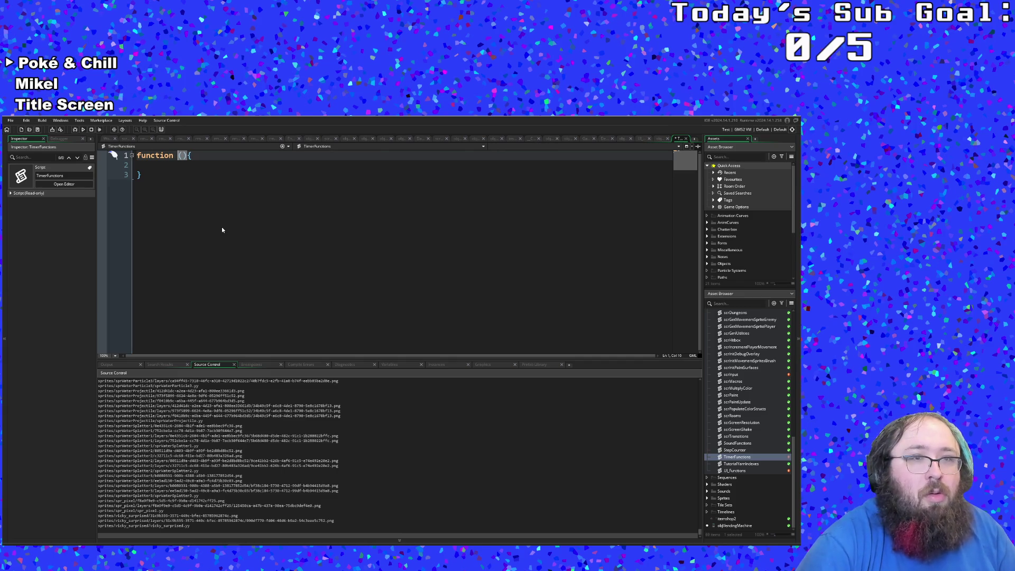
pyautogui.write('ert')
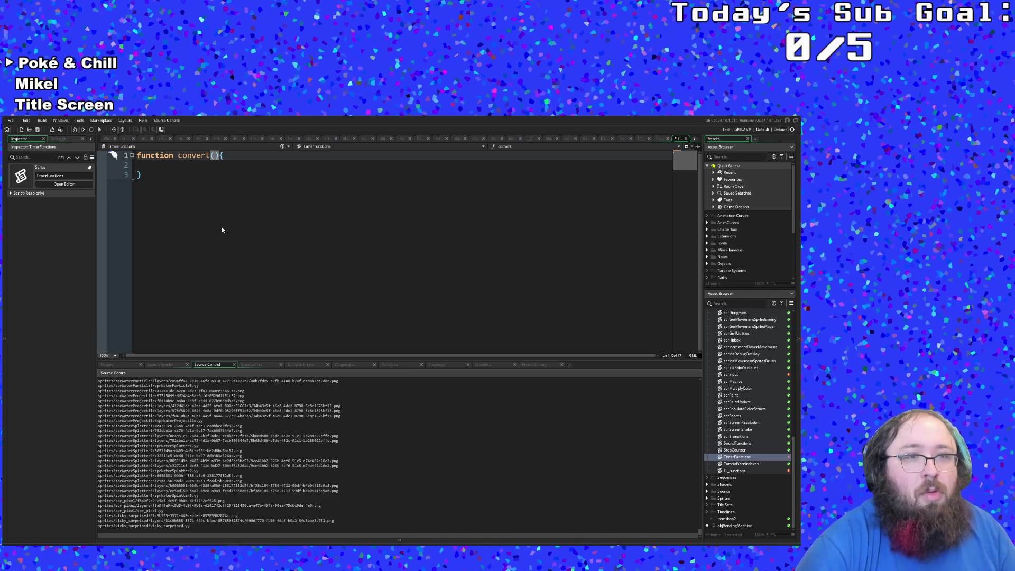
pyautogui.write('Milliseconds')
pyautogui.press('BackSpace')
pyautogui.press('BackSpace')
pyautogui.press('BackSpace')
pyautogui.press('BackSpace')
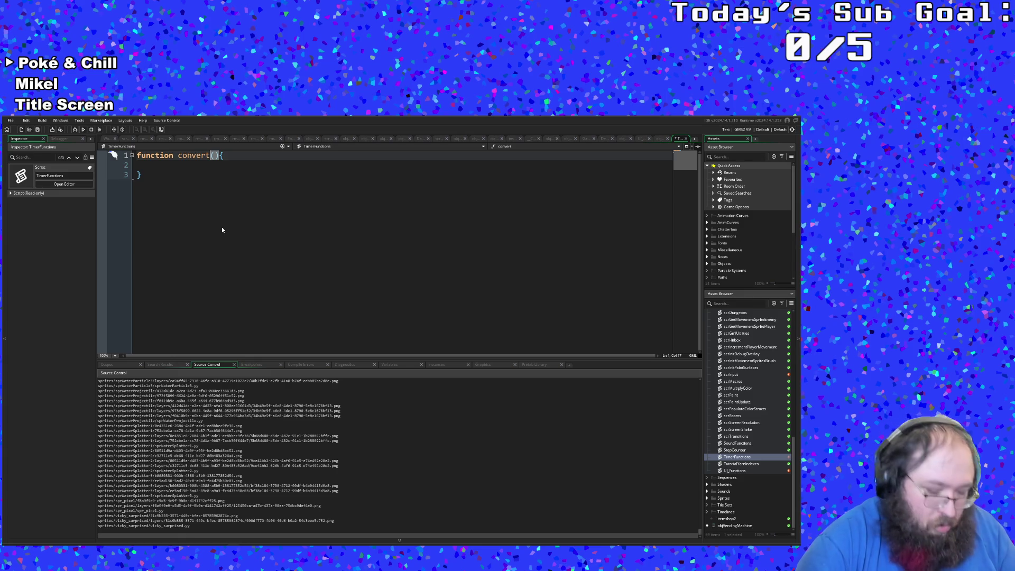
pyautogui.write('ToFinalTime')
# Copy the milliseconds, seconds and minutes lines 307-309 from objRoomManager's Step code.
pyautogui.press('Down')
pyautogui.click(241, 178)
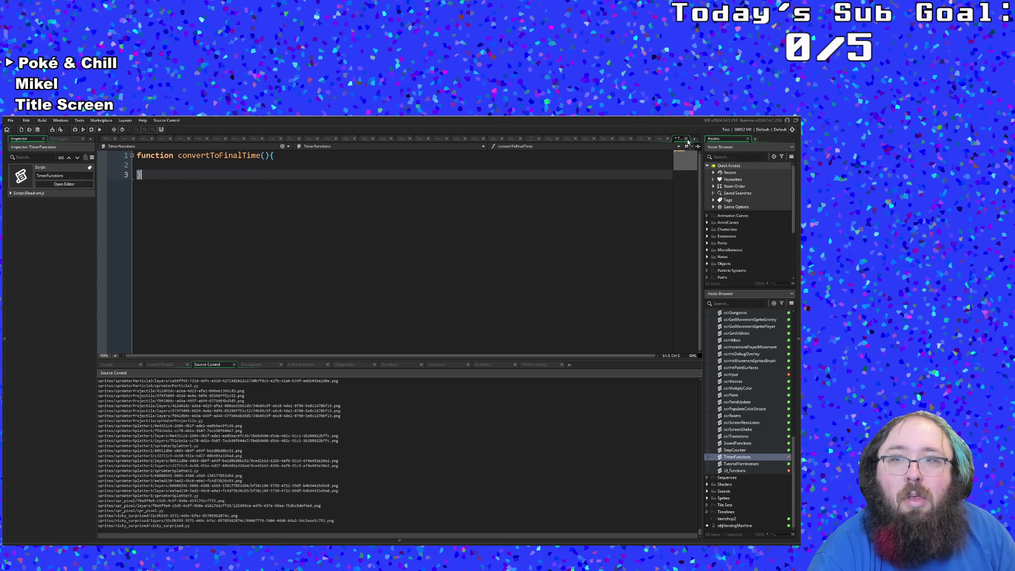
pyautogui.click(640, 138)
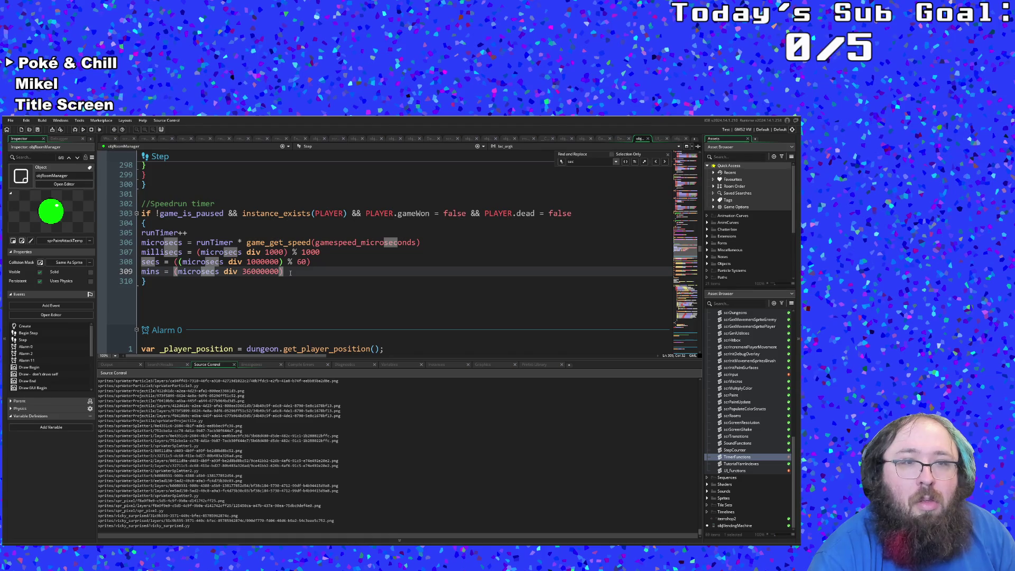
pyautogui.moveTo(289, 272); pyautogui.dragTo(141, 252)
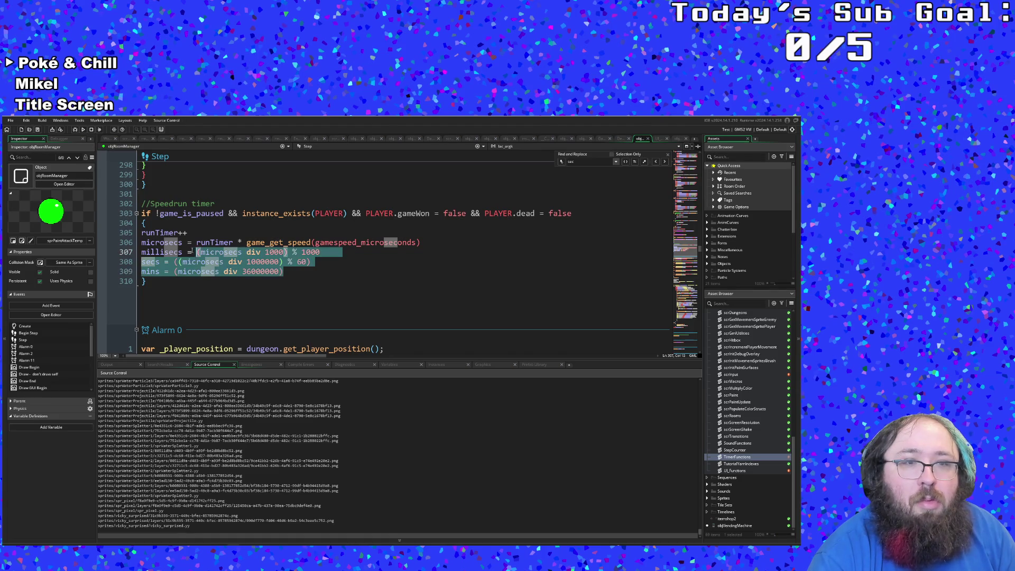
pyautogui.rightClick(159, 255)
pyautogui.click(165, 291)
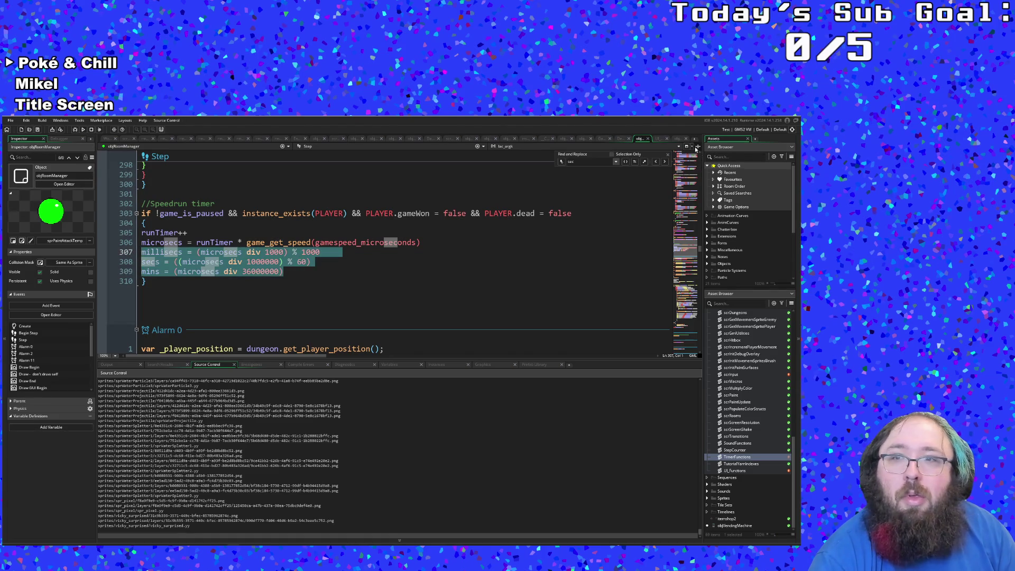
# Paste the three time calculations into the convertToFinalTime body in TimerFunctions.
pyautogui.click(676, 138)
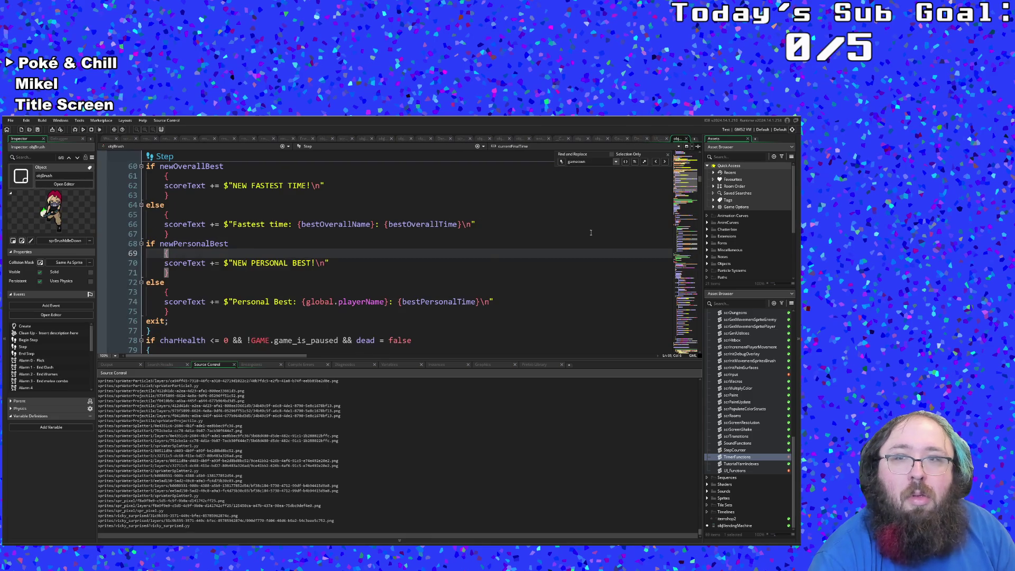
pyautogui.doubleClick(733, 458)
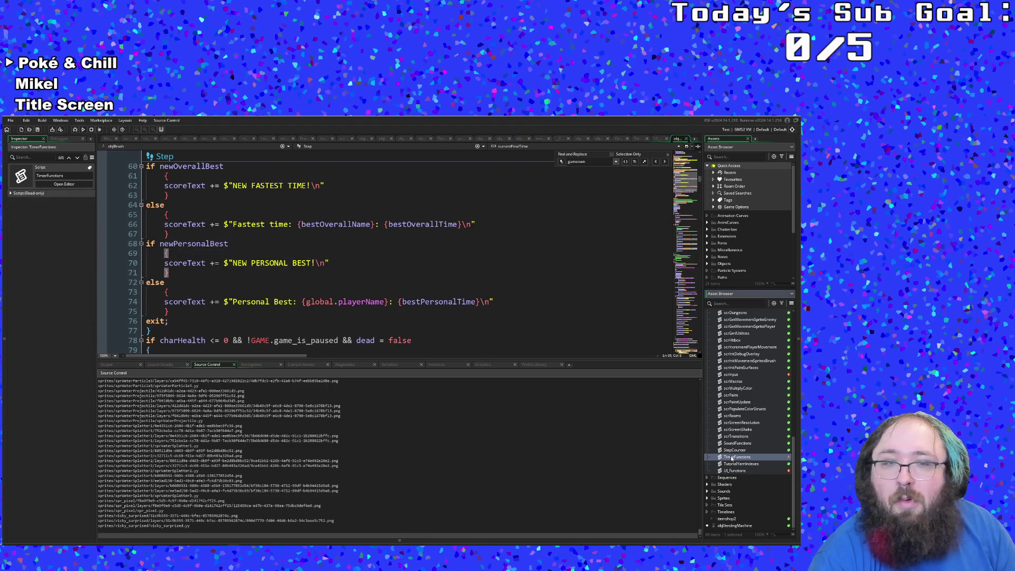
pyautogui.click(140, 165)
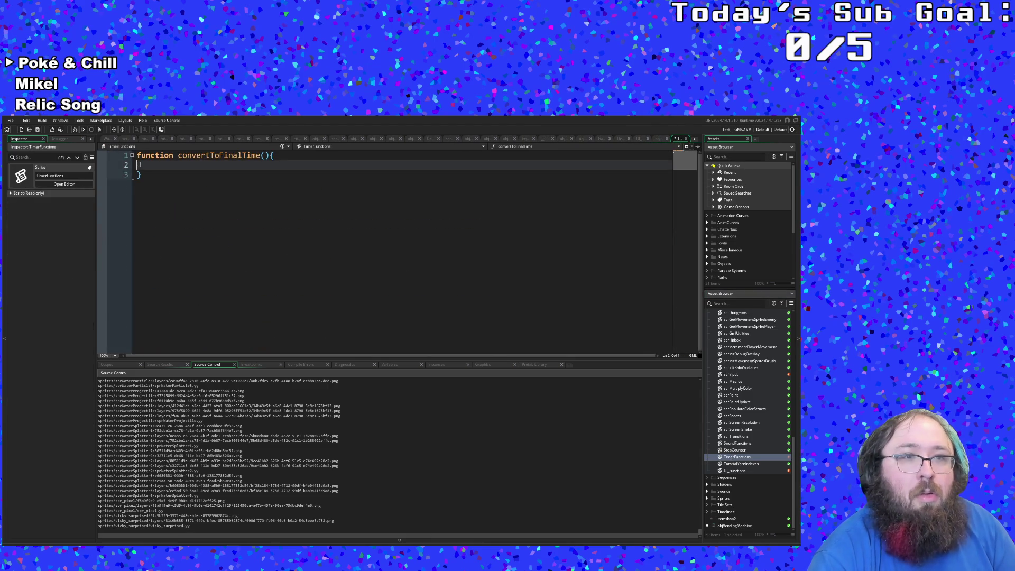
pyautogui.hotkey('ctrl', 'v')
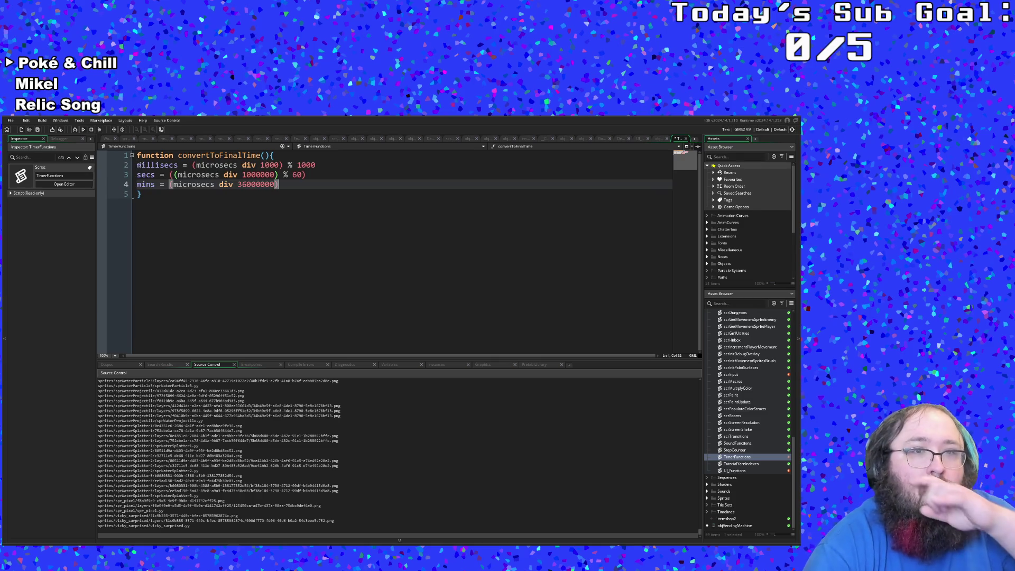
pyautogui.click(206, 175)
pyautogui.click(246, 166)
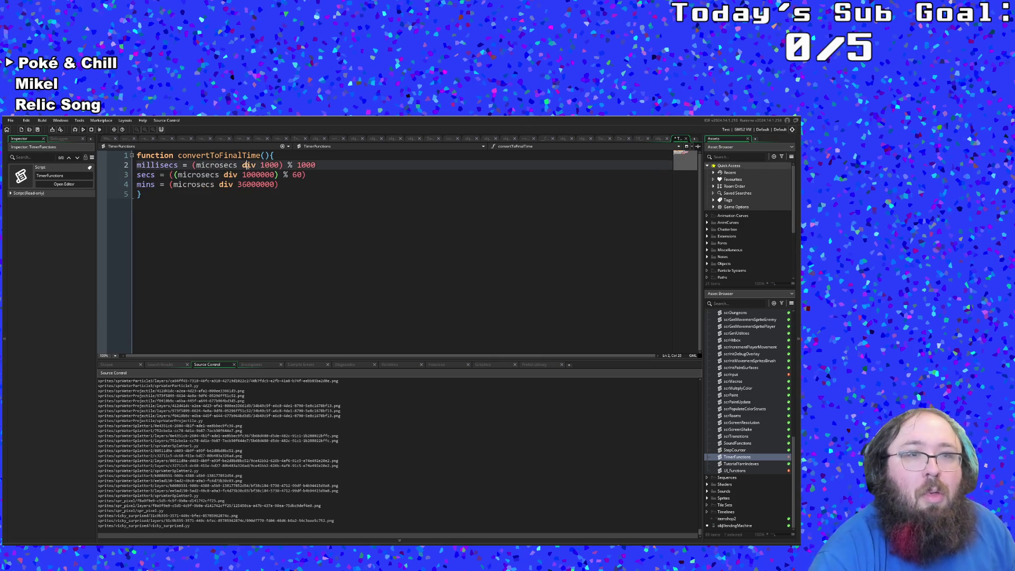
# Add a microsecs parameter defaulting to GAME.microsecs to convertToFinalTime.
pyautogui.click(264, 155)
pyautogui.write('micro')
pyautogui.press('BackSpace')
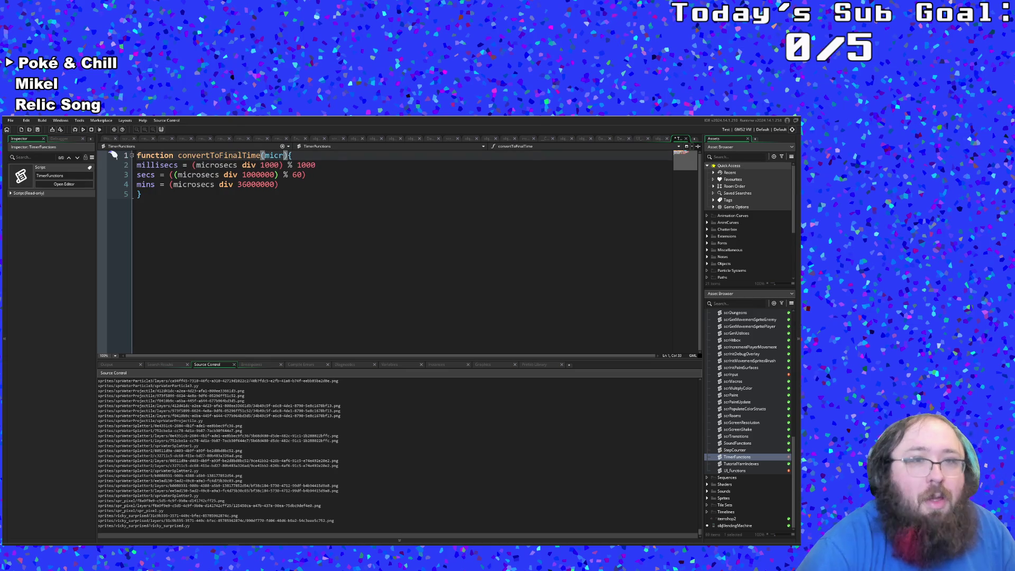
pyautogui.write('sec')
pyautogui.press('BackSpace')
pyautogui.press('BackSpace')
pyautogui.press('BackSpace')
pyautogui.write('osec')
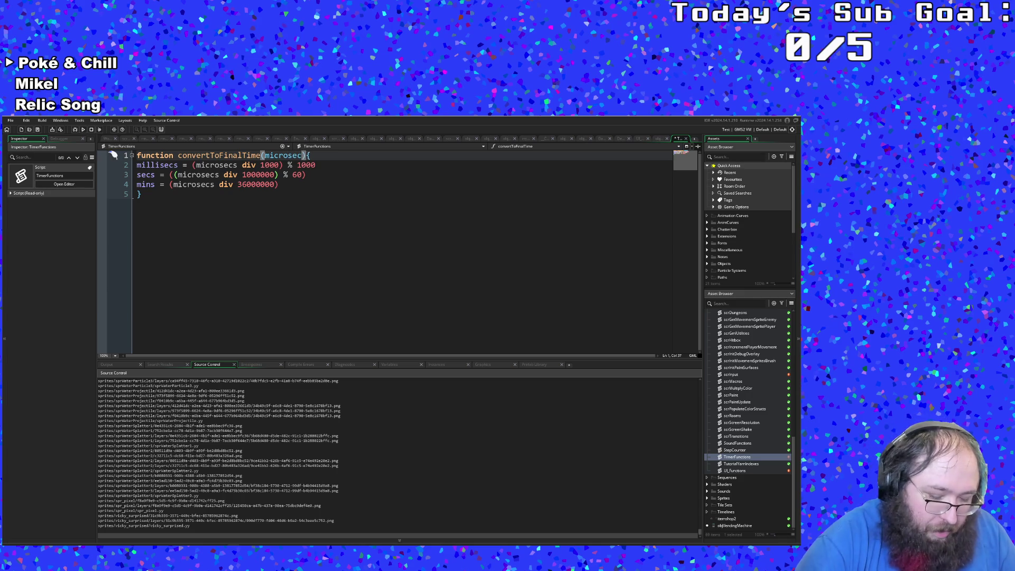
pyautogui.write('=GAME.micr')
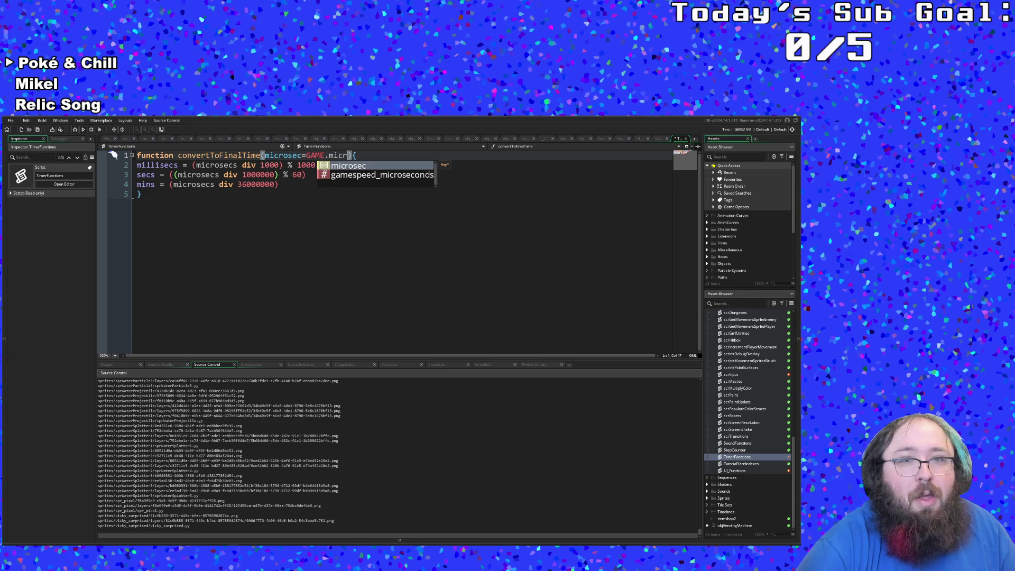
pyautogui.write('secs')
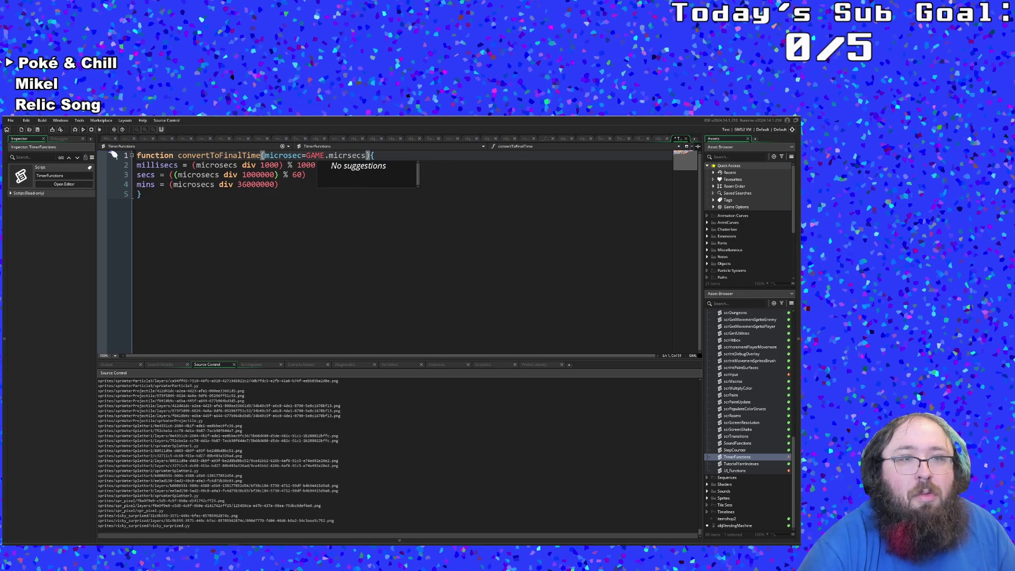
pyautogui.click(306, 165)
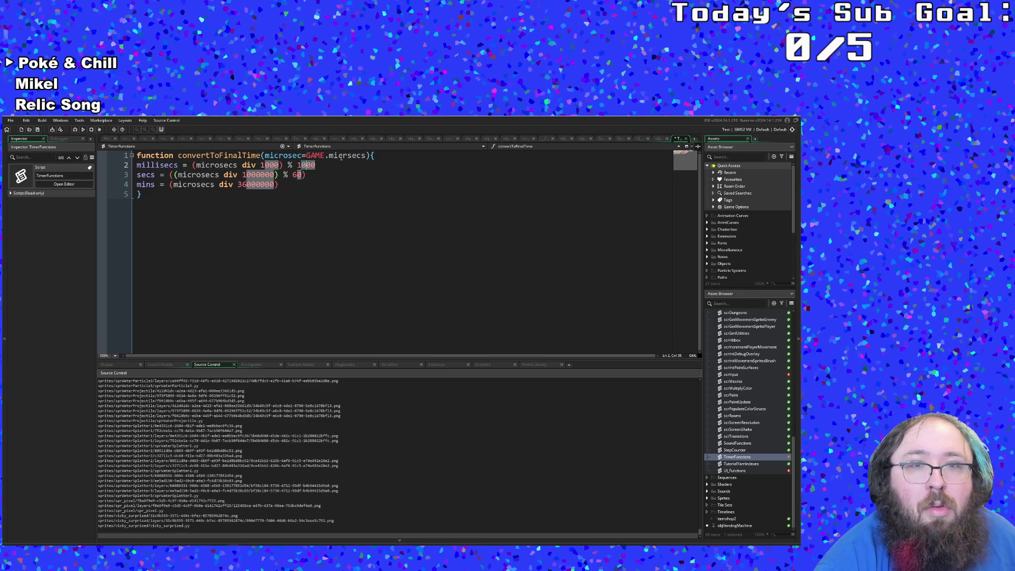
pyautogui.click(348, 155)
pyautogui.write('o')
# Review how microsecs is used in the millisecs and secs lines.
pyautogui.click(335, 172)
pyautogui.click(262, 155)
pyautogui.click(276, 175)
pyautogui.click(211, 155)
pyautogui.click(316, 197)
pyautogui.click(306, 185)
pyautogui.click(301, 175)
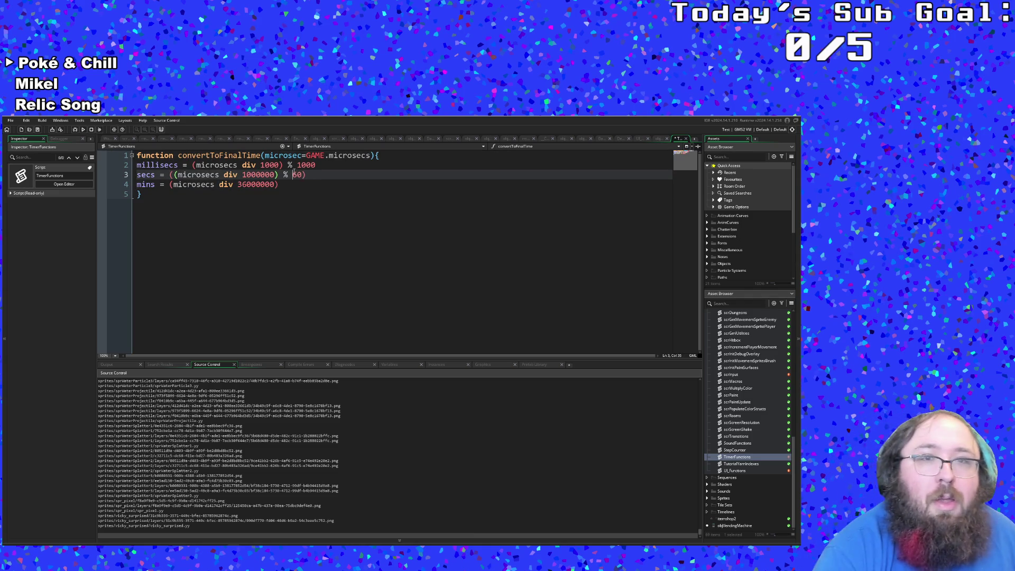
pyautogui.click(350, 155)
pyautogui.click(224, 165)
pyautogui.click(328, 156)
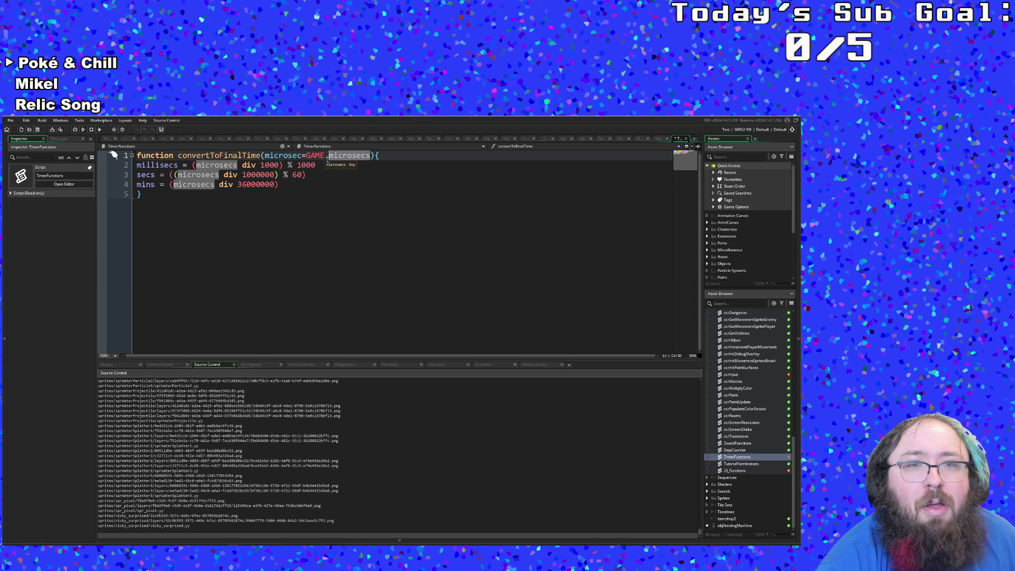
pyautogui.click(325, 156)
pyautogui.click(306, 155)
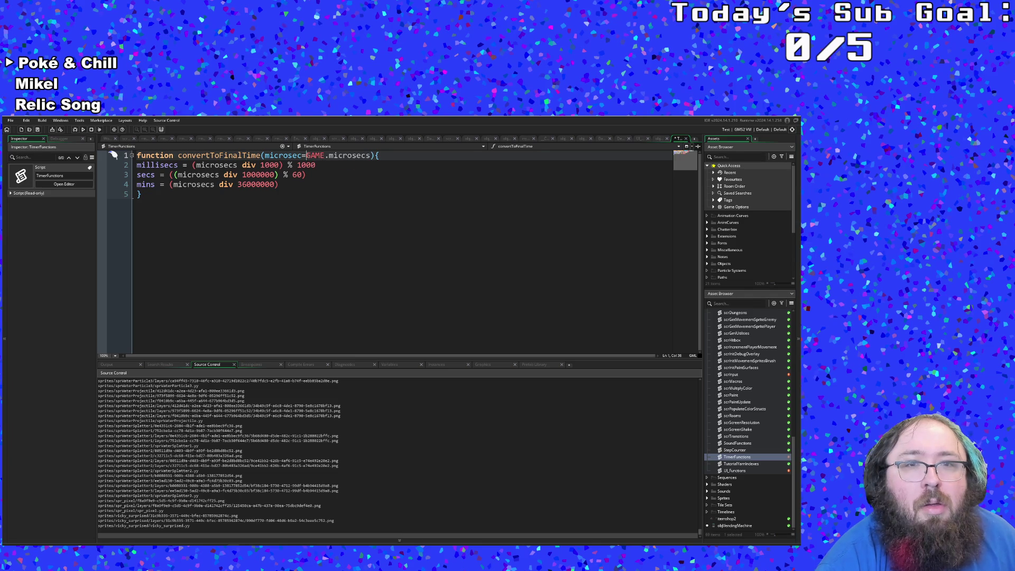
# Delete the GAME.microsecs default, keeping just the microsecs parameter.
pyautogui.doubleClick(315, 155)
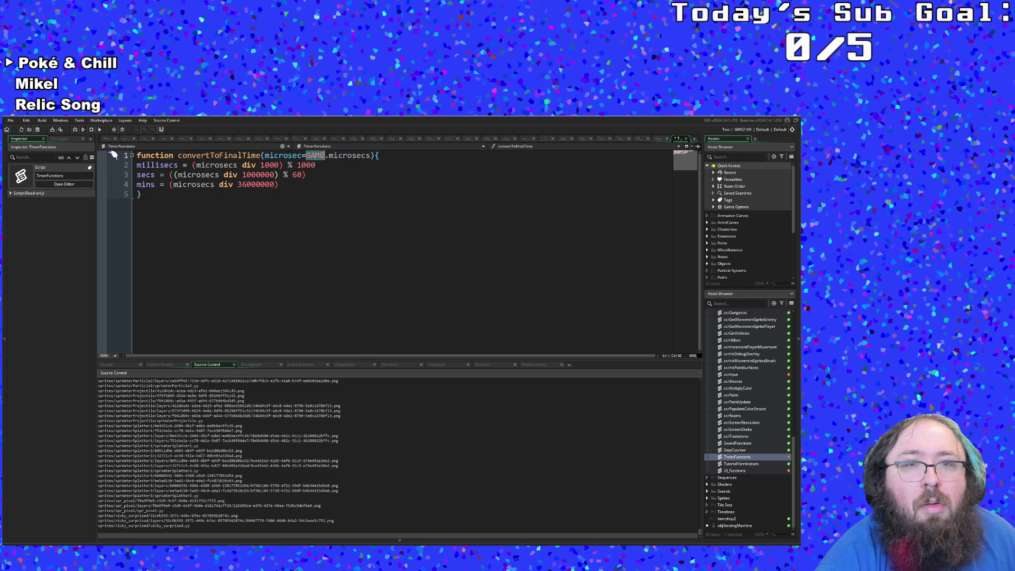
pyautogui.press('Down')
pyautogui.press('Down')
pyautogui.press('Left')
pyautogui.press('Left')
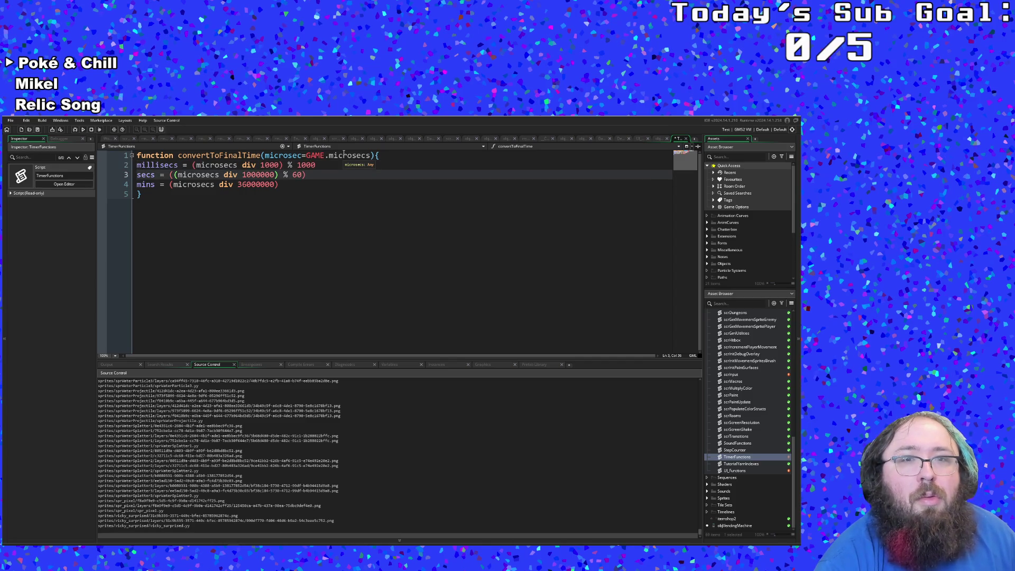
pyautogui.click(344, 156)
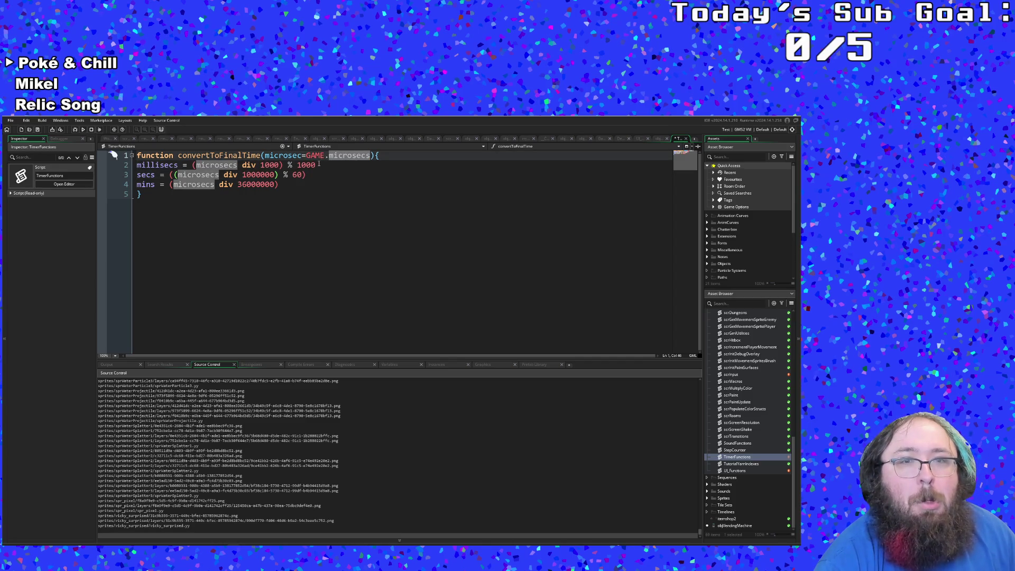
pyautogui.click(317, 165)
pyautogui.click(333, 156)
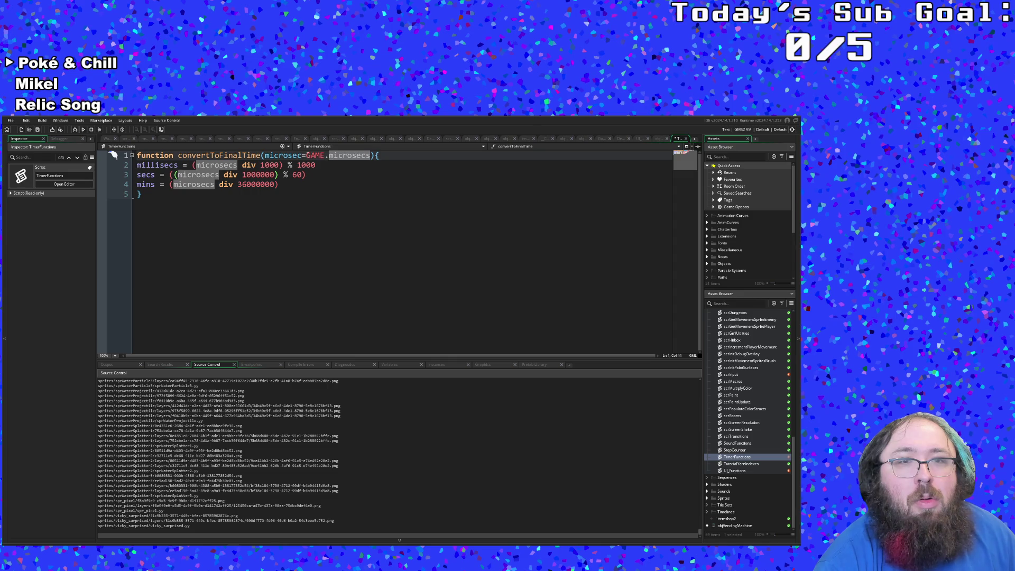
pyautogui.moveTo(307, 156); pyautogui.dragTo(374, 156)
pyautogui.press('BackSpace')
pyautogui.press('BackSpace')
pyautogui.click(231, 175)
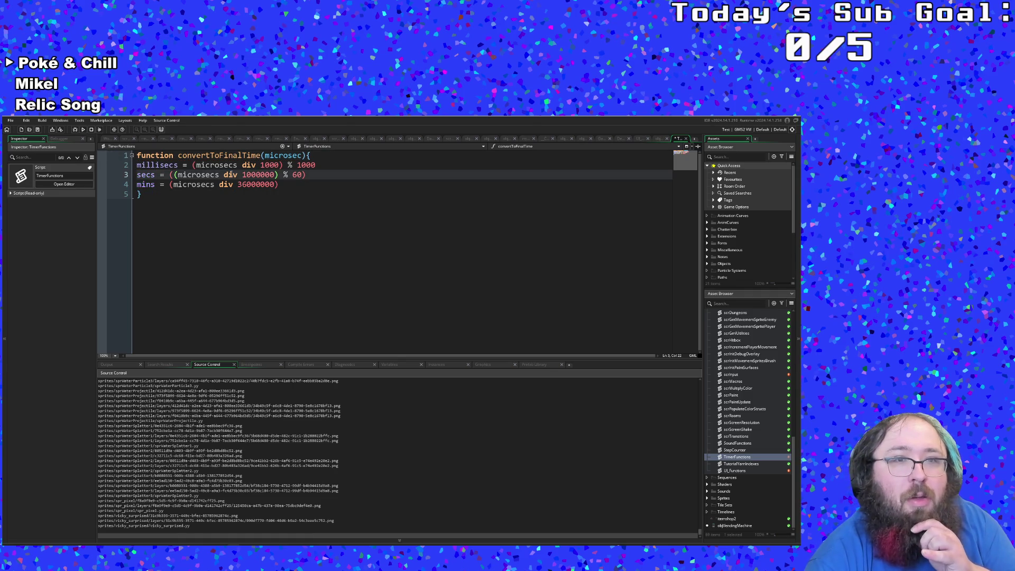
pyautogui.click(238, 165)
pyautogui.click(303, 155)
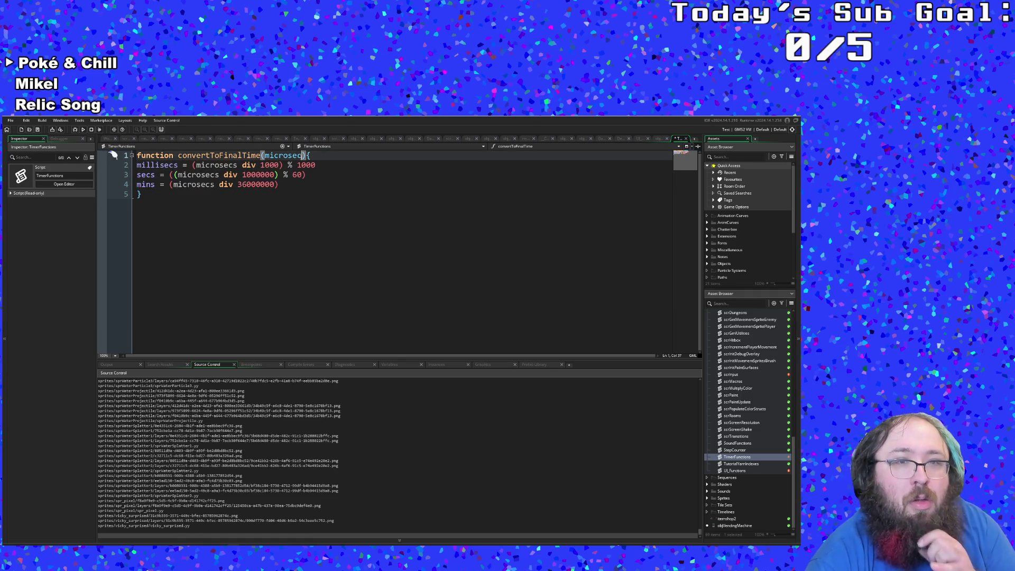
# Declare millisecs and secs as local variables with var.
pyautogui.write('s')
pyautogui.click(251, 185)
pyautogui.click(215, 184)
pyautogui.press('Up')
pyautogui.press('Home')
pyautogui.press('Up')
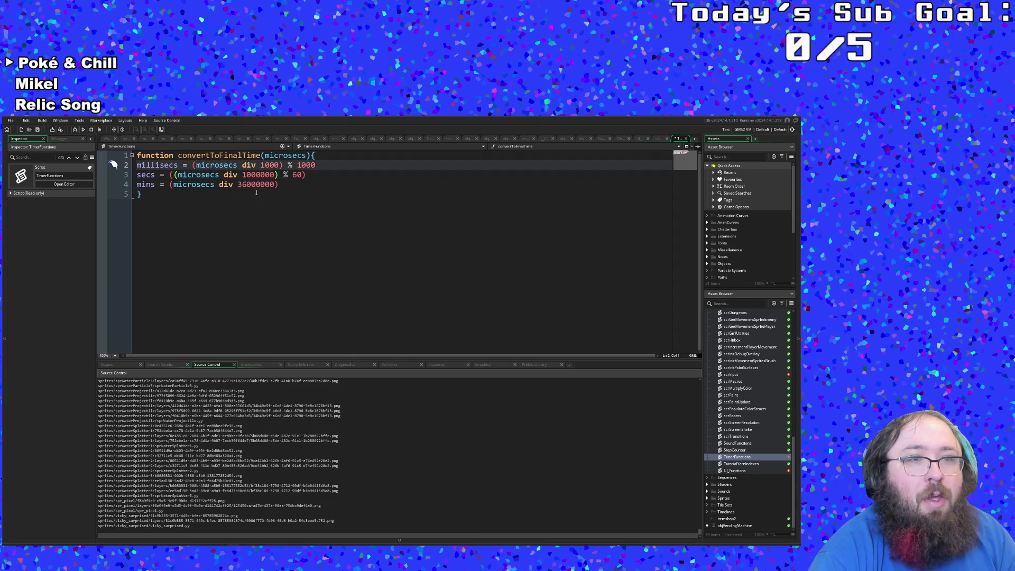
pyautogui.write('vasr')
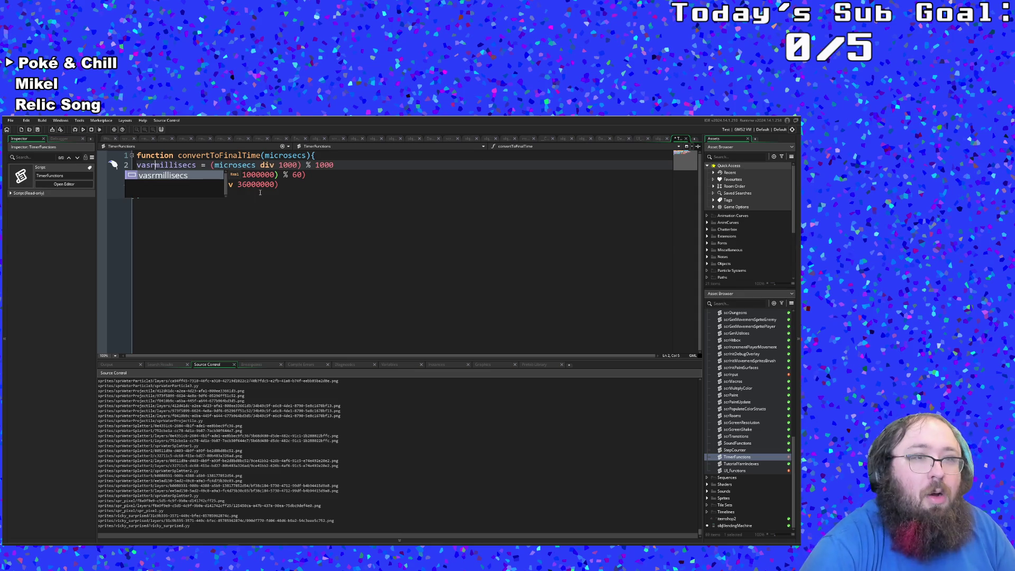
pyautogui.press('BackSpace')
pyautogui.press('BackSpace')
pyautogui.write('r')
pyautogui.press('Down')
pyautogui.press('Home')
pyautogui.write('v')
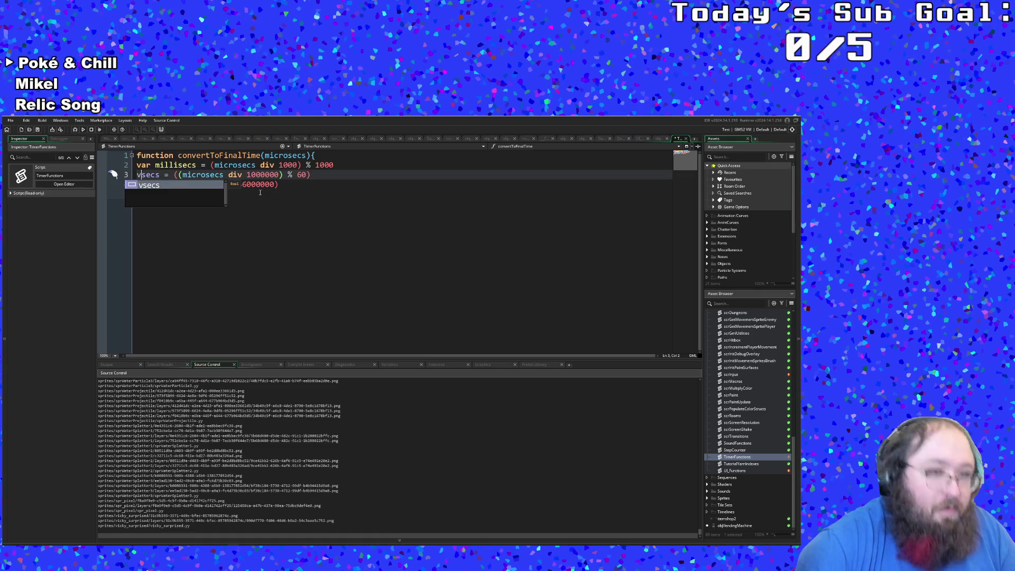
pyautogui.write('ar')
# Add a return line after the mins calculation and reopen objBrush's Step code.
pyautogui.press('Down')
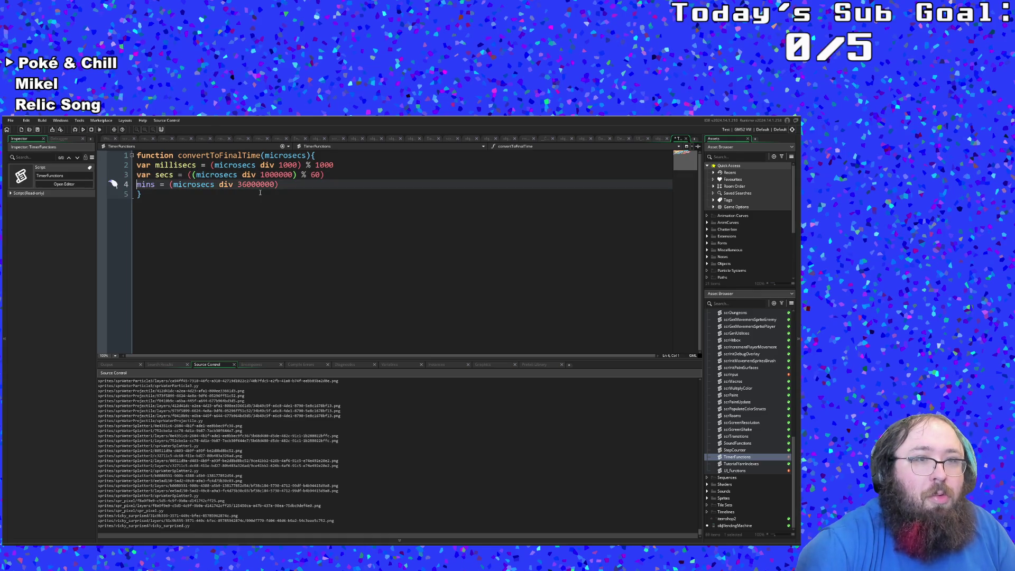
pyautogui.press('Up')
pyautogui.press('End')
pyautogui.press('Down')
pyautogui.press('Home')
pyautogui.write('var')
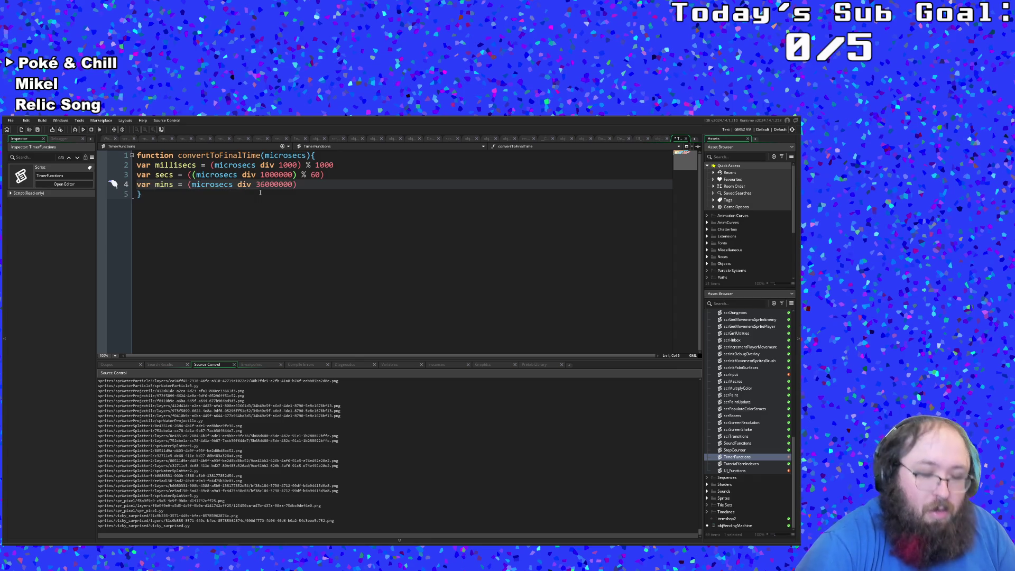
pyautogui.hotkey('ctrl', 'Right')
pyautogui.hotkey('ctrl', 'Right')
pyautogui.hotkey('ctrl', 'Right')
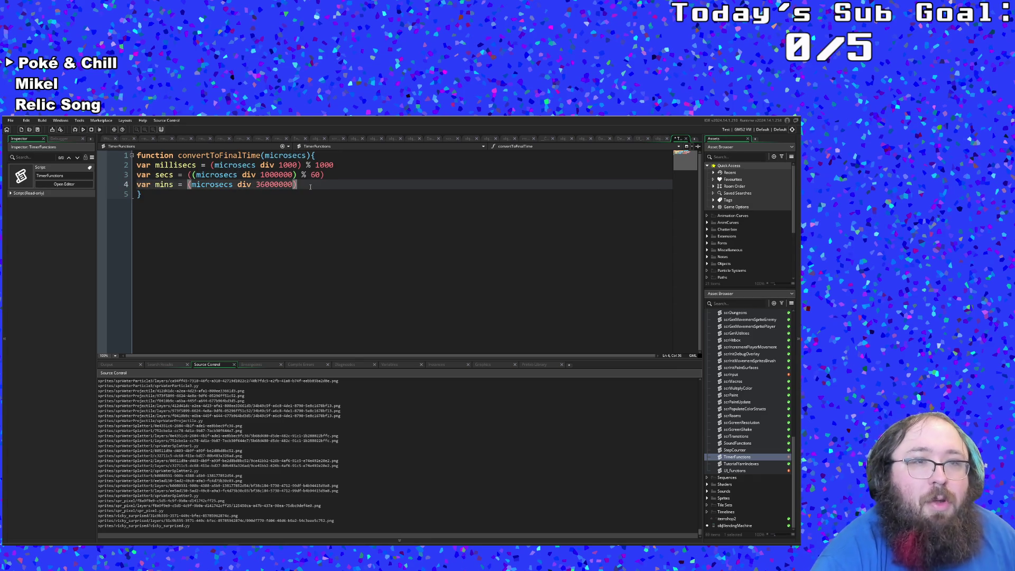
pyautogui.press('Return')
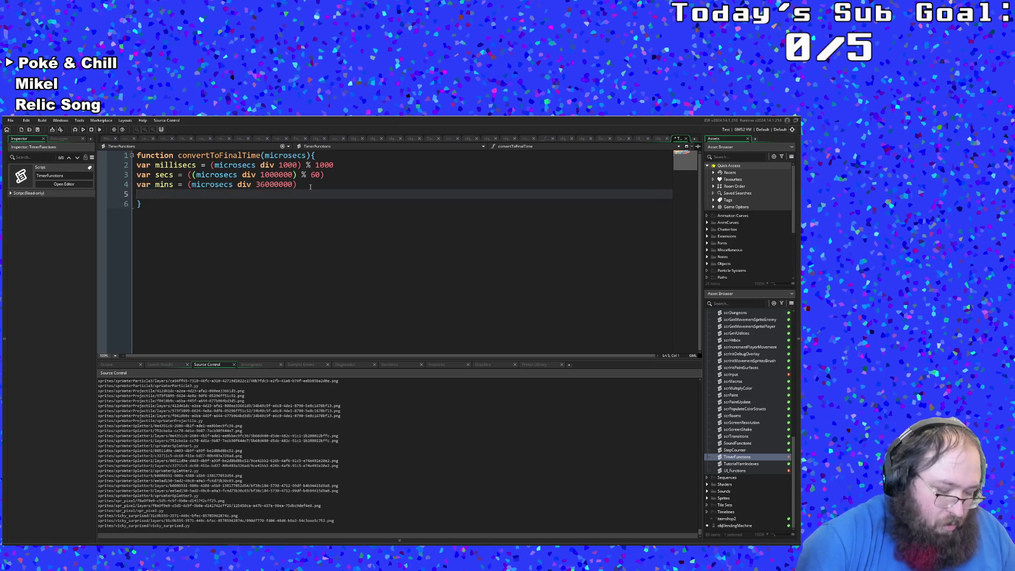
pyautogui.write('return')
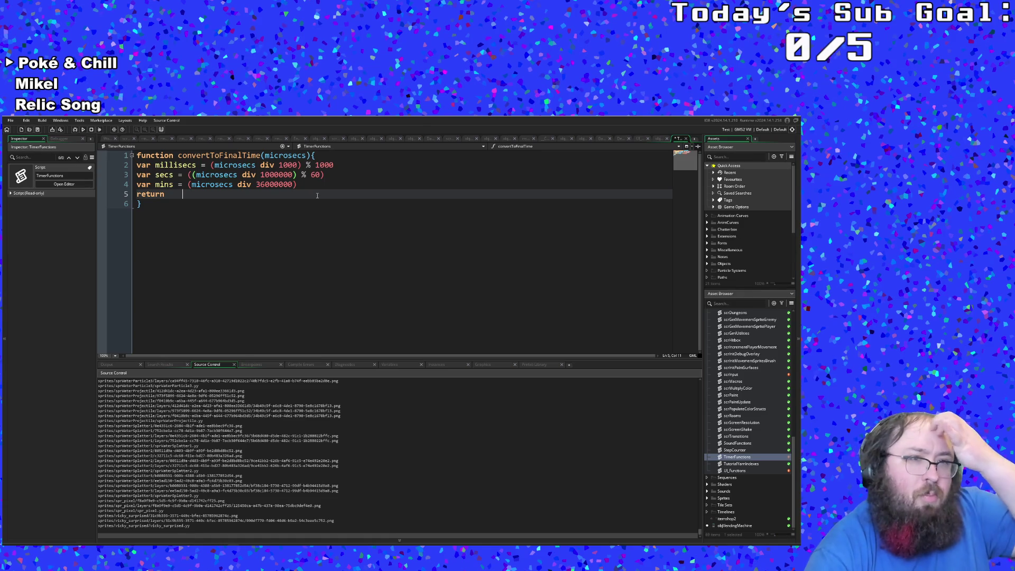
pyautogui.hotkey('ctrl', 't')
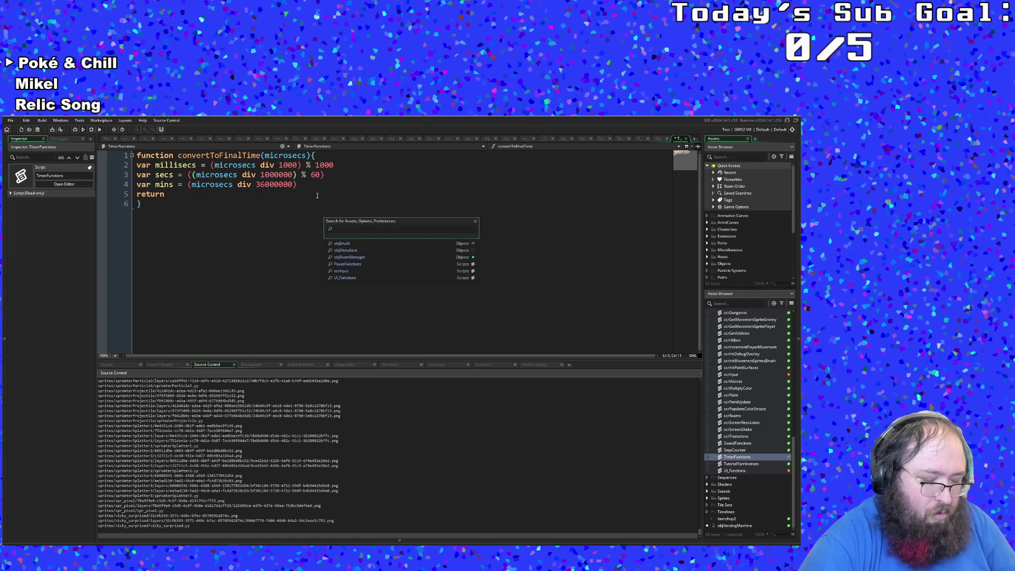
pyautogui.press('Return')
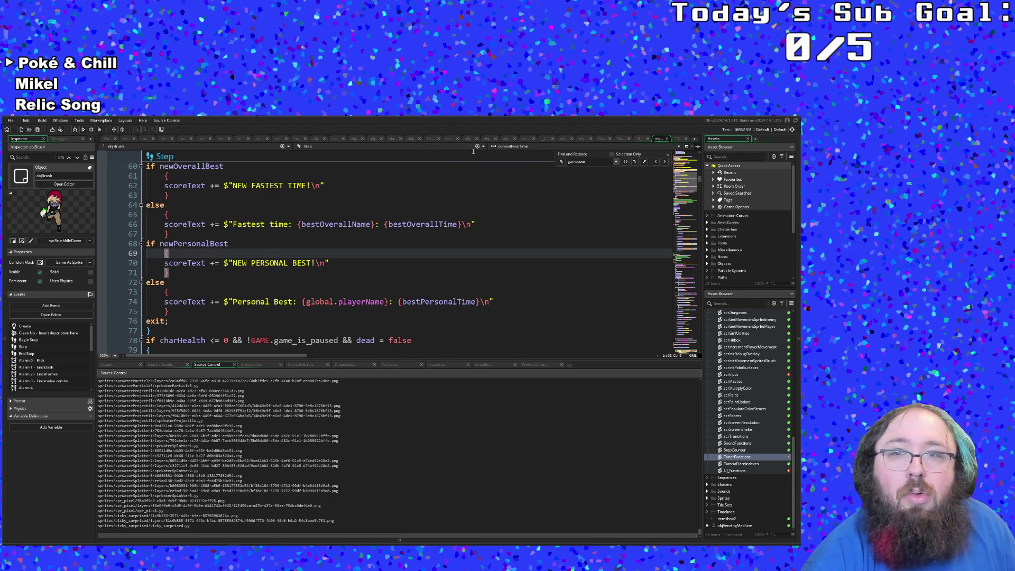
# Bring up objRoomManager's Draw GUI event code and scroll to its speedrun timer.
pyautogui.click(639, 138)
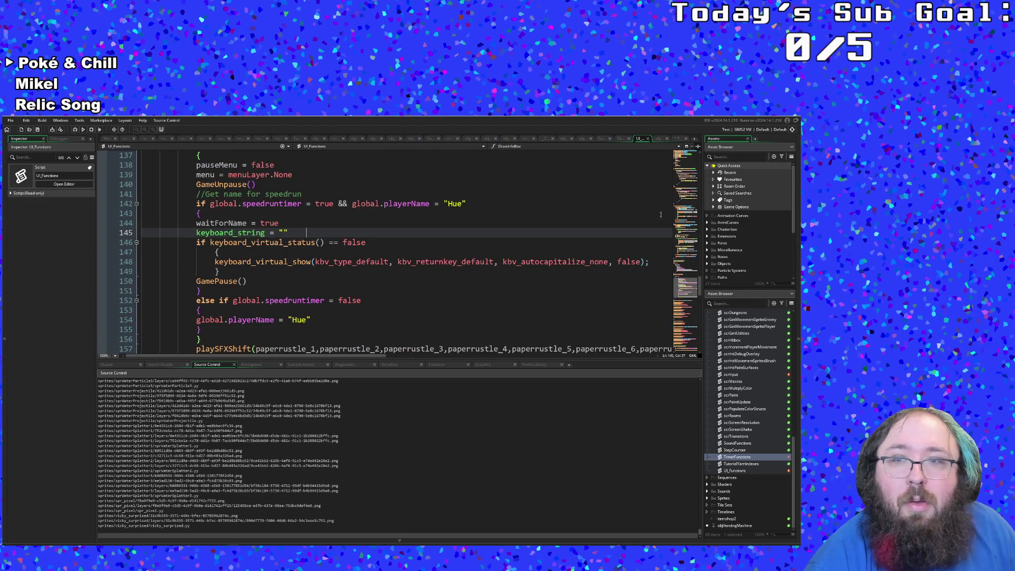
pyautogui.moveTo(690, 312)
pyautogui.mouseDown()
pyautogui.moveTo(688, 323)
pyautogui.moveTo(697, 217)
pyautogui.mouseUp()
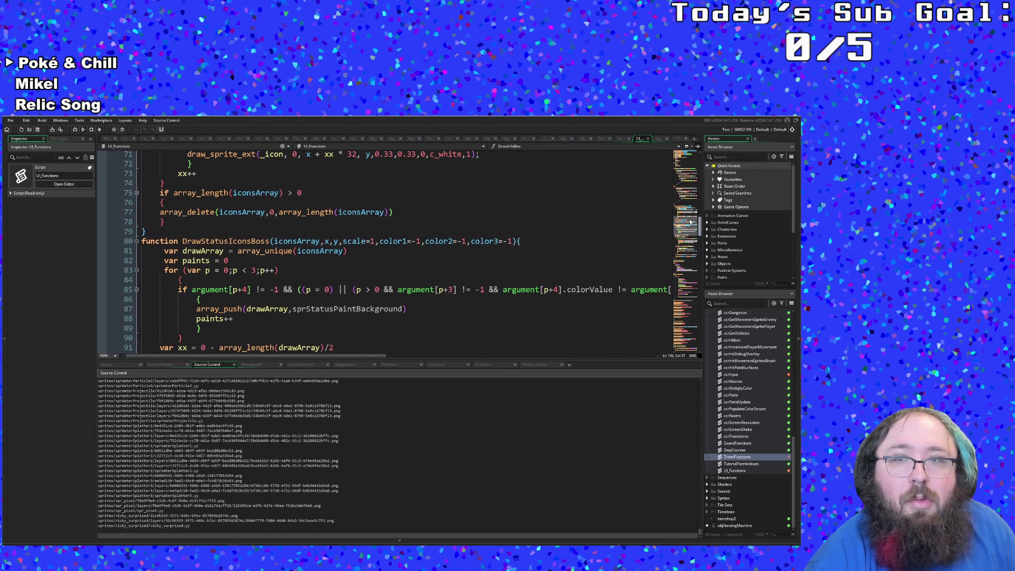
pyautogui.click(647, 140)
pyautogui.click(635, 141)
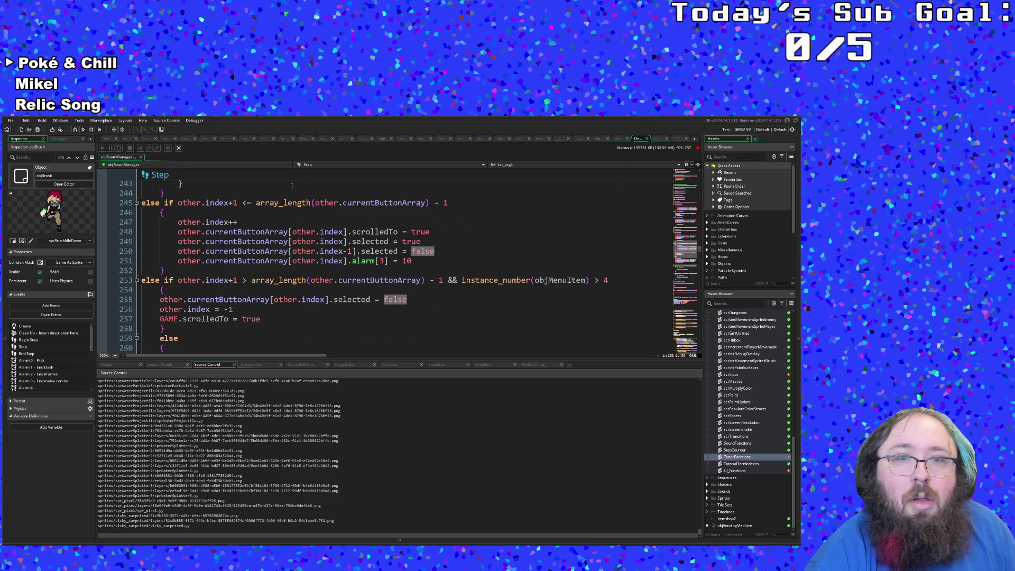
pyautogui.click(315, 166)
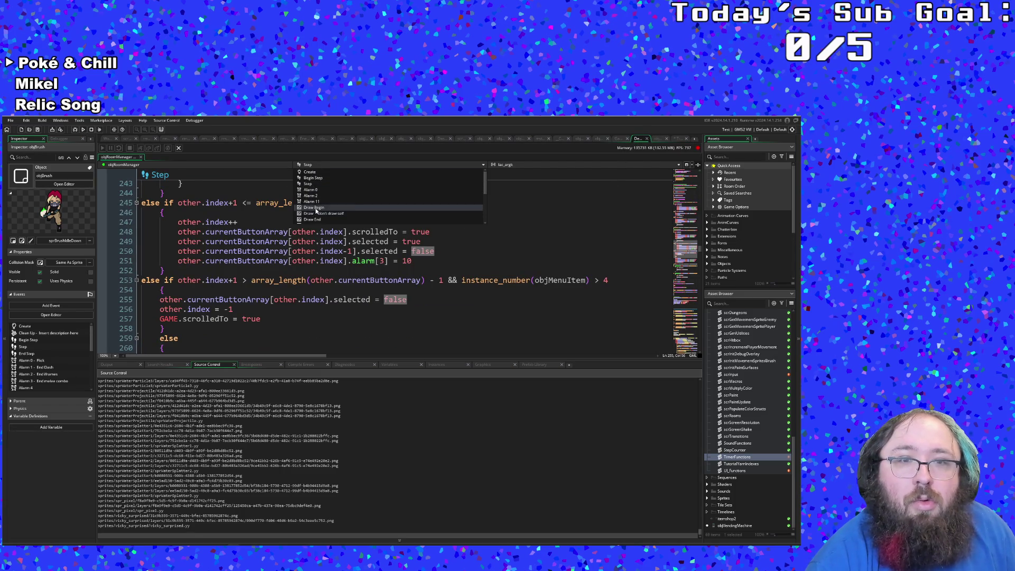
pyautogui.scroll(-3, 313, 210)
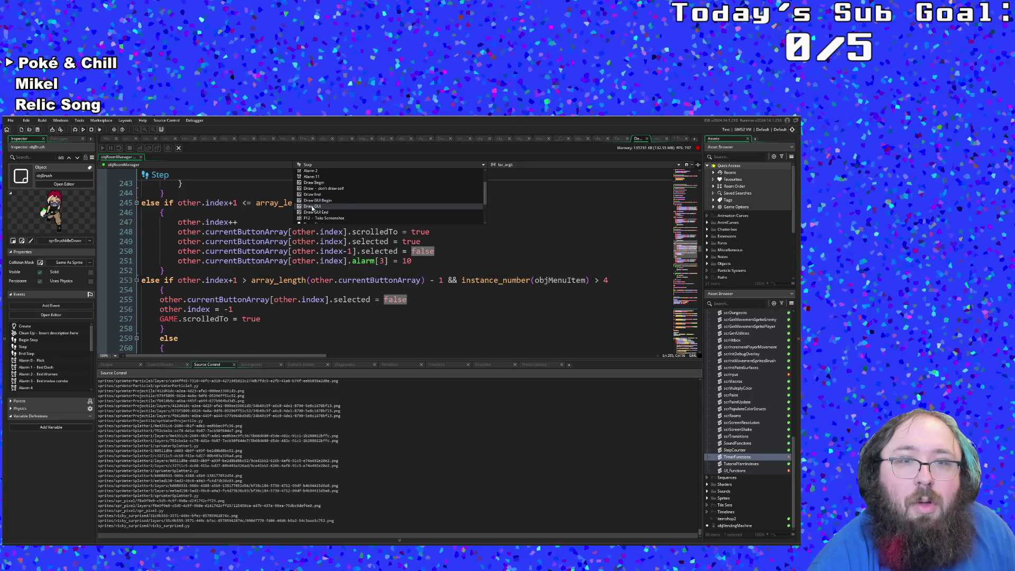
pyautogui.click(311, 209)
pyautogui.scroll(-20, 311, 209)
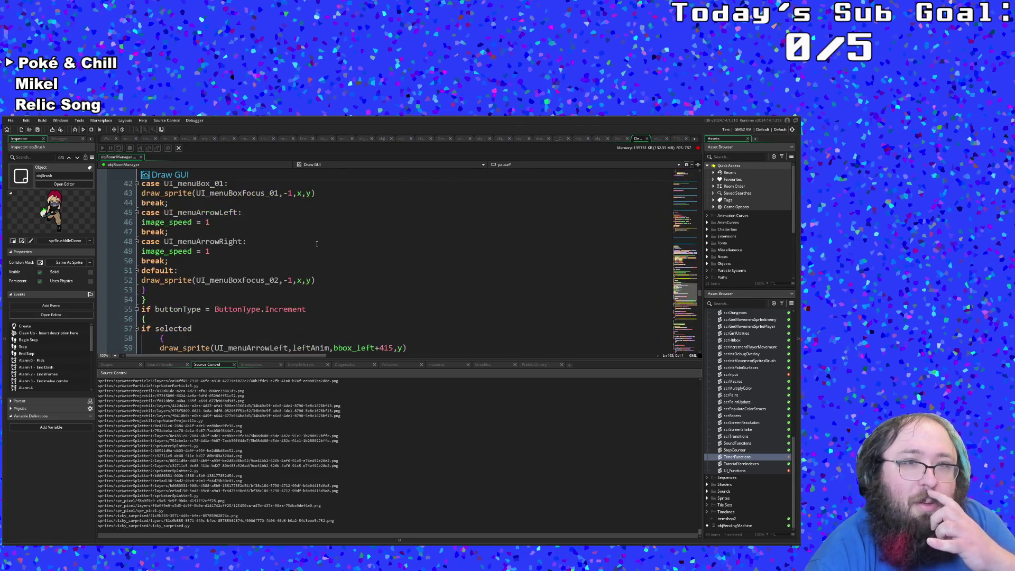
pyautogui.scroll(-20, 317, 244)
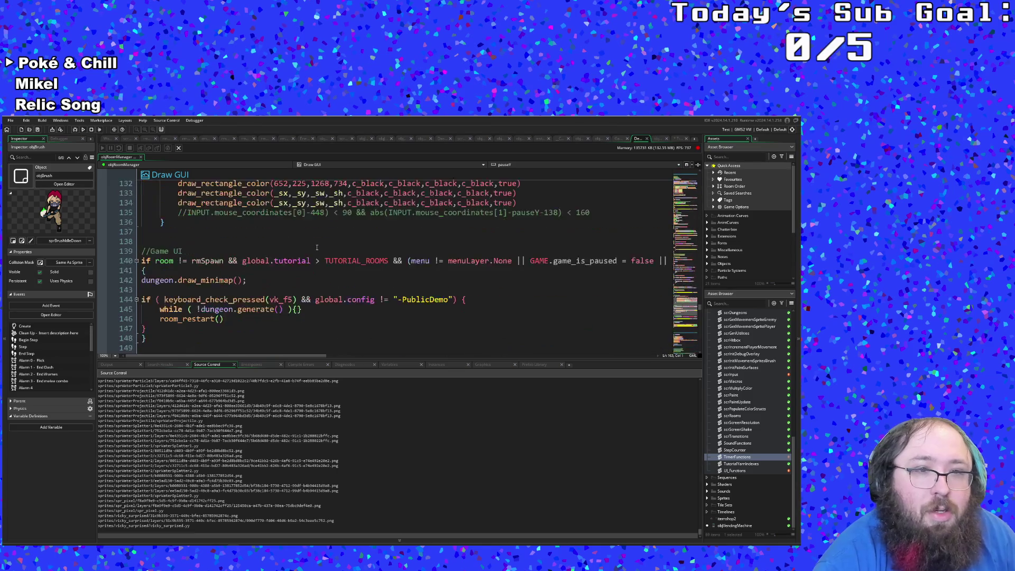
pyautogui.scroll(-4, 317, 248)
pyautogui.scroll(2, 317, 248)
# Copy the {mins}:{secs}:{millisecs} format from the speedrun timer line and close that code.
pyautogui.click(287, 270)
pyautogui.scroll(2, 293, 270)
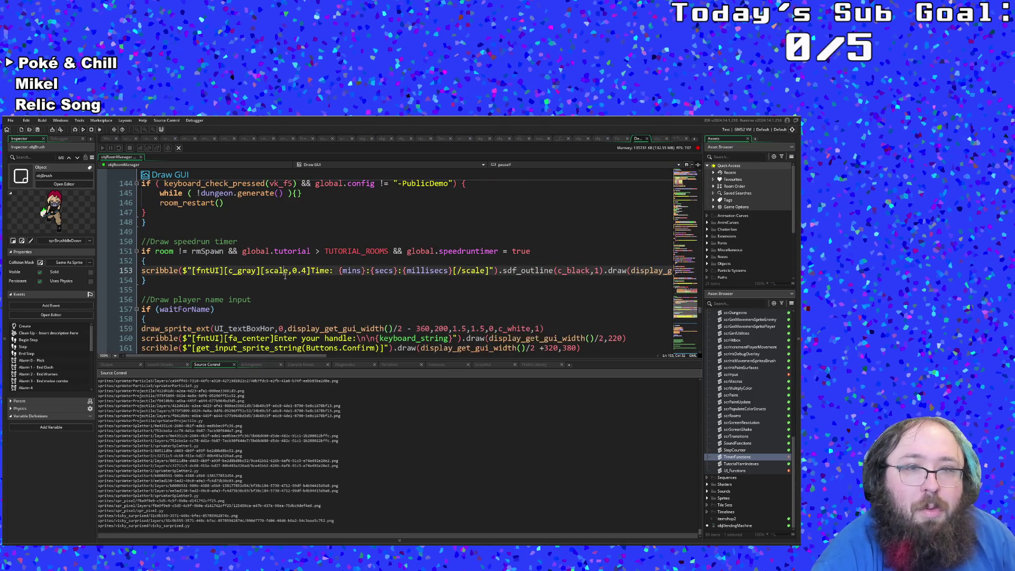
pyautogui.click(288, 280)
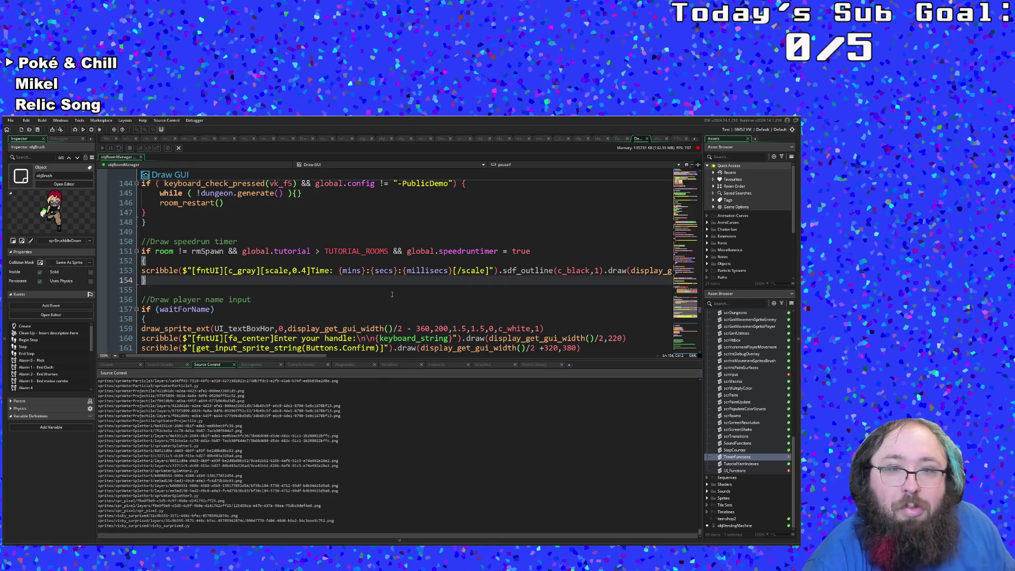
pyautogui.click(375, 271)
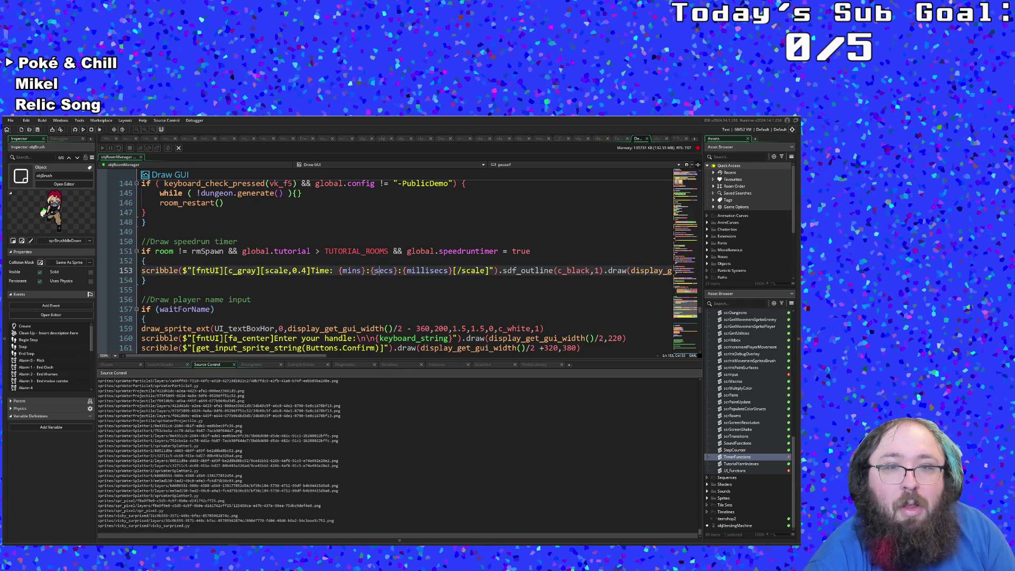
pyautogui.moveTo(339, 270); pyautogui.dragTo(452, 269)
pyautogui.rightClick(441, 271)
pyautogui.click(459, 276)
pyautogui.click(647, 139)
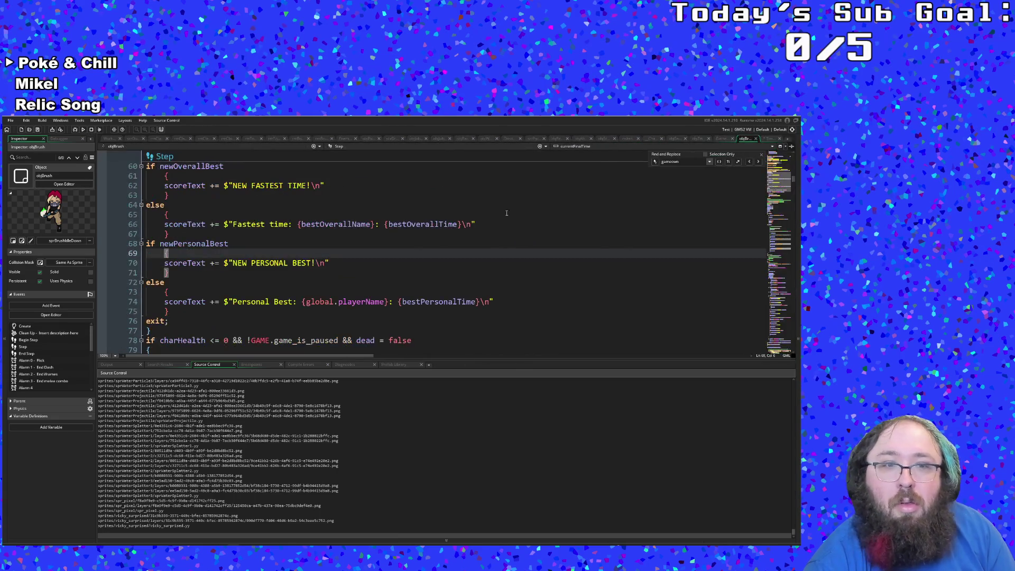
pyautogui.click(722, 138)
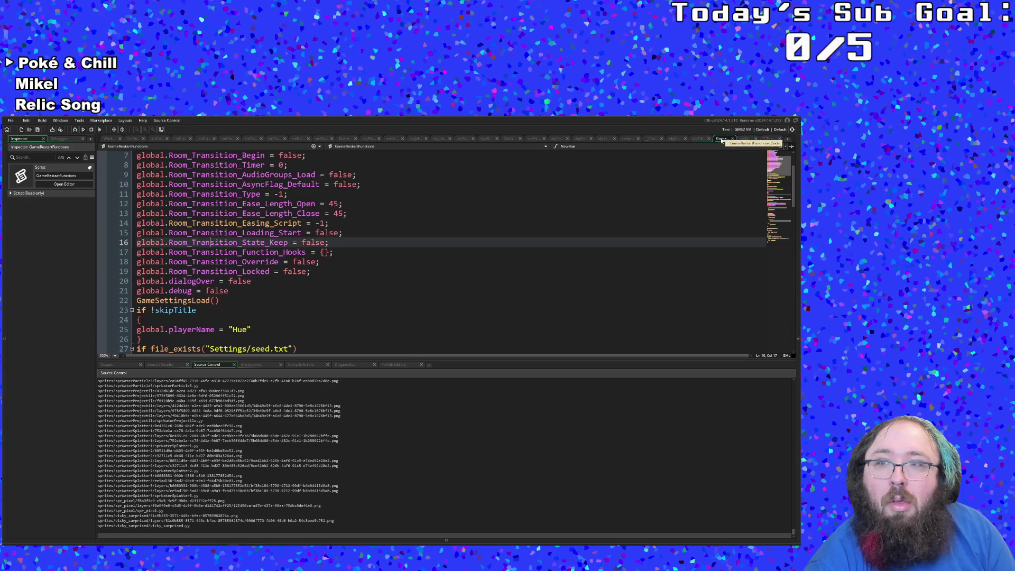
# Paste the {mins}:{secs}:{millisecs} format after return in TimerFunctions' convertToFinalTime.
pyautogui.click(768, 139)
pyautogui.click(175, 194)
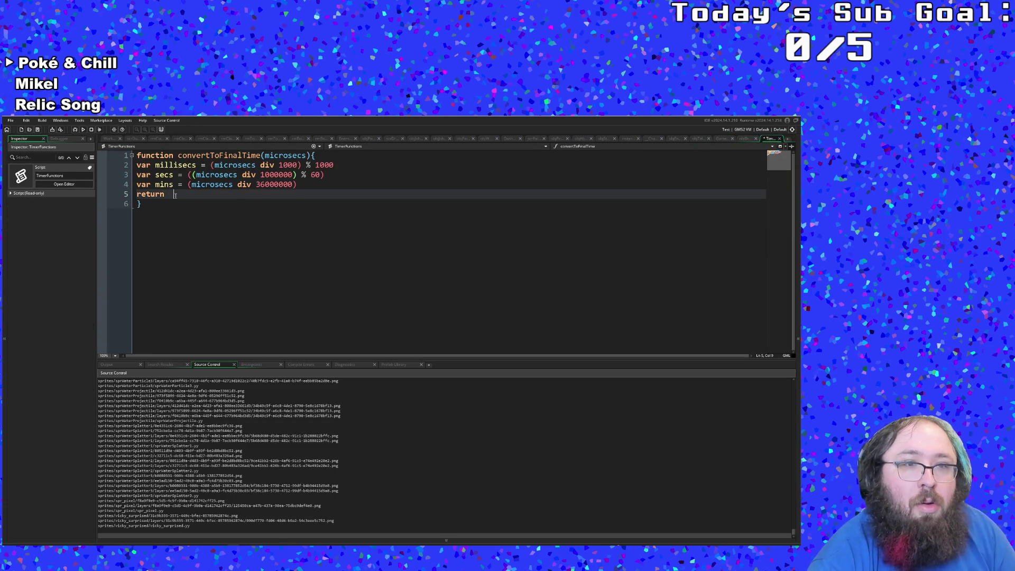
pyautogui.hotkey('ctrl', 'v')
# Wrap the format as $"{mins}:{secs}:{millisecs}" and close TimerFunctions.
pyautogui.click(175, 194)
pyautogui.write('"')
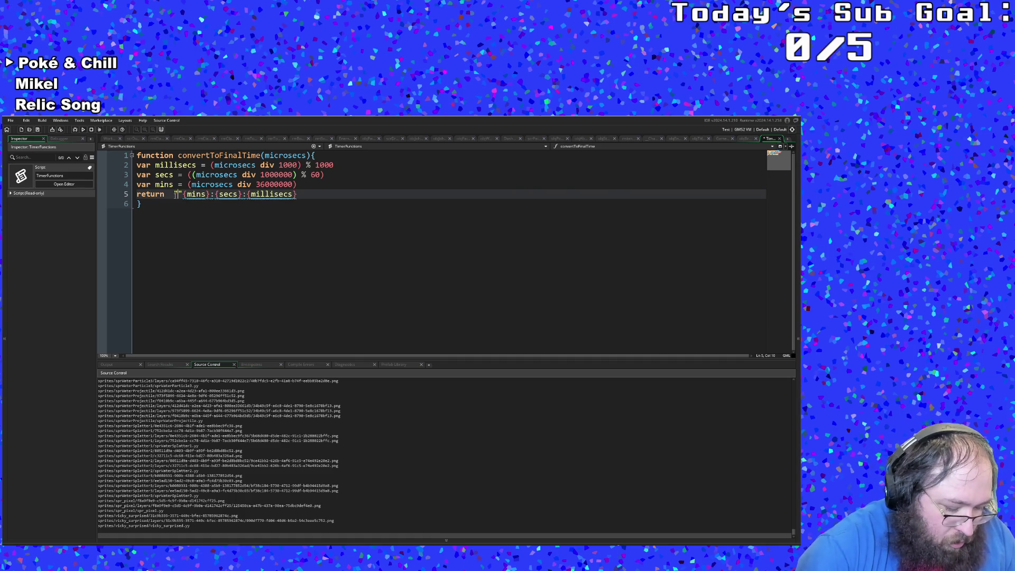
pyautogui.write('$')
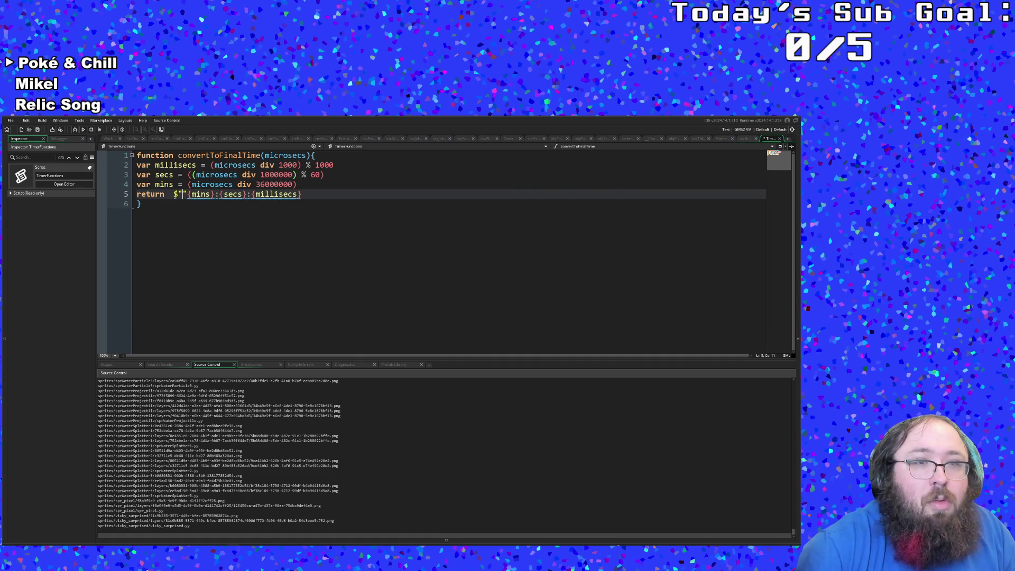
pyautogui.press('Delete')
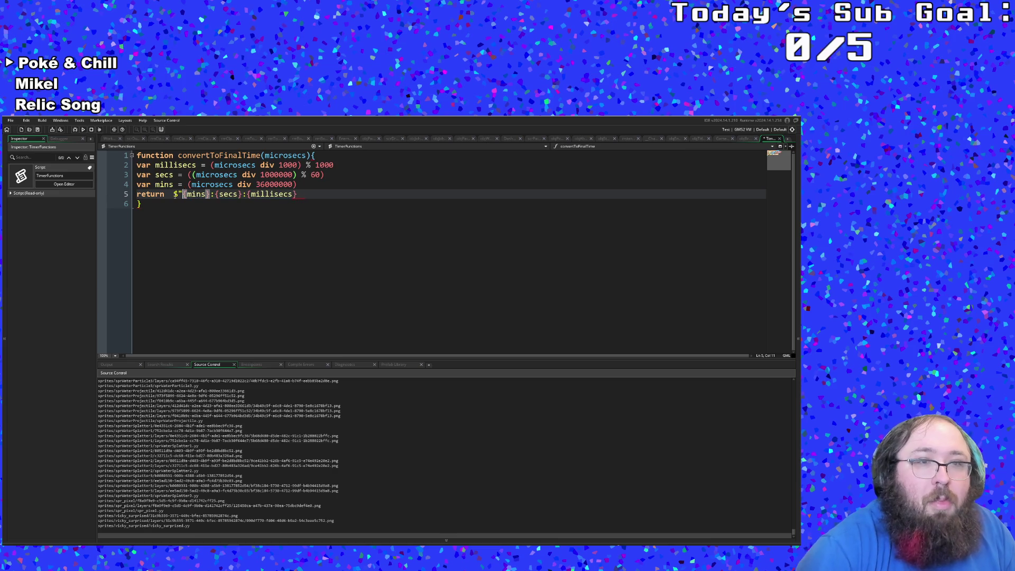
pyautogui.press('Right')
pyautogui.press('Right')
pyautogui.press('Right')
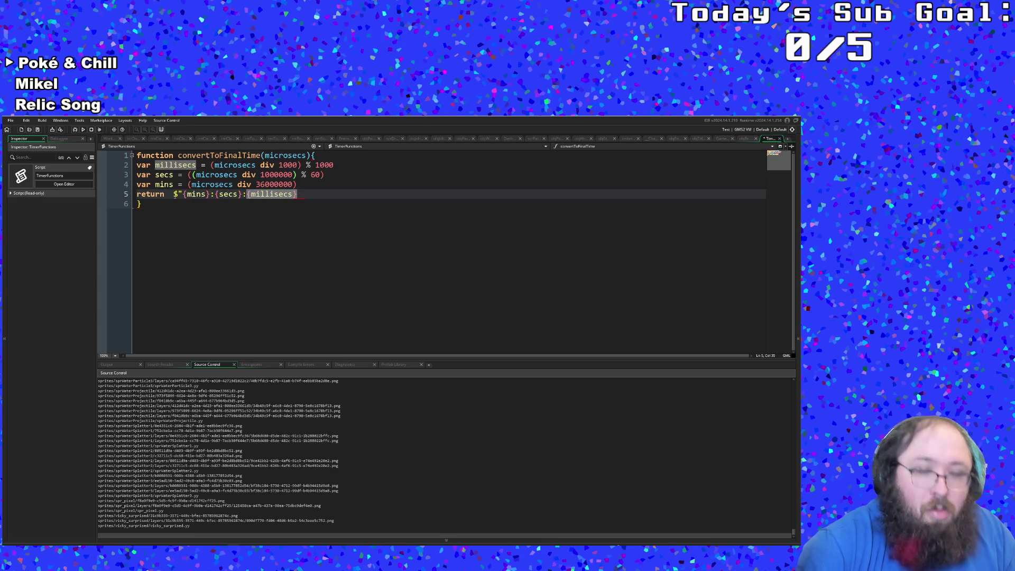
pyautogui.press('Right')
pyautogui.write('"')
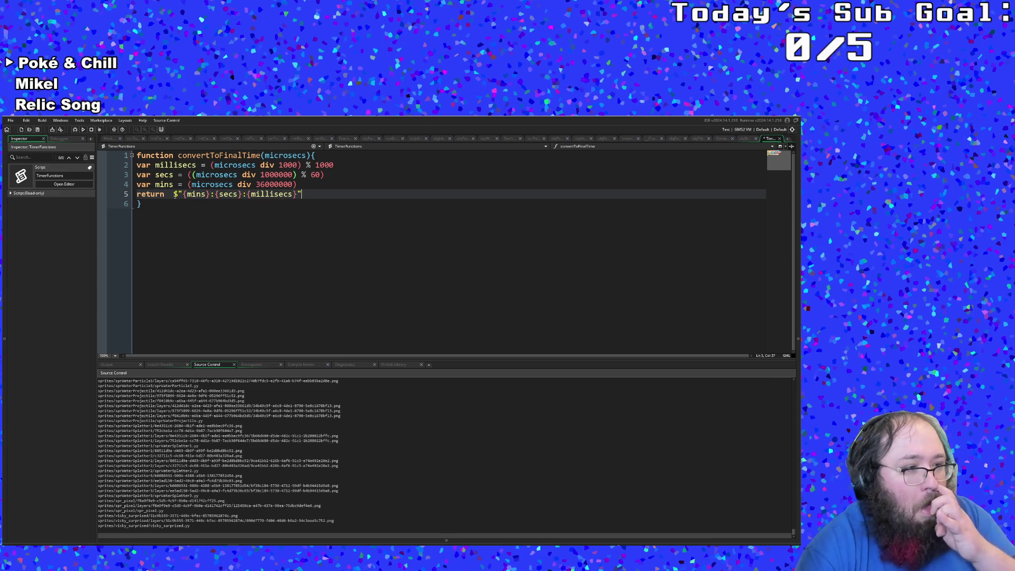
pyautogui.press('Down')
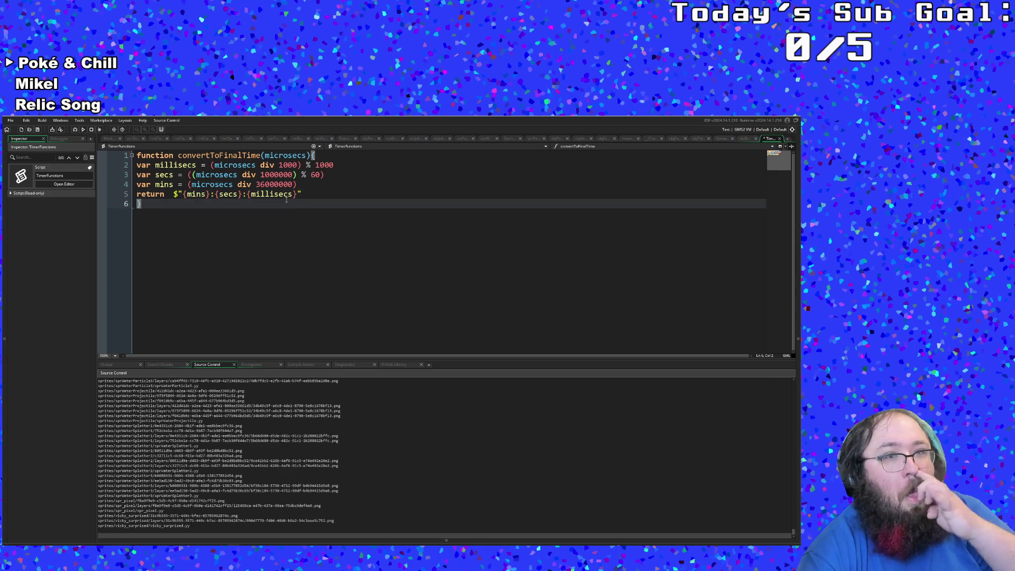
pyautogui.click(283, 196)
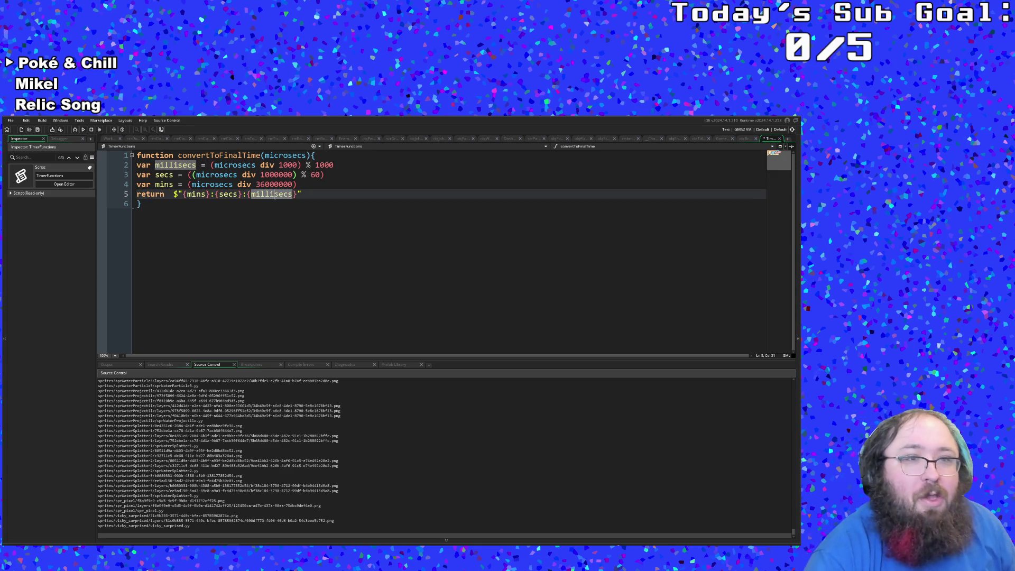
pyautogui.click(235, 205)
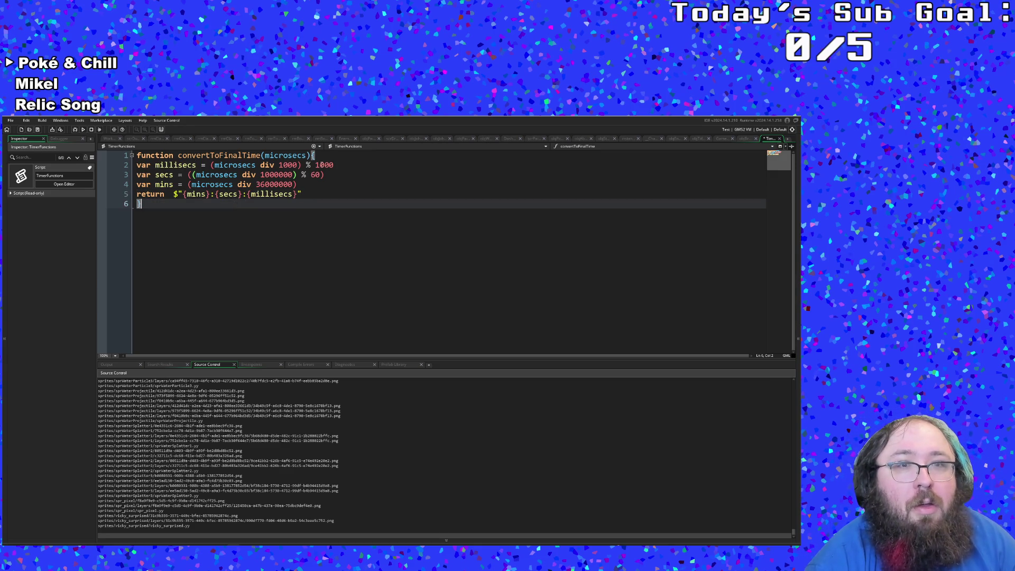
pyautogui.click(779, 139)
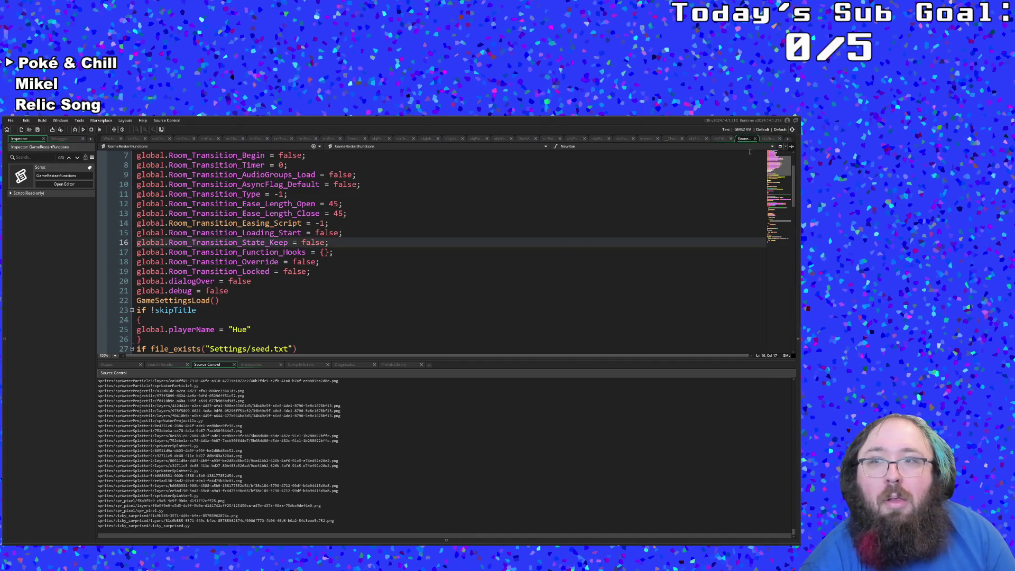
# Wrap bestOverallTime on line 66 of objBrush Step in convertToFinalTime().
pyautogui.click(754, 139)
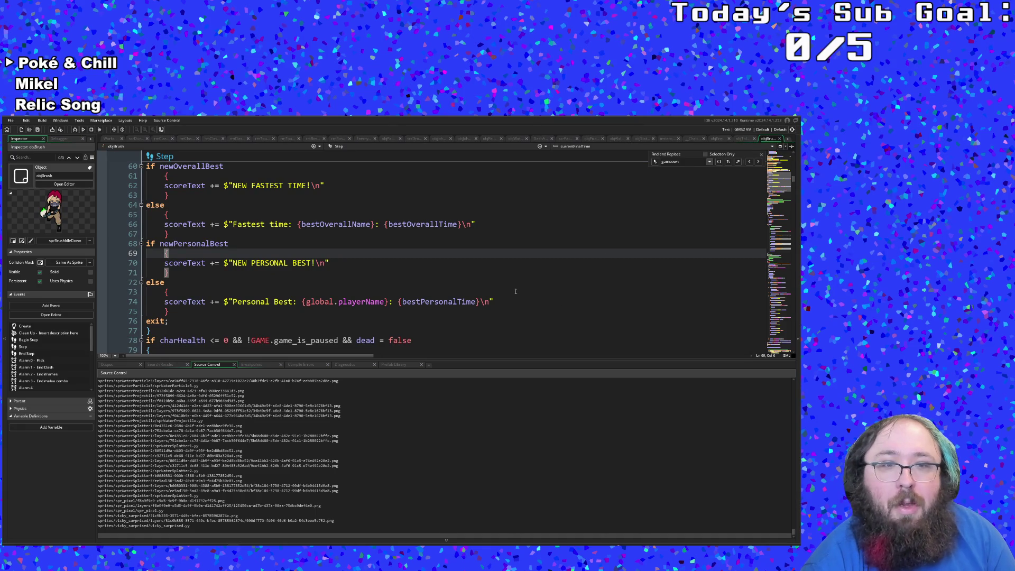
pyautogui.click(532, 293)
pyautogui.doubleClick(438, 302)
pyautogui.click(426, 273)
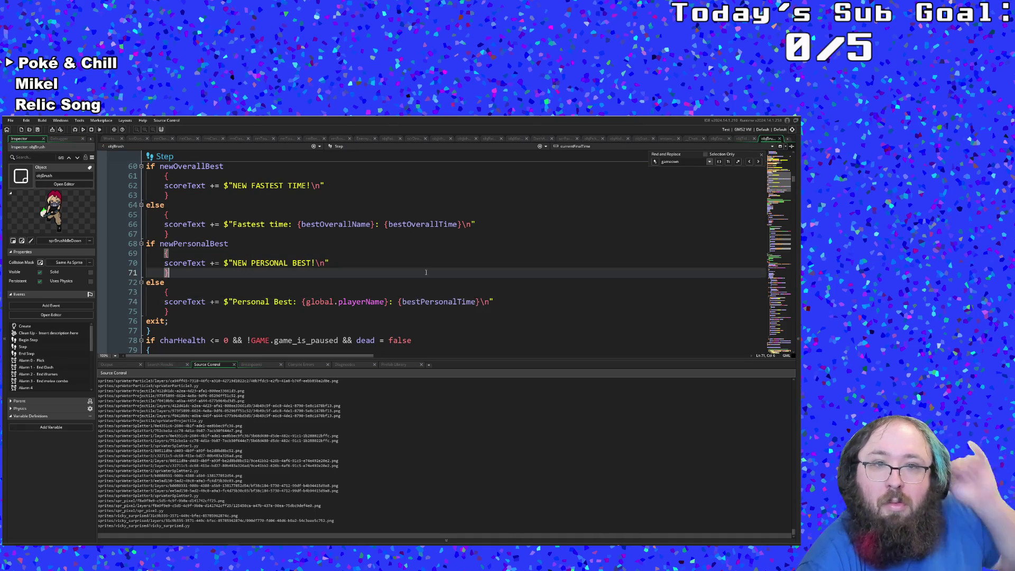
pyautogui.press('Up')
pyautogui.press('Up')
pyautogui.click(389, 224)
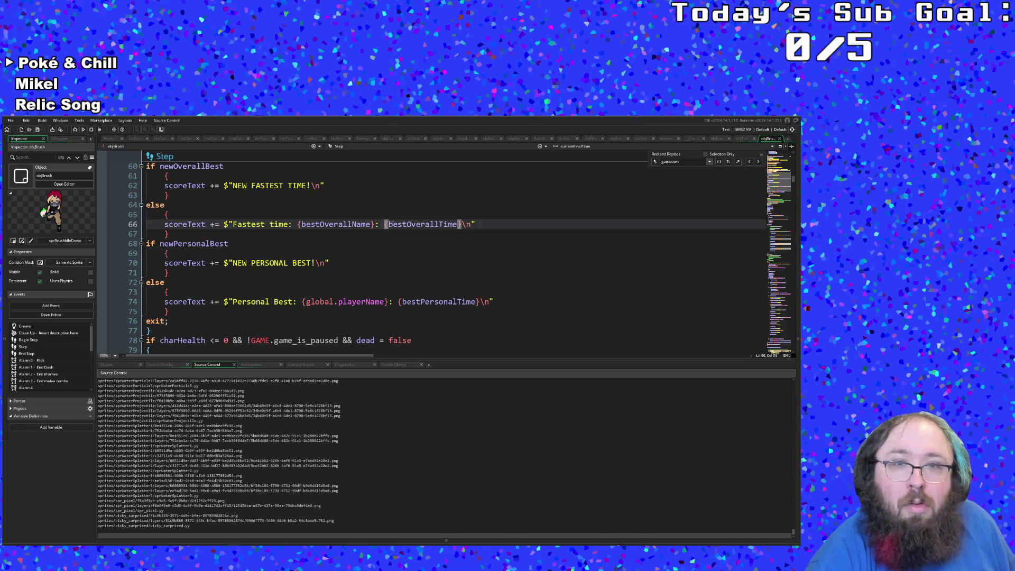
pyautogui.write('conver')
pyautogui.write('t')
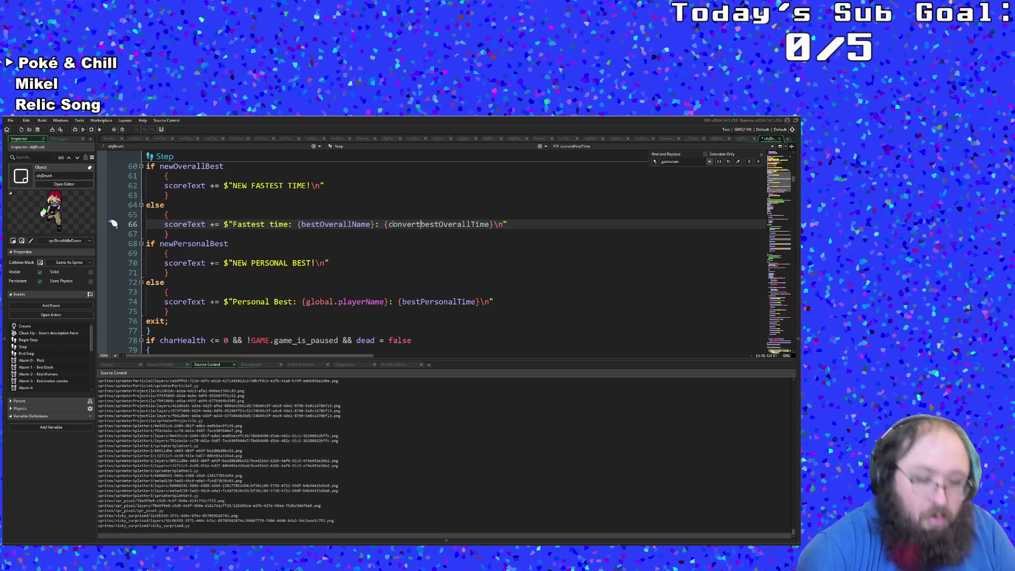
pyautogui.write('ToFinalTime')
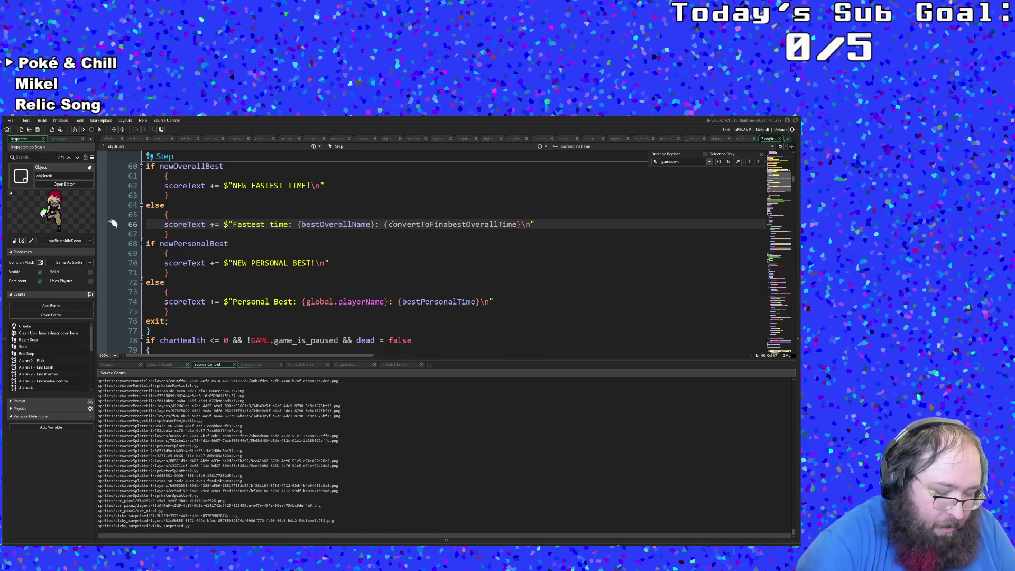
pyautogui.write('(')
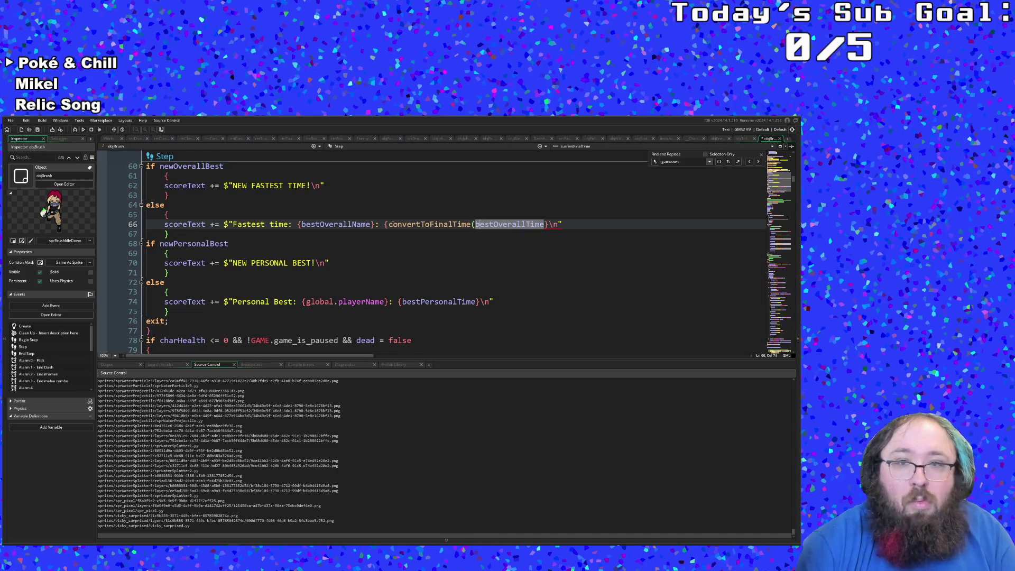
pyautogui.write(')')
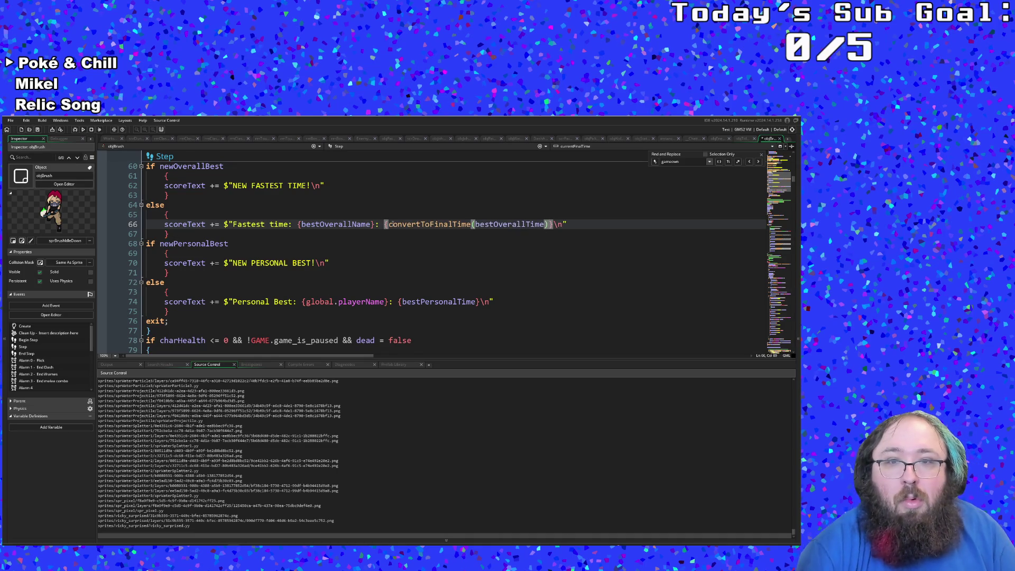
# Wrap bestPersonalTime in the line 74 Personal Best string in convertToFinalTime().
pyautogui.click(400, 301)
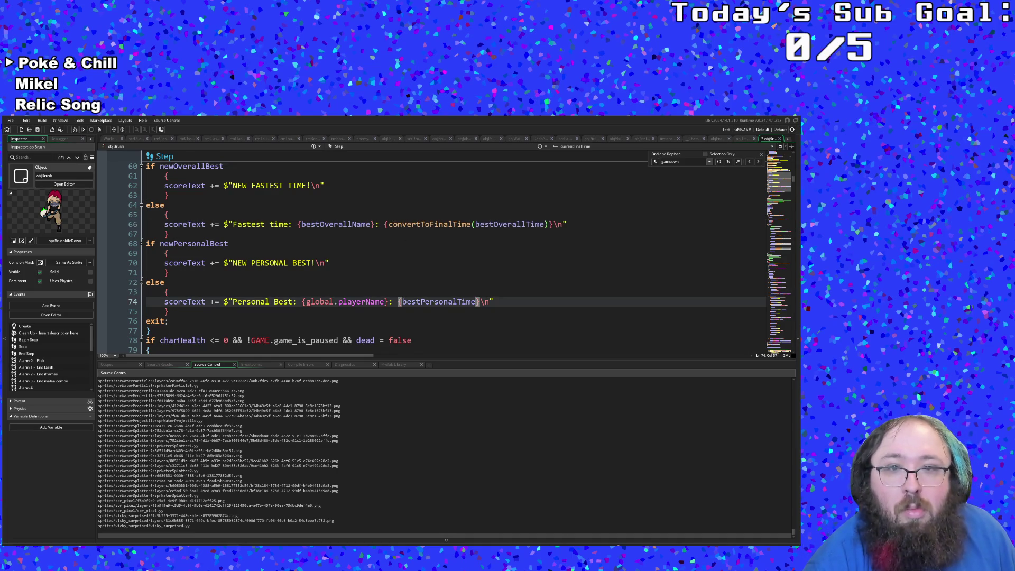
pyautogui.write('convert')
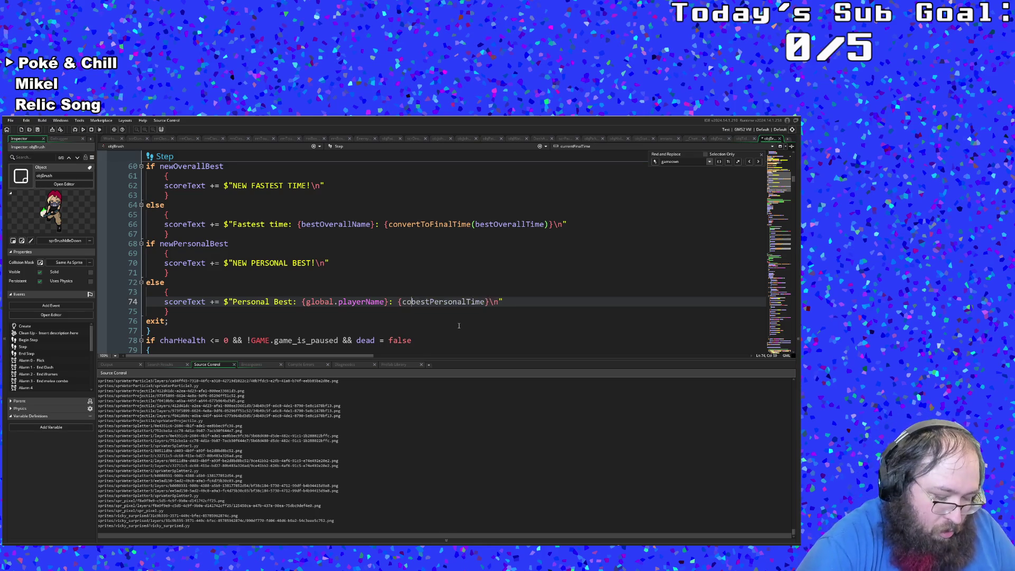
pyautogui.write('ToFinal')
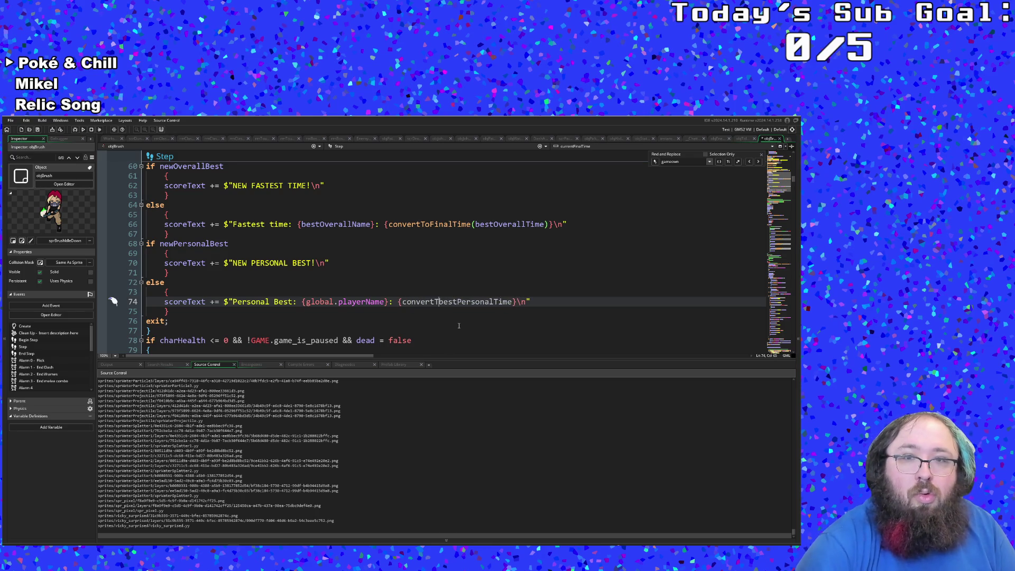
pyautogui.write('Time')
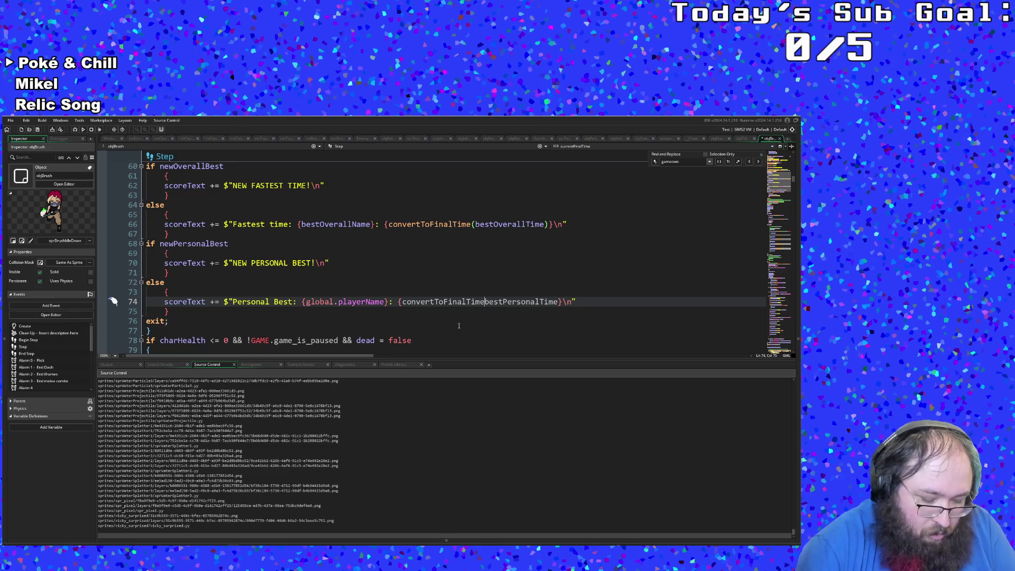
pyautogui.write('(')
pyautogui.write(')')
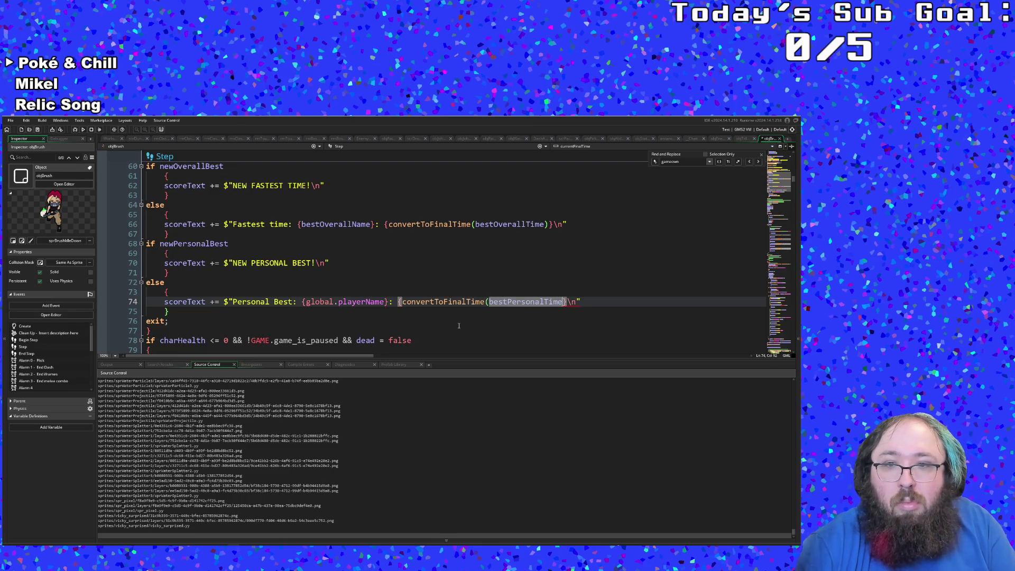
pyautogui.write(')')
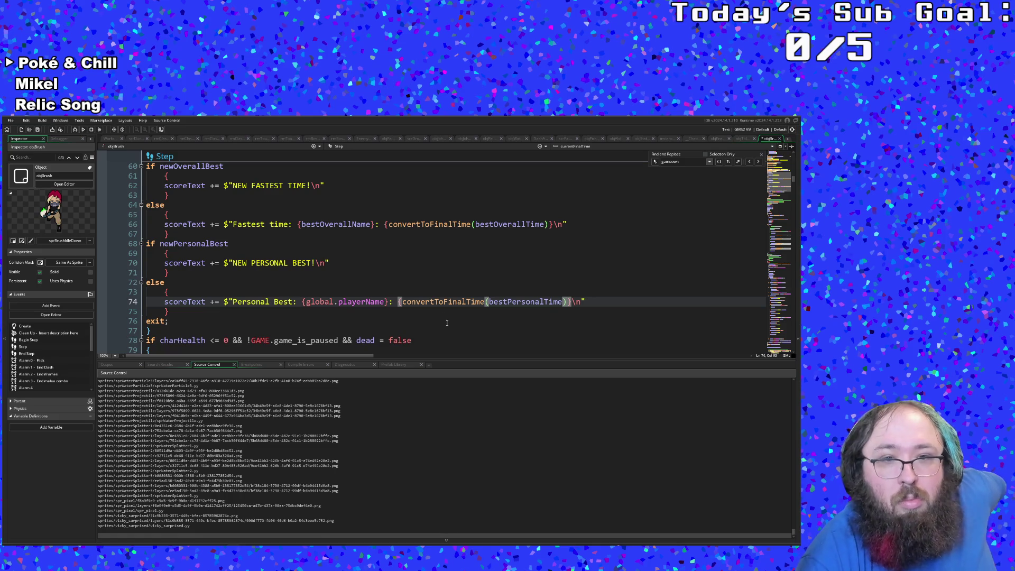
pyautogui.click(436, 316)
pyautogui.click(422, 303)
pyautogui.click(389, 302)
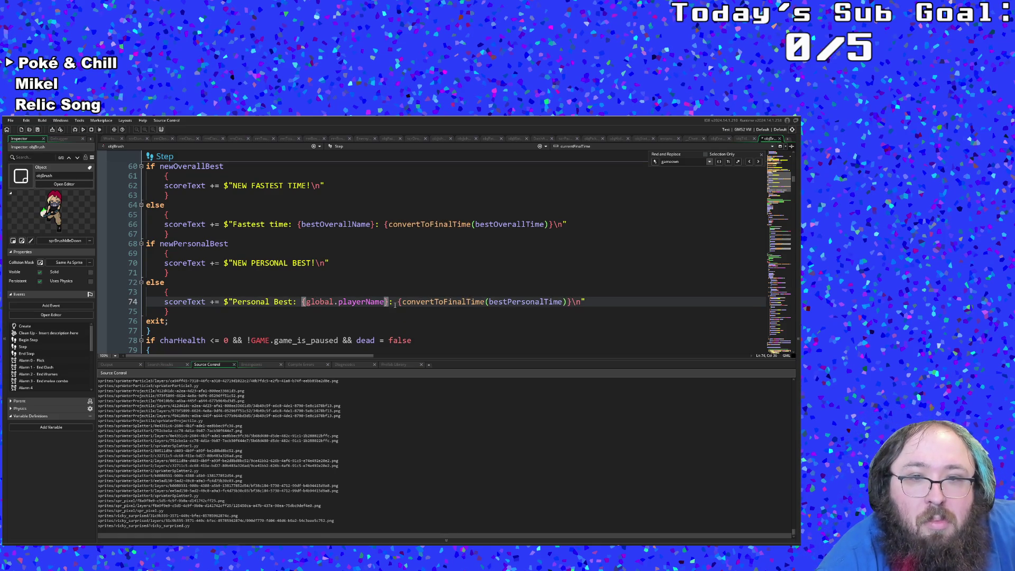
# Move {global.playerName} to the string start and add 's before Personal Best.
pyautogui.hotkey('ctrl', 'shift', 'Left')
pyautogui.hotkey('ctrl', 'shift', 'Left')
pyautogui.hotkey('ctrl', 'shift', 'Left')
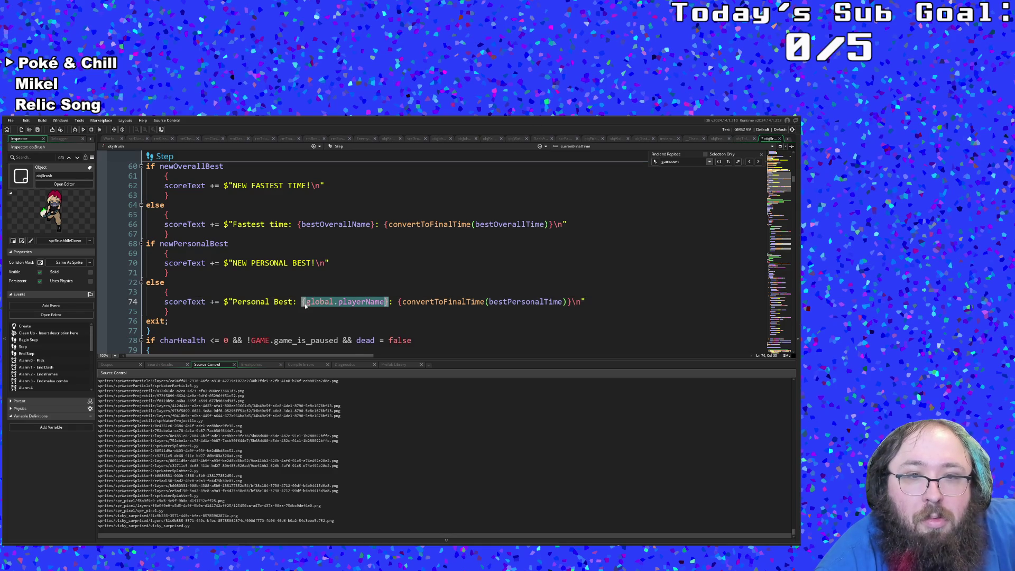
pyautogui.press('BackSpace')
pyautogui.press('BackSpace')
pyautogui.press('BackSpace')
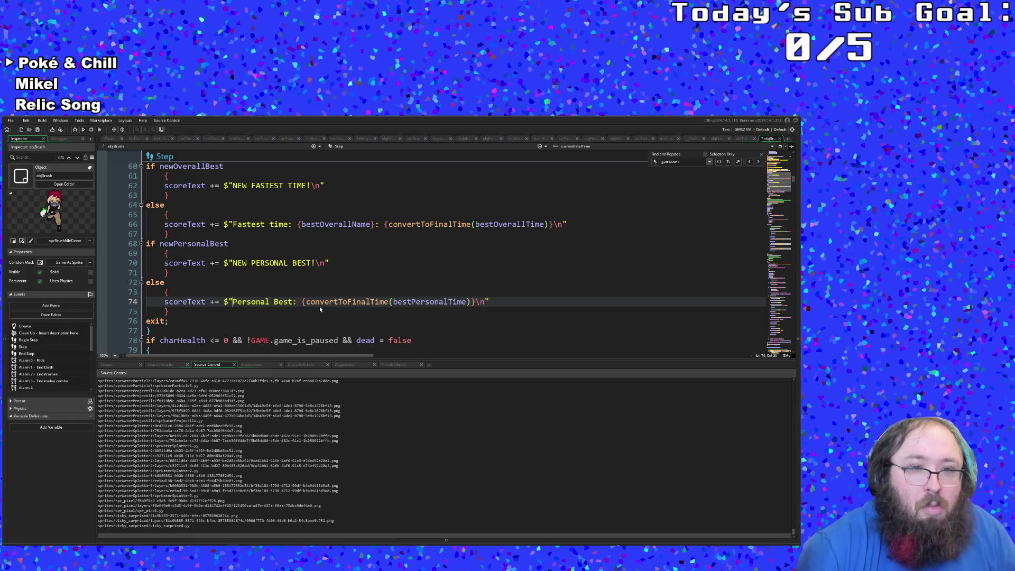
pyautogui.write('{global.playerName}')
pyautogui.write("'s")
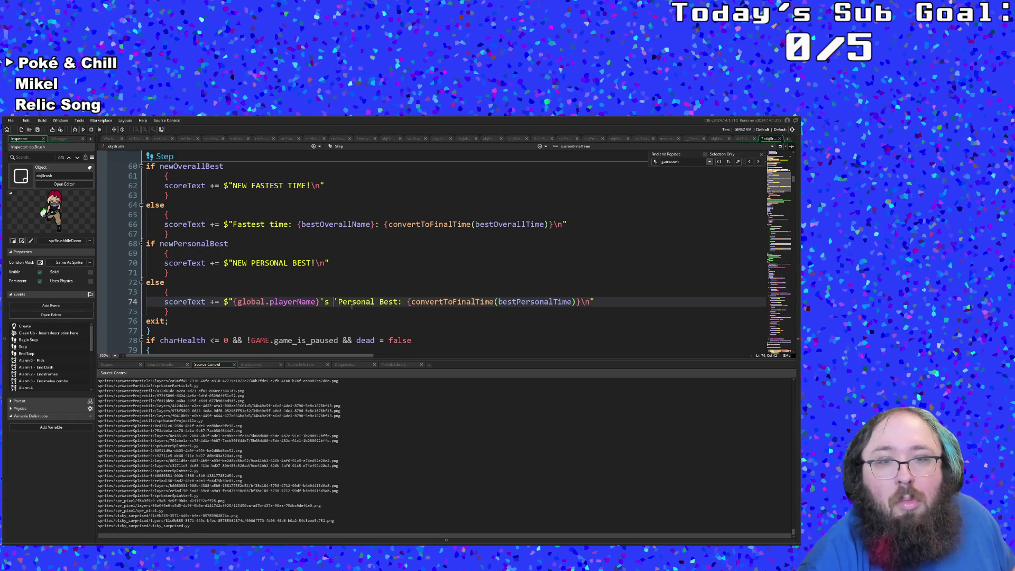
pyautogui.press('BackSpace')
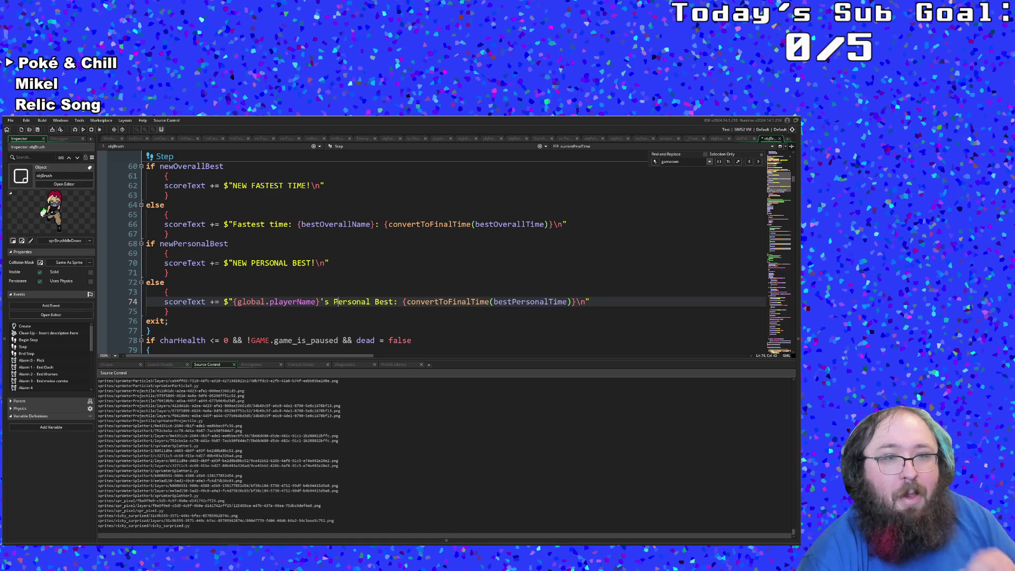
# Check where global.playerName is used around lines 73-74.
pyautogui.click(260, 311)
pyautogui.scroll(3, 258, 310)
pyautogui.scroll(-3, 257, 310)
pyautogui.click(251, 302)
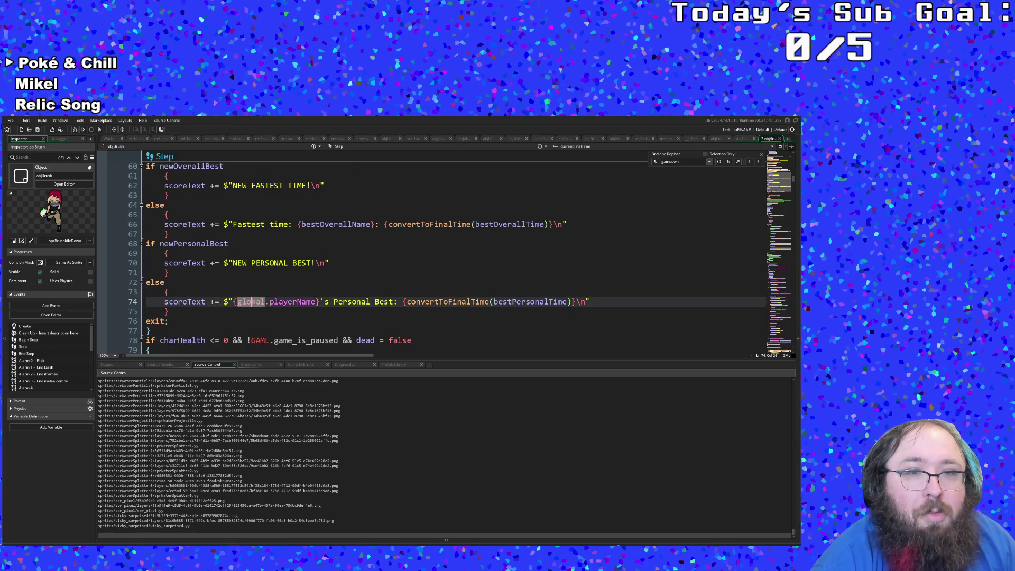
pyautogui.click(256, 295)
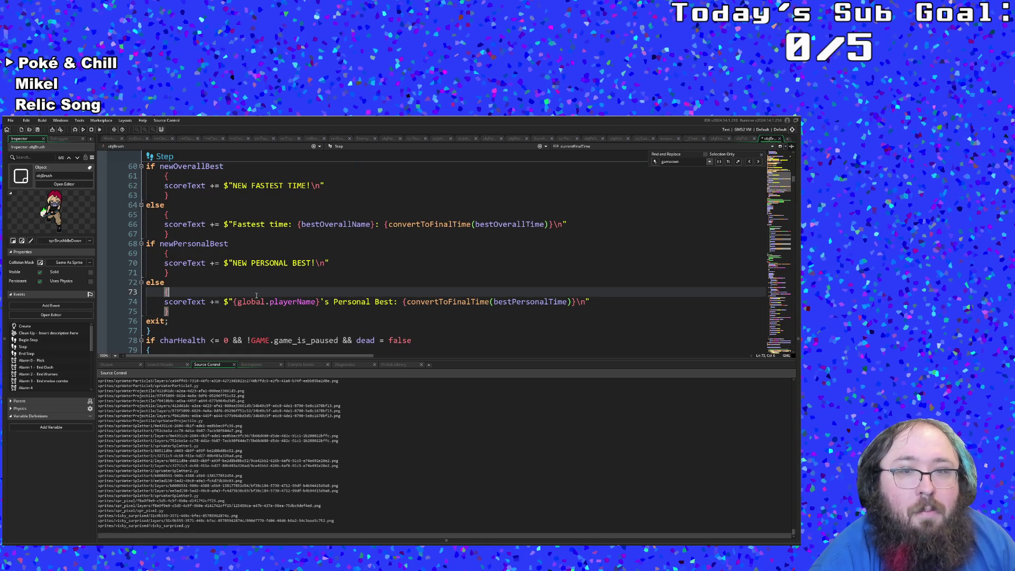
pyautogui.click(251, 302)
pyautogui.doubleClick(293, 301)
# Check playerName and newPersonalBest usages and select the scoreText reset on line 59.
pyautogui.click(264, 290)
pyautogui.scroll(2, 264, 290)
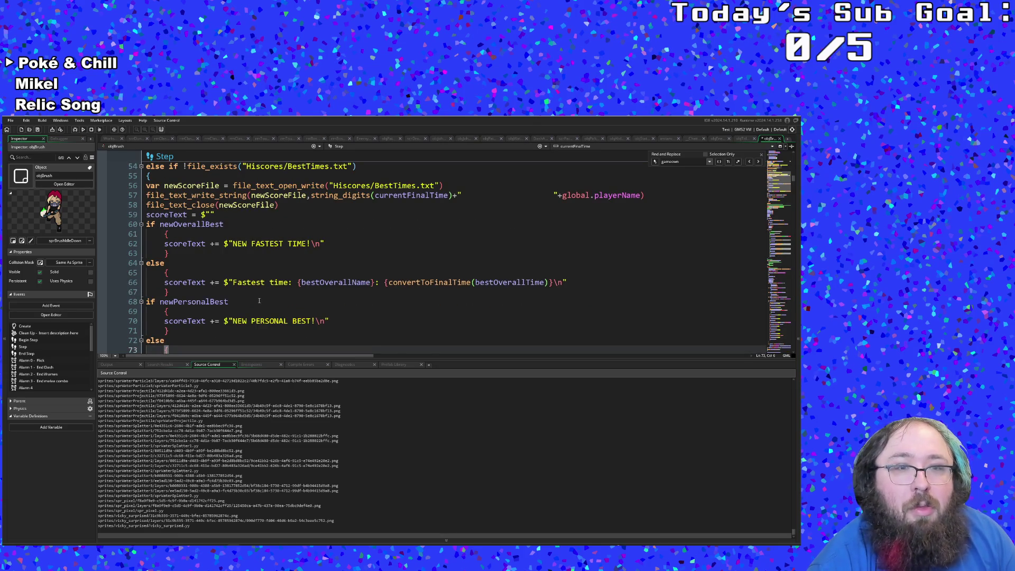
pyautogui.doubleClick(259, 300)
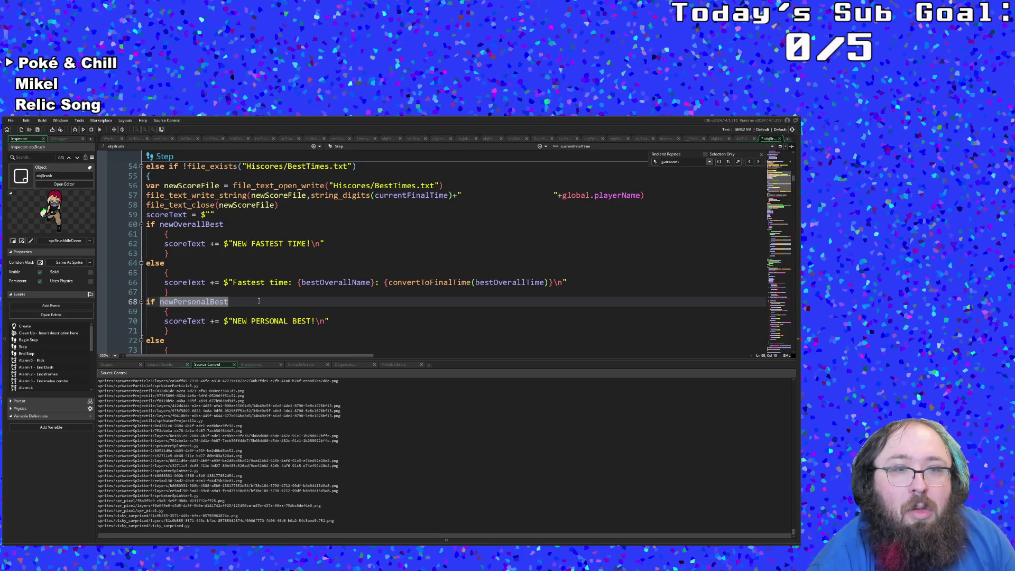
pyautogui.scroll(-20, 258, 300)
pyautogui.scroll(18, 253, 301)
pyautogui.scroll(6, 259, 296)
pyautogui.press('Up')
pyautogui.press('Up')
pyautogui.press('Up')
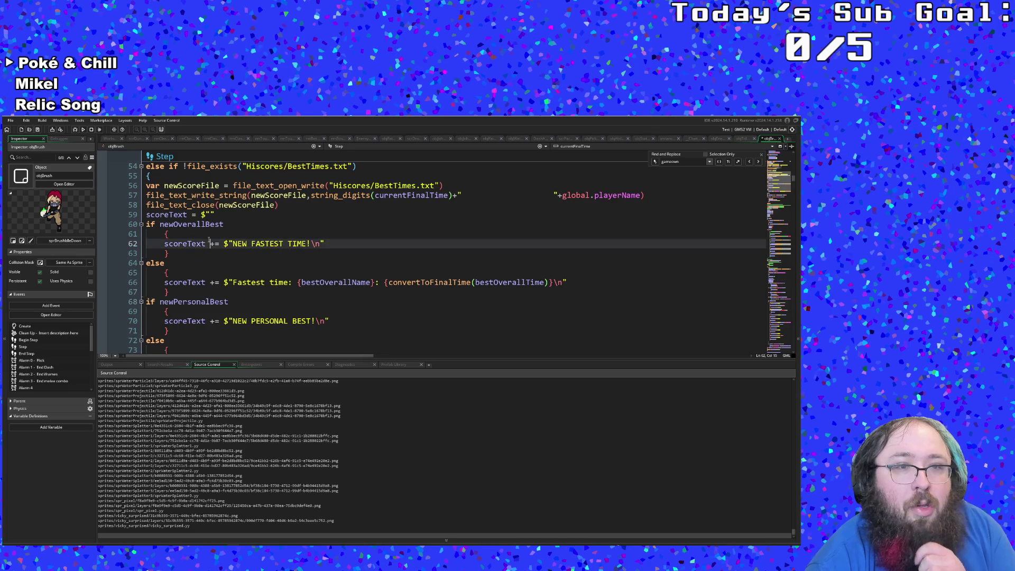
pyautogui.moveTo(147, 214)
pyautogui.mouseDown()
pyautogui.moveTo(280, 206)
pyautogui.moveTo(214, 214)
pyautogui.mouseUp()
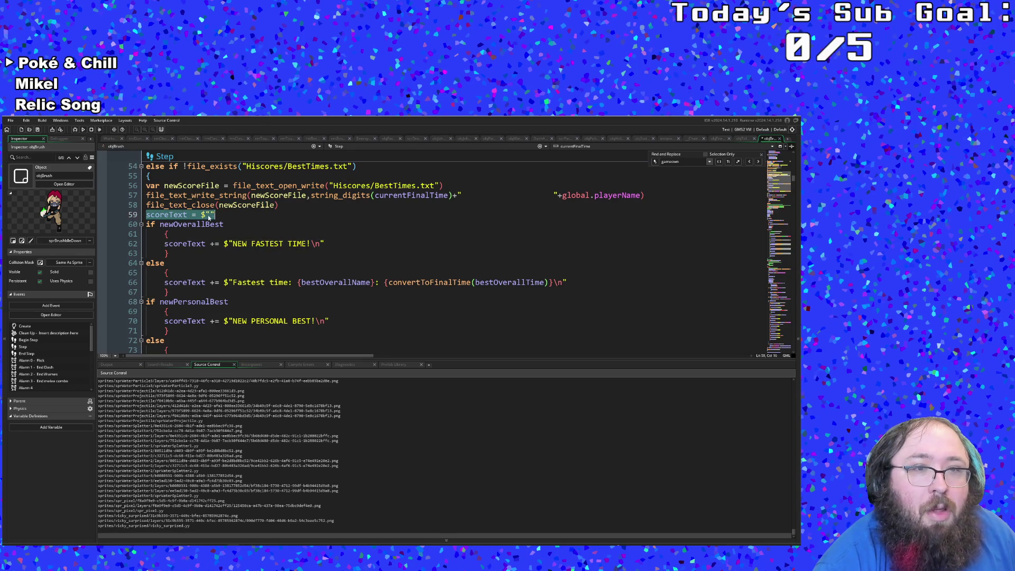
# Add scoreText = $"" after newOverallBest = false in objBrush's Create event.
pyautogui.scroll(15, 634, 267)
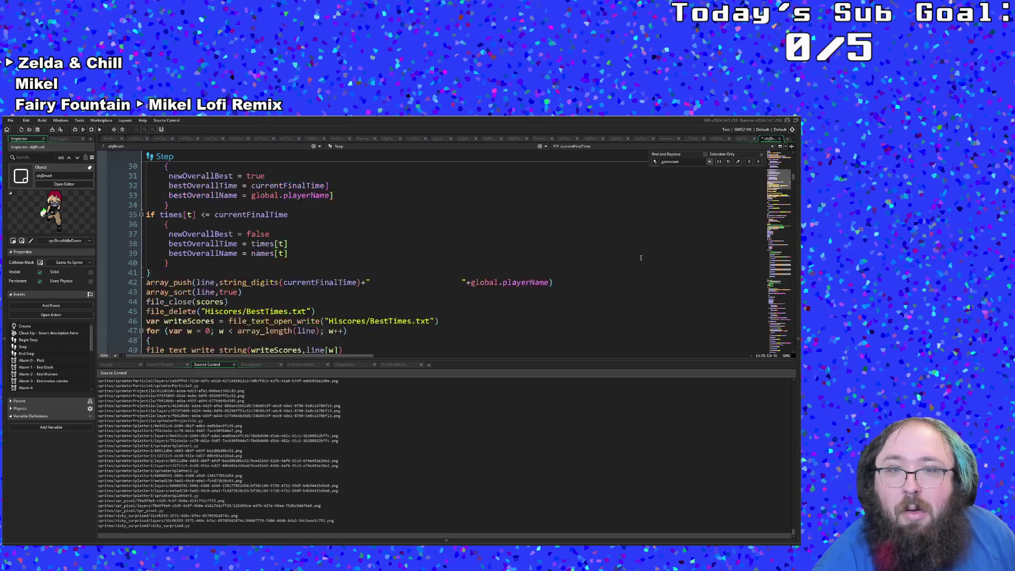
pyautogui.scroll(10, 654, 218)
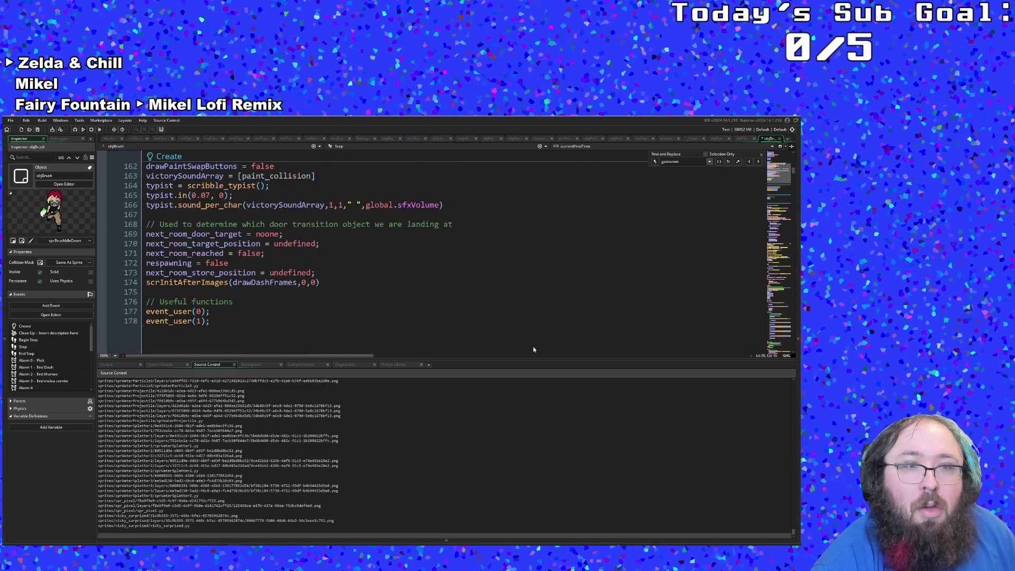
pyautogui.scroll(4, 539, 334)
pyautogui.scroll(10, 260, 314)
pyautogui.scroll(-14, 271, 301)
pyautogui.scroll(3, 271, 301)
pyautogui.scroll(-10, 272, 298)
pyautogui.scroll(4, 274, 296)
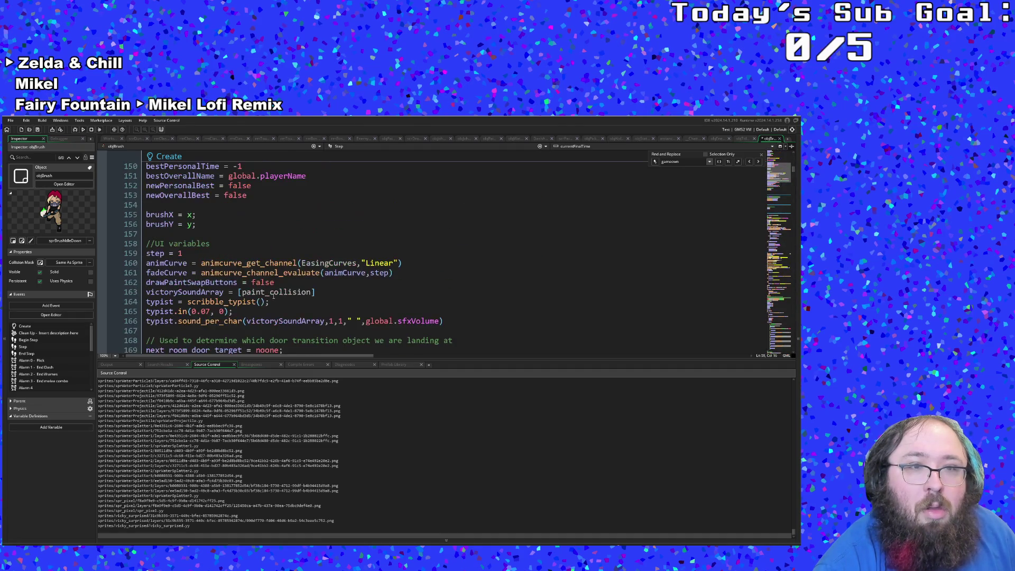
pyautogui.click(252, 194)
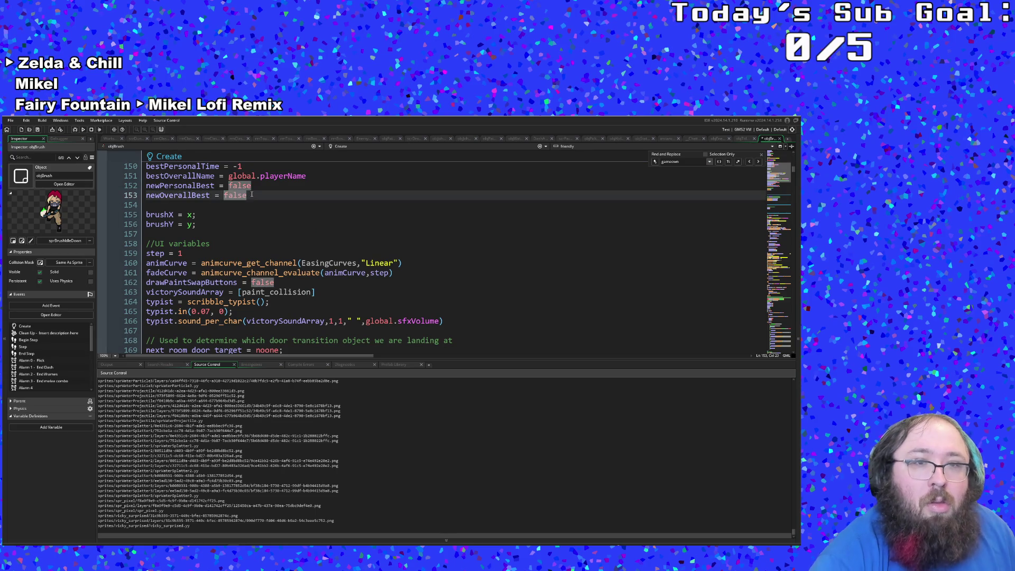
pyautogui.press('Return')
pyautogui.write('scoreText = $""')
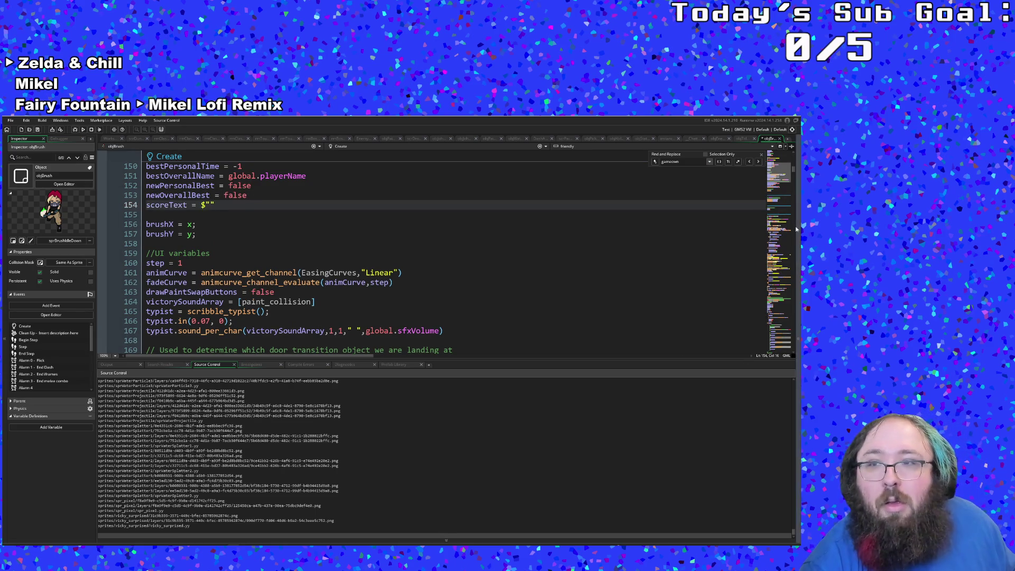
pyautogui.scroll(-15, 591, 310)
pyautogui.scroll(-20, 591, 310)
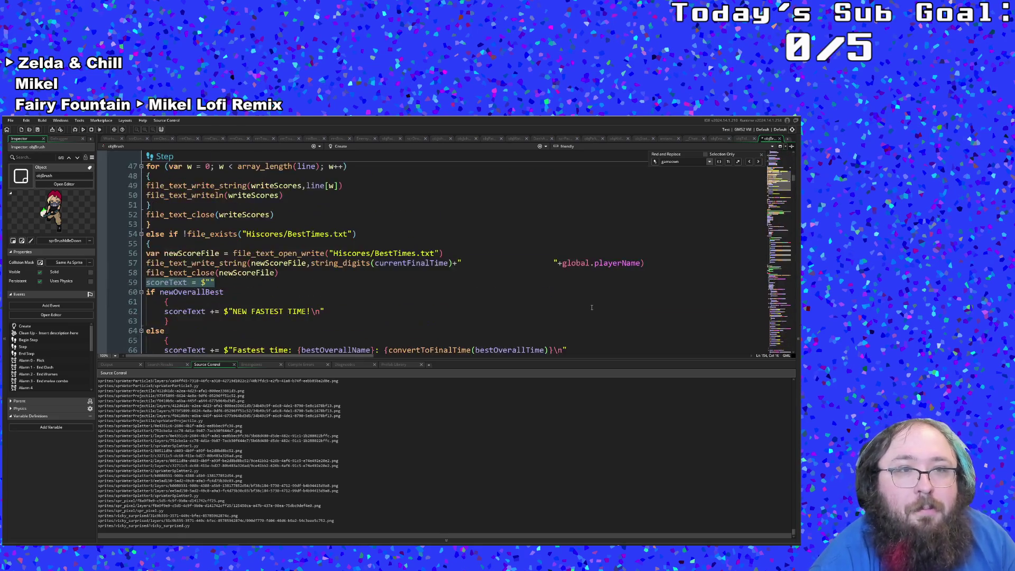
pyautogui.click(396, 148)
# Switch to objBrush's Draw GUI code and place the caret after [/scale] on line 179.
pyautogui.scroll(-3, 389, 185)
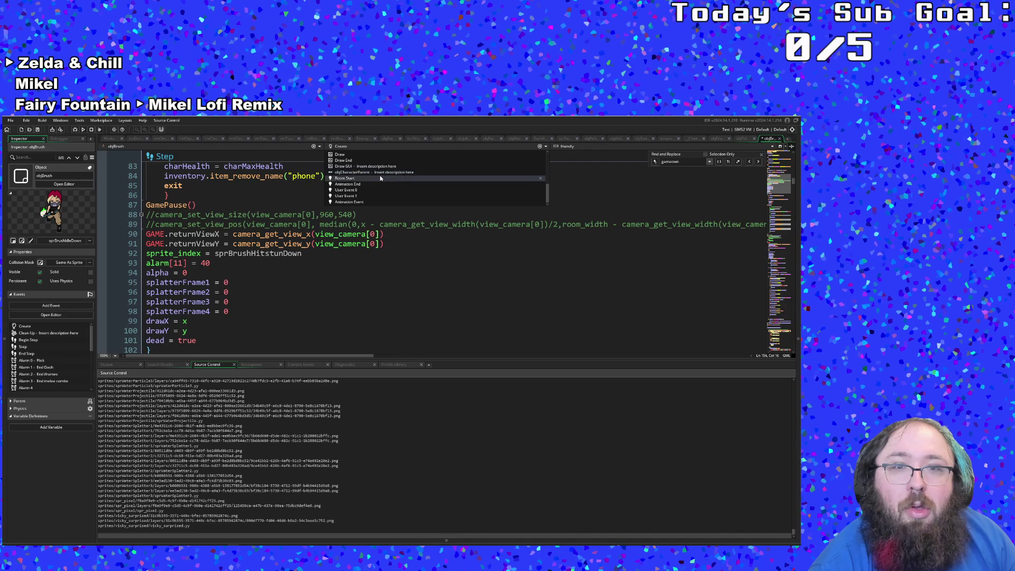
pyautogui.click(366, 191)
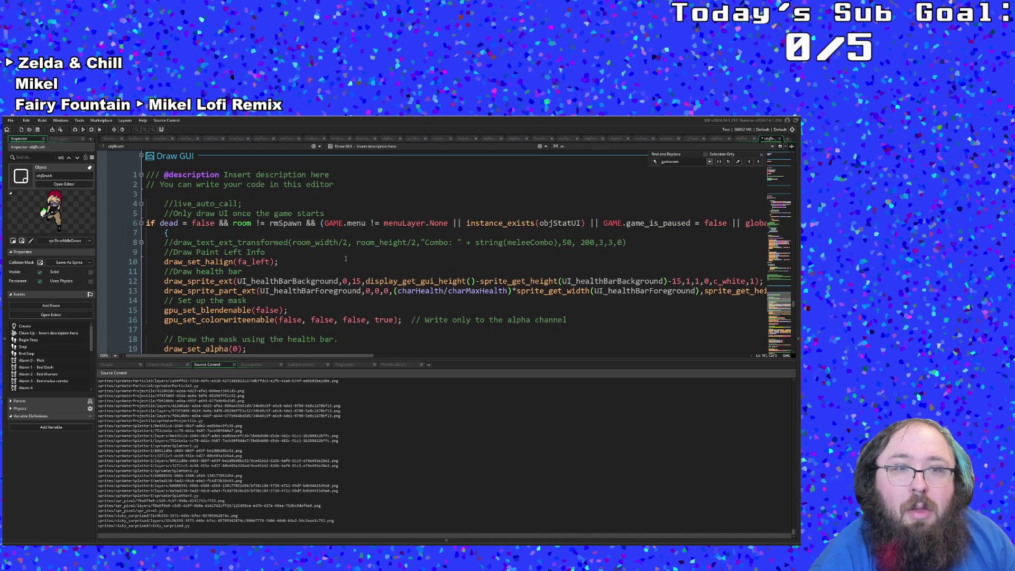
pyautogui.scroll(-20, 346, 258)
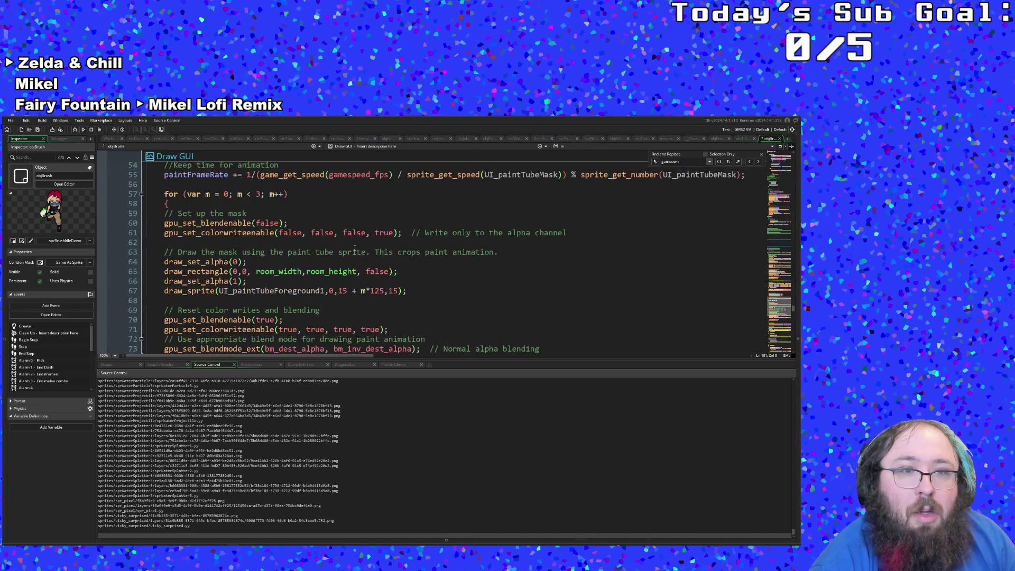
pyautogui.scroll(-20, 354, 247)
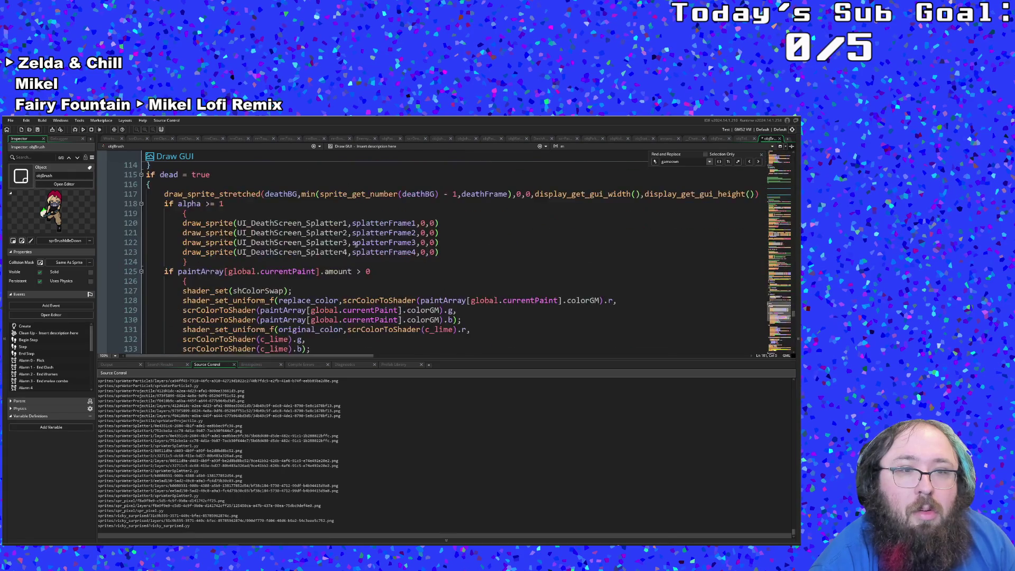
pyautogui.scroll(-8, 355, 245)
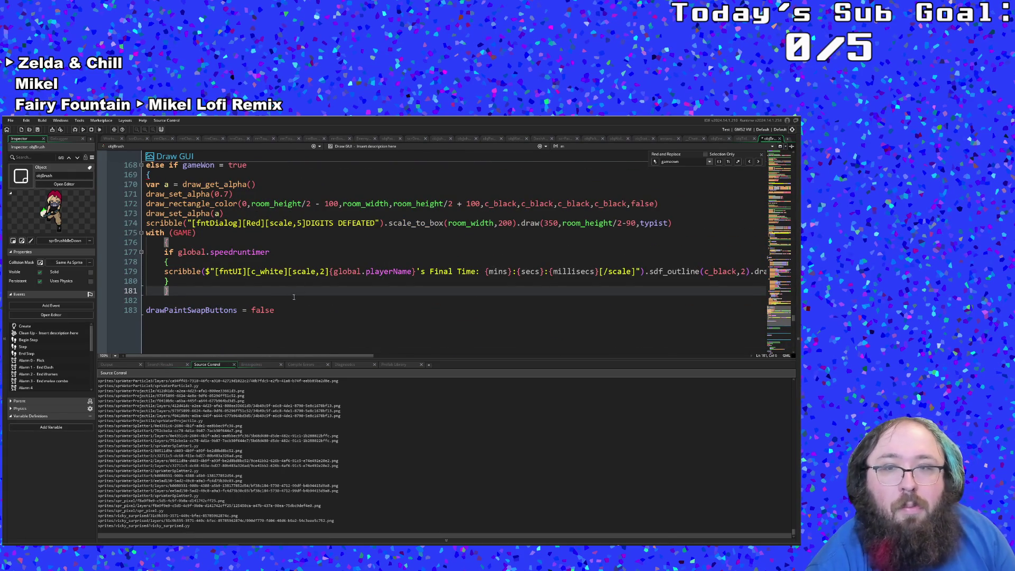
pyautogui.moveTo(315, 356)
pyautogui.mouseDown()
pyautogui.moveTo(399, 360)
pyautogui.moveTo(308, 367)
pyautogui.mouseUp()
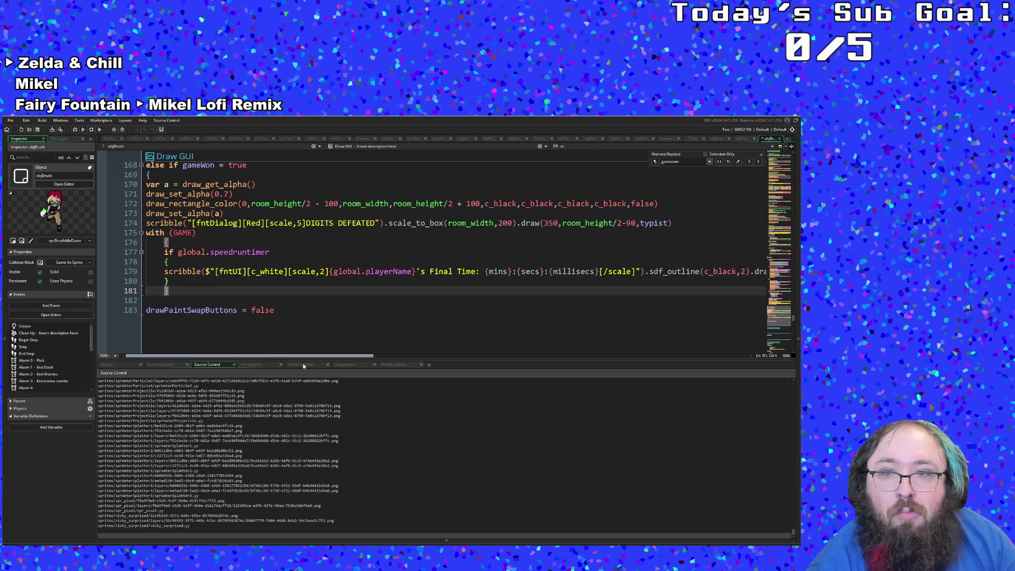
pyautogui.moveTo(304, 366)
pyautogui.mouseDown()
pyautogui.moveTo(392, 362)
pyautogui.moveTo(272, 359)
pyautogui.mouseUp()
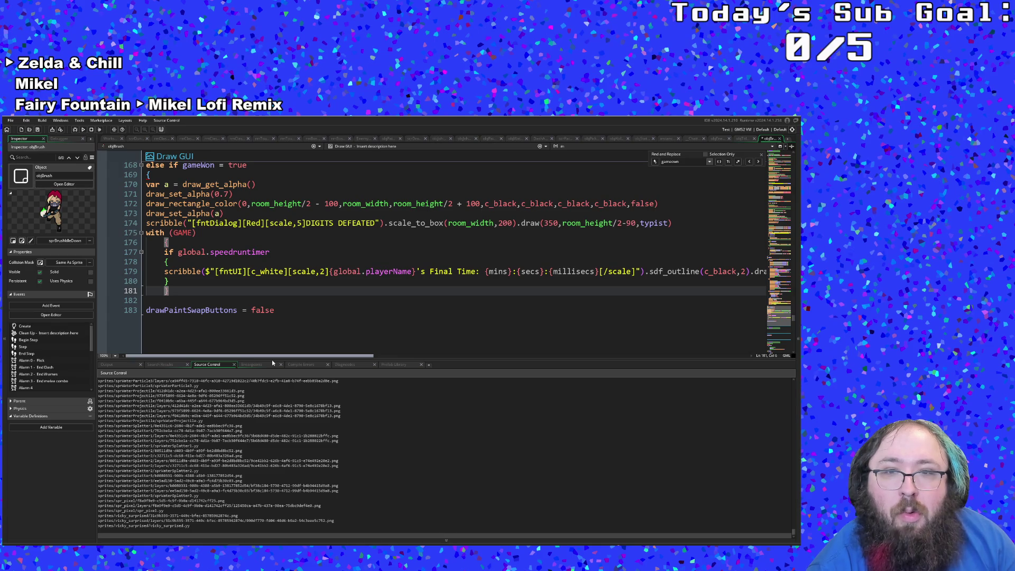
pyautogui.moveTo(271, 362)
pyautogui.mouseDown()
pyautogui.moveTo(392, 357)
pyautogui.moveTo(225, 357)
pyautogui.mouseUp()
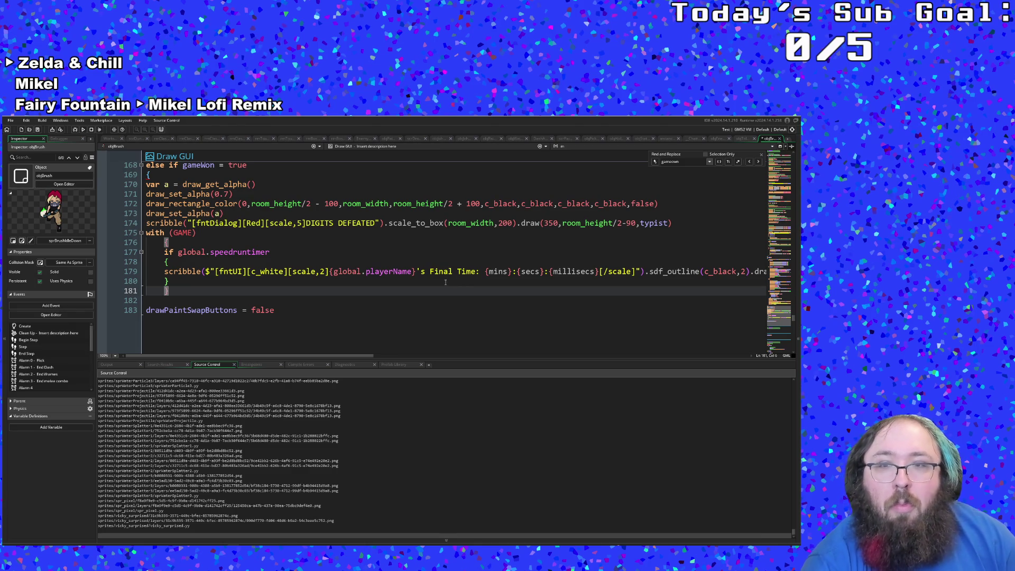
pyautogui.click(636, 272)
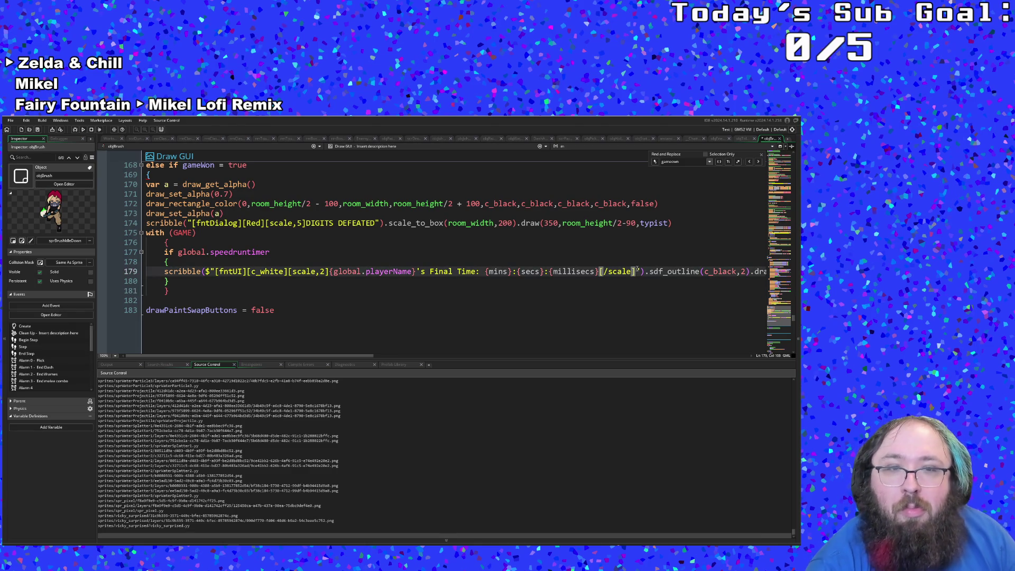
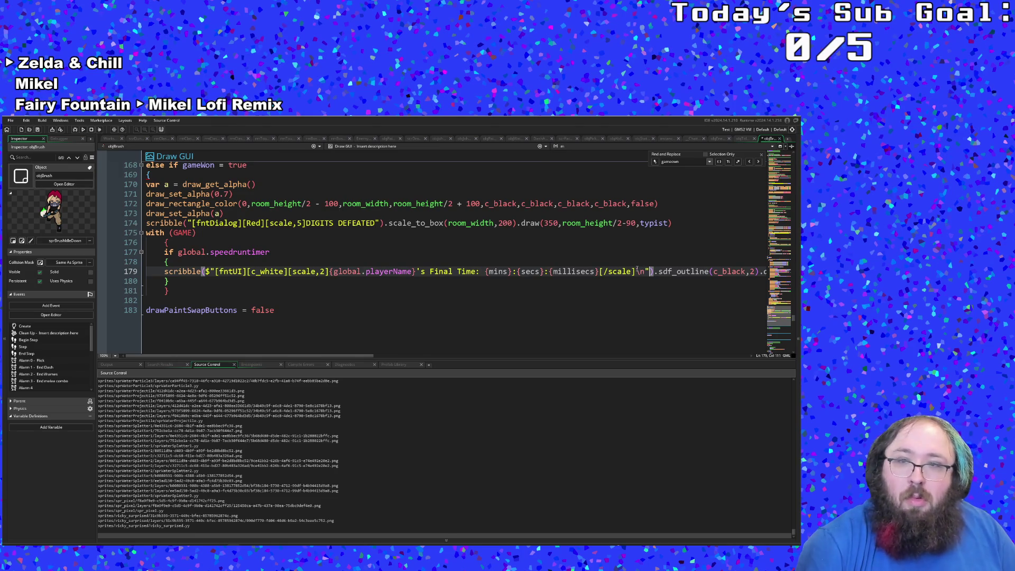
# Append "\n"+scoreText to the Final Time scribble string on Draw GUI line 179.
pyautogui.write('"+')
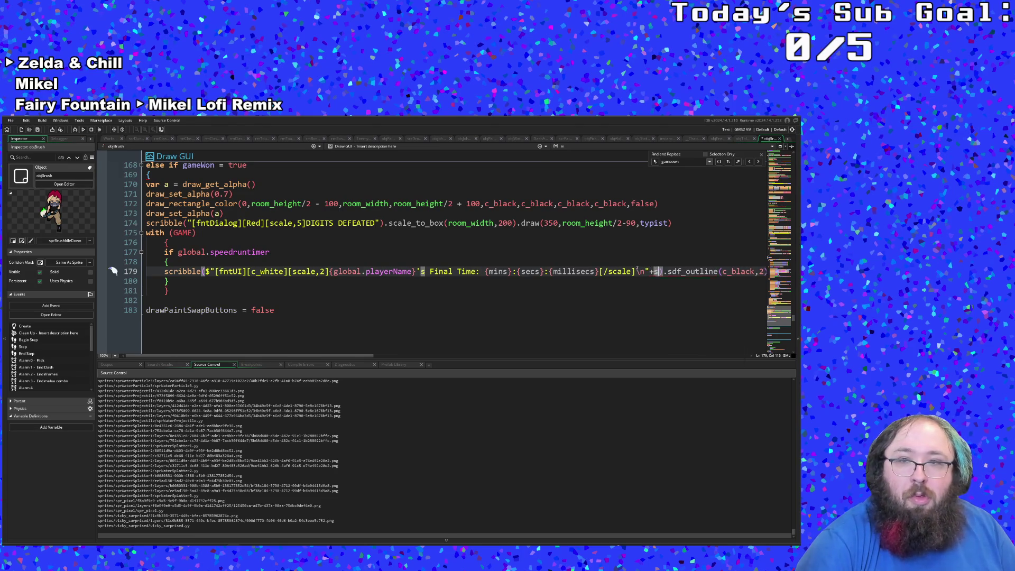
pyautogui.write('sc')
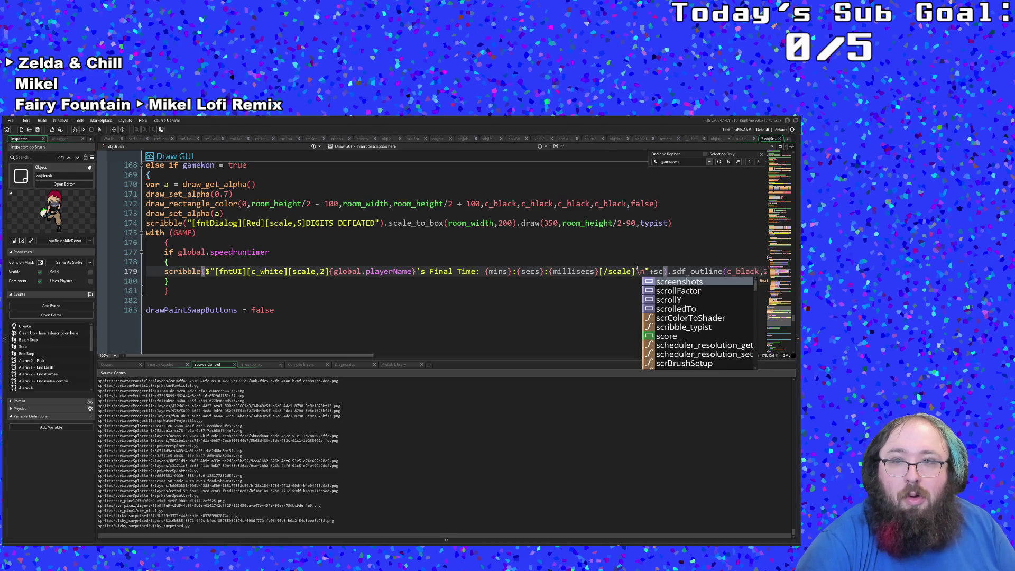
pyautogui.press('Escape')
pyautogui.write('o')
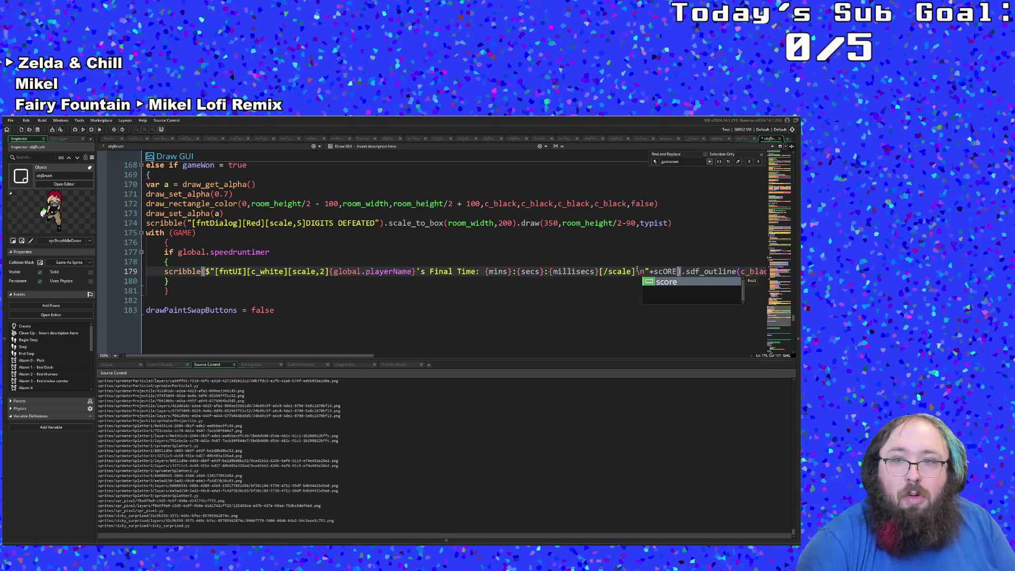
pyautogui.write('re')
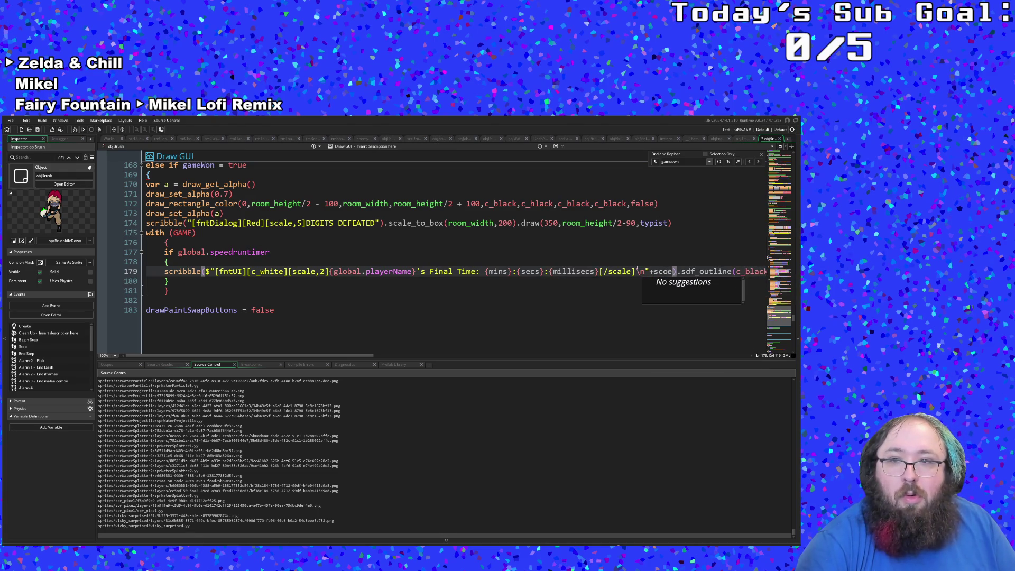
pyautogui.write('Text')
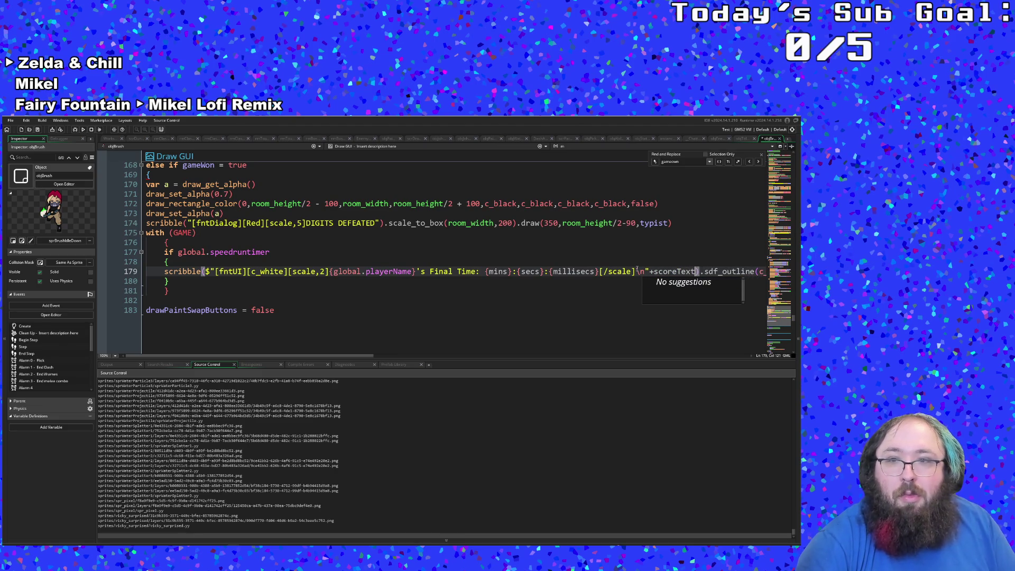
# Correct the appended variable's capitalisation so it reads scoreText.
pyautogui.click(658, 271)
pyautogui.click(671, 271)
pyautogui.click(695, 271)
pyautogui.click(677, 271)
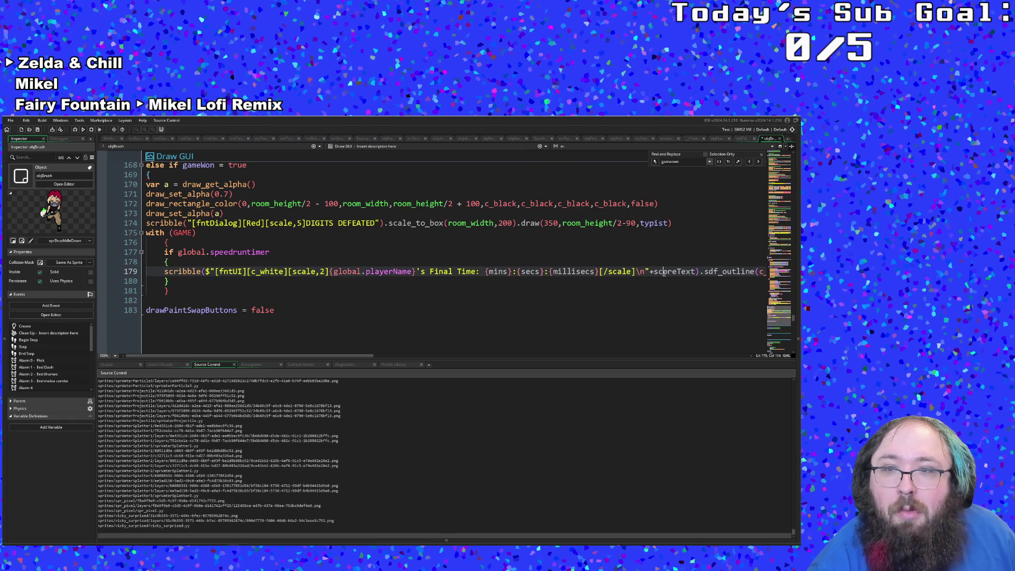
pyautogui.click(696, 272)
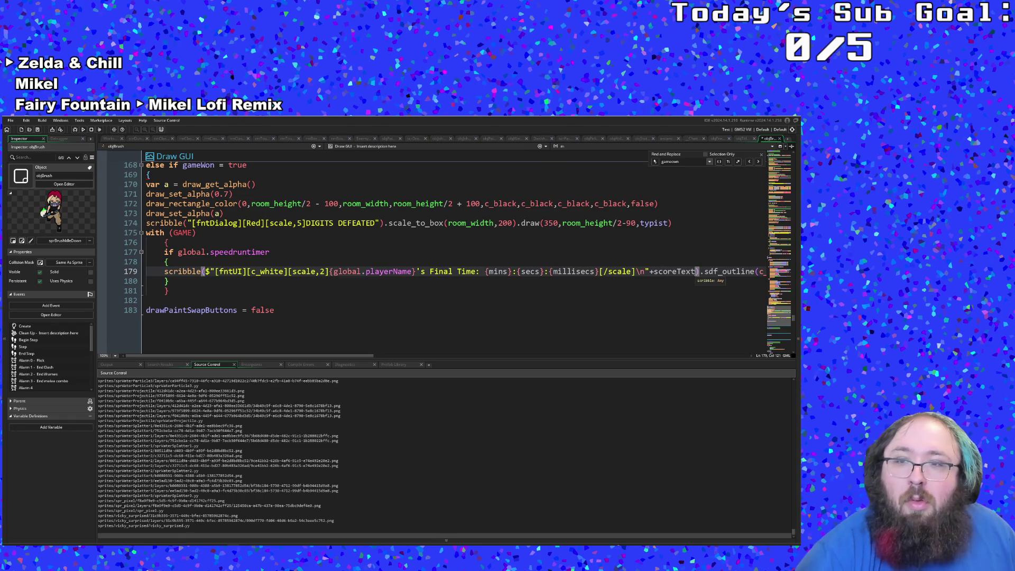
pyautogui.press('BackSpace')
pyautogui.press('BackSpace')
pyautogui.press('BackSpace')
pyautogui.press('BackSpace')
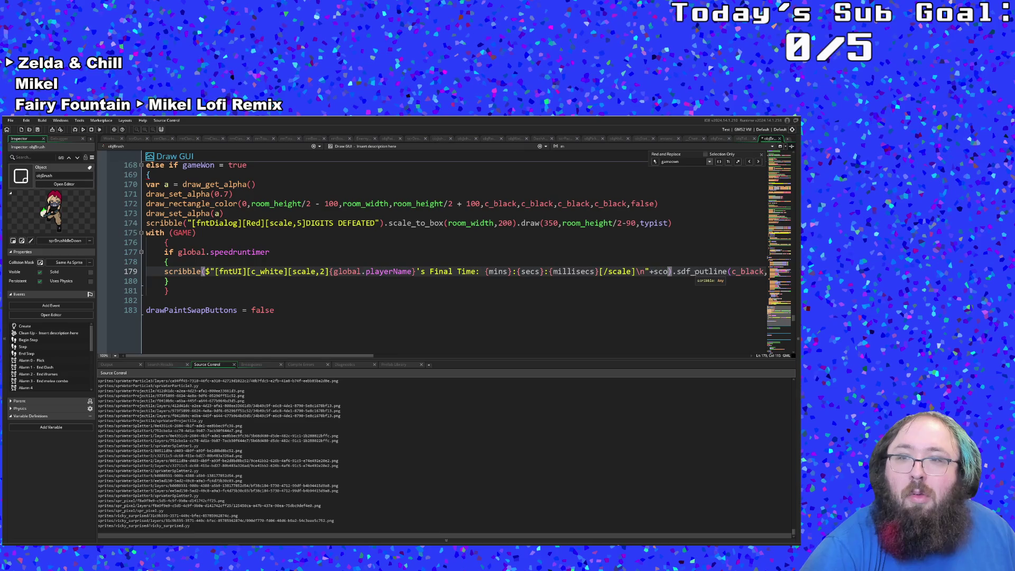
pyautogui.write('etext')
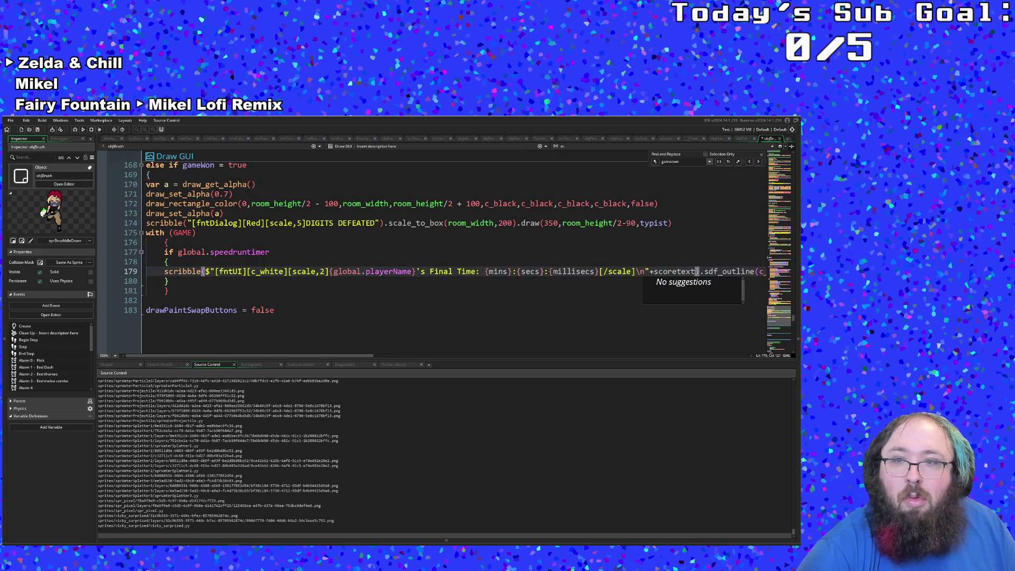
pyautogui.press('BackSpace')
pyautogui.press('BackSpace')
pyautogui.press('BackSpace')
pyautogui.write('Text')
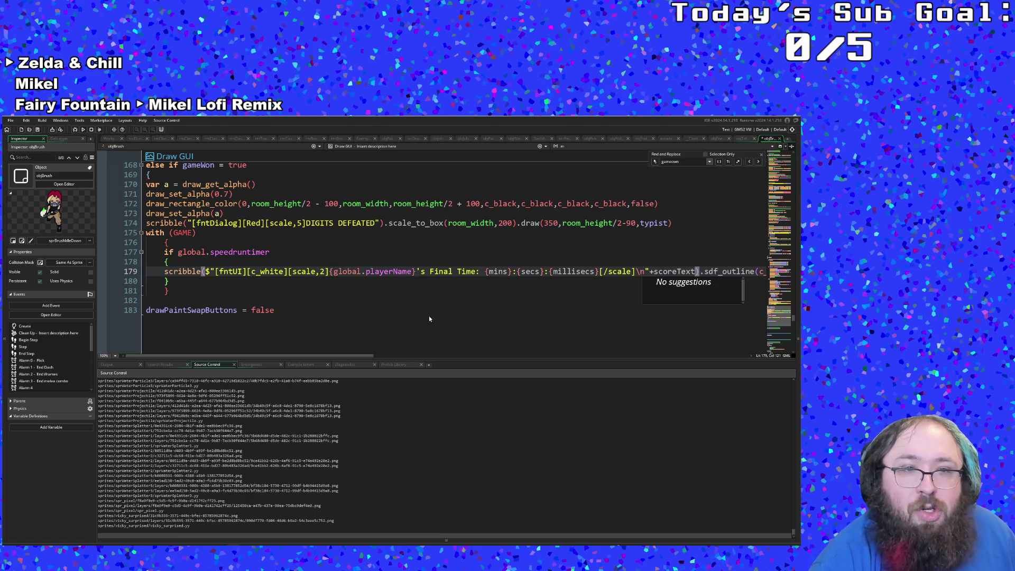
pyautogui.click(284, 302)
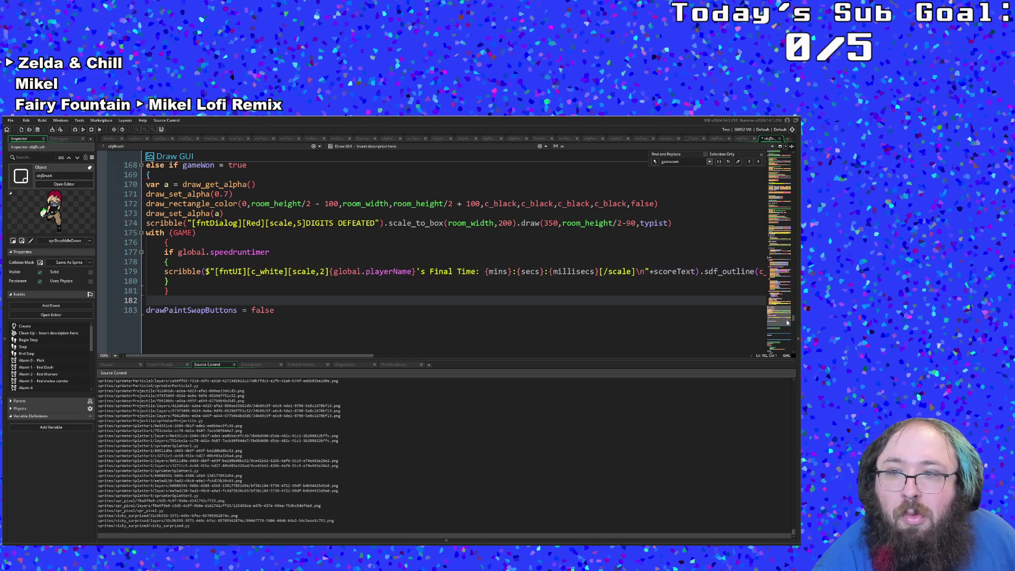
pyautogui.moveTo(792, 320); pyautogui.dragTo(796, 155)
# Check the scoreText and hiscore variables in the Create event code.
pyautogui.scroll(-15, 566, 272)
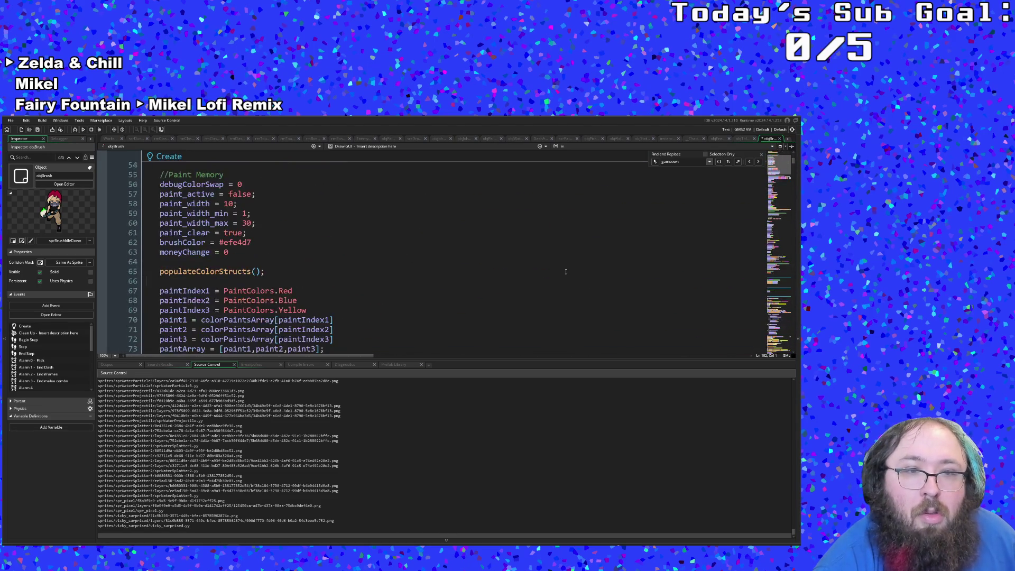
pyautogui.scroll(-20, 565, 272)
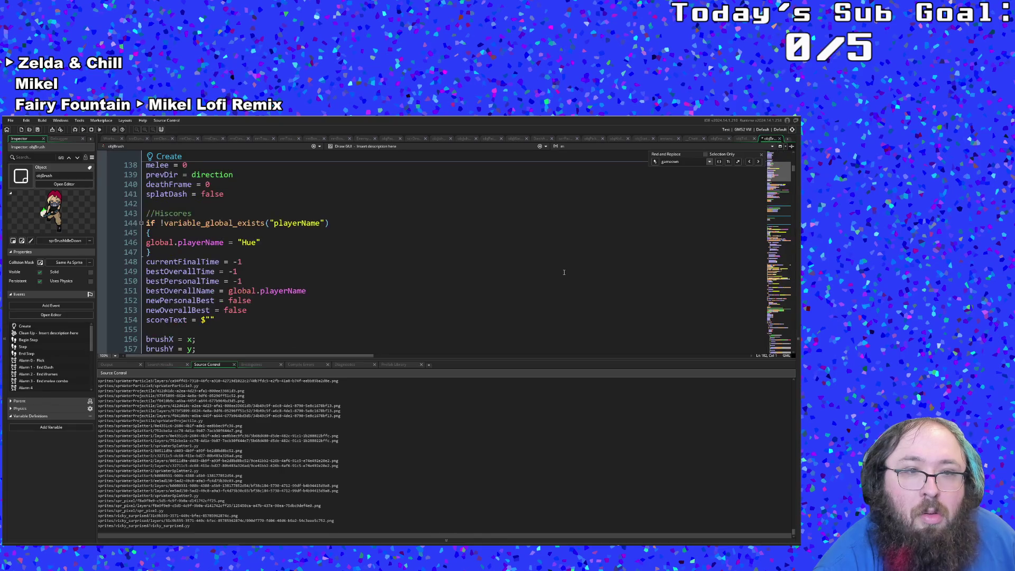
pyautogui.click(336, 292)
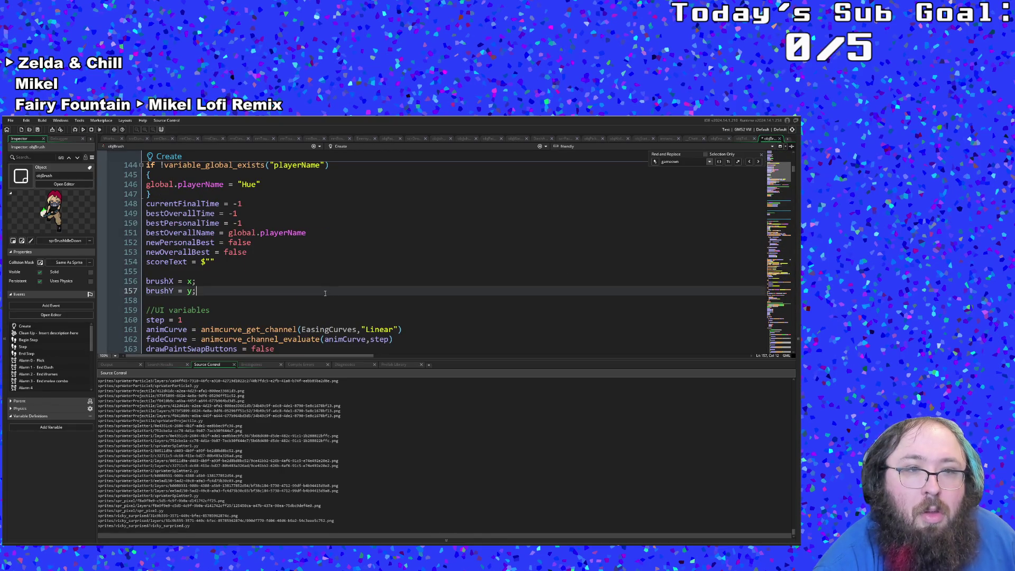
pyautogui.click(165, 232)
pyautogui.scroll(-8, 166, 232)
pyautogui.click(166, 233)
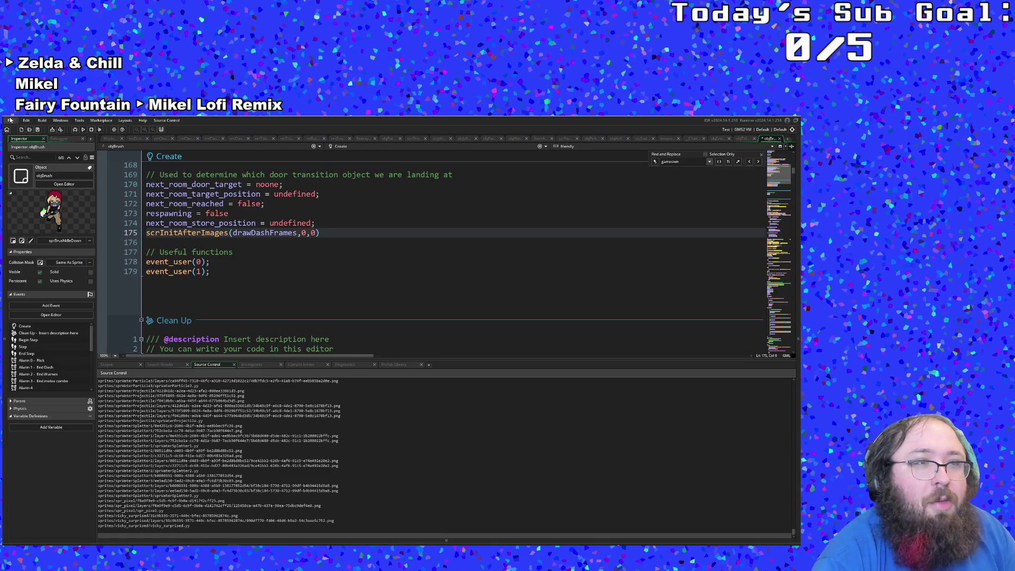
pyautogui.hotkey('ctrl', 'Right')
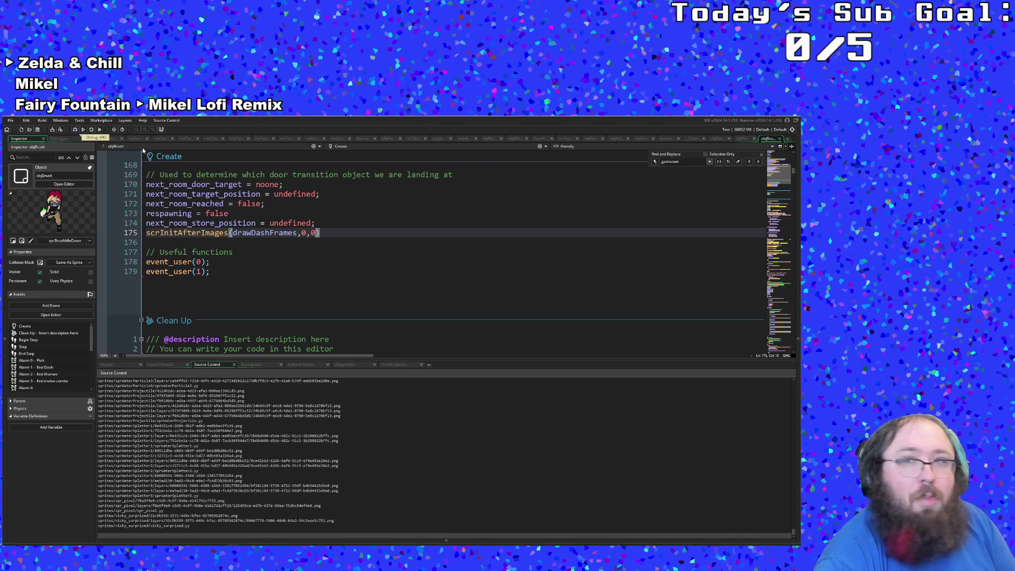
# Switch the target build configuration to PublicDemo.
pyautogui.click(781, 130)
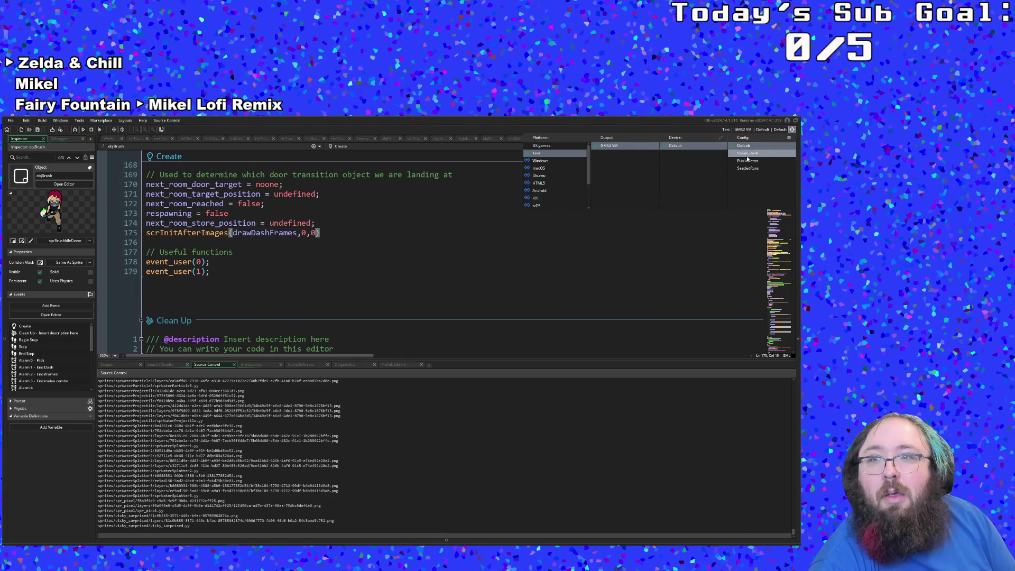
pyautogui.click(749, 161)
pyautogui.click(478, 247)
# Save the project and run the game with F5.
pyautogui.scroll(6, 475, 254)
pyautogui.click(11, 120)
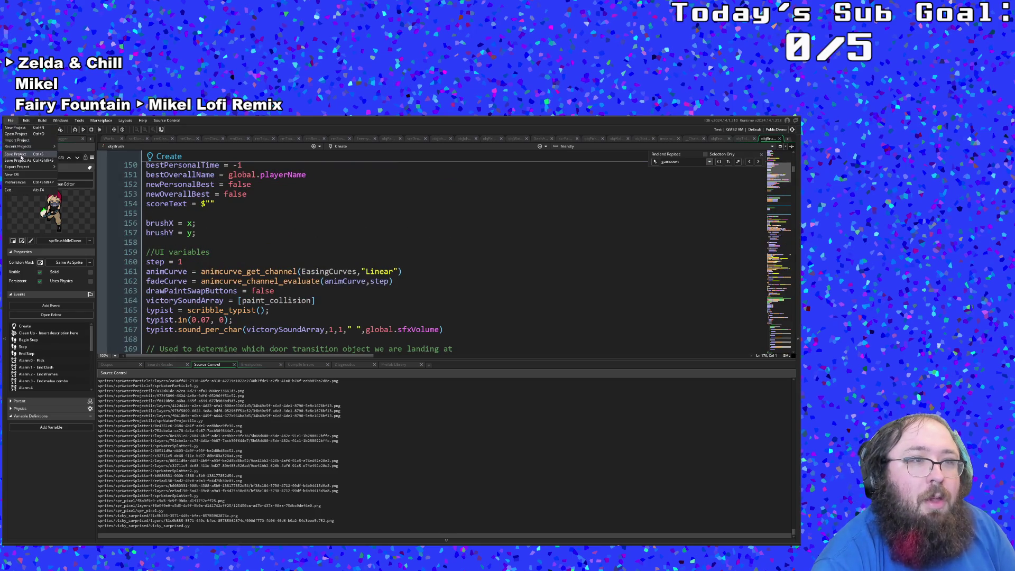
pyautogui.click(20, 154)
pyautogui.press('F5')
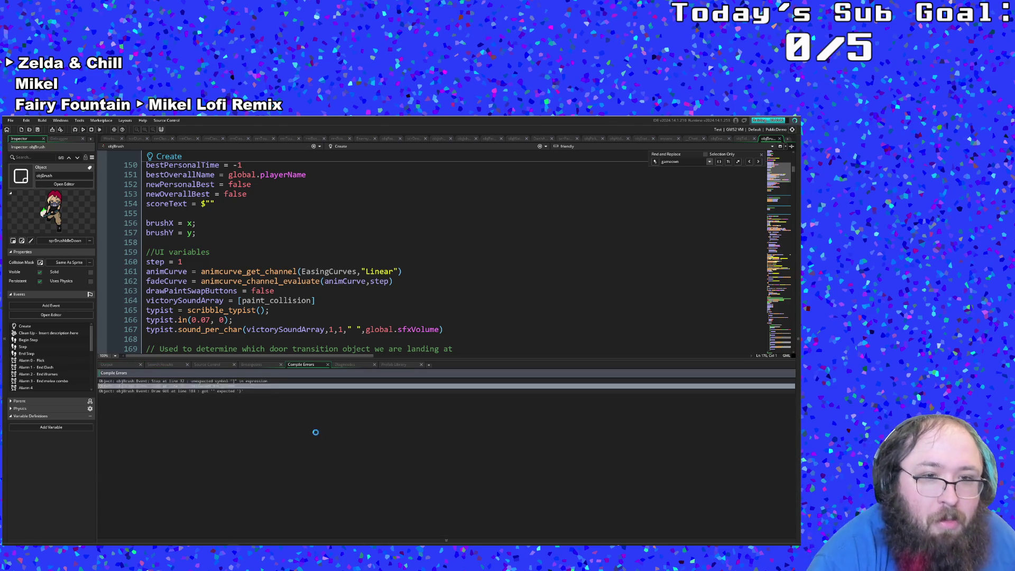
# Delete the stray closing brackets at the ends of Step lines 32 and 33.
pyautogui.click(194, 381)
pyautogui.doubleClick(194, 380)
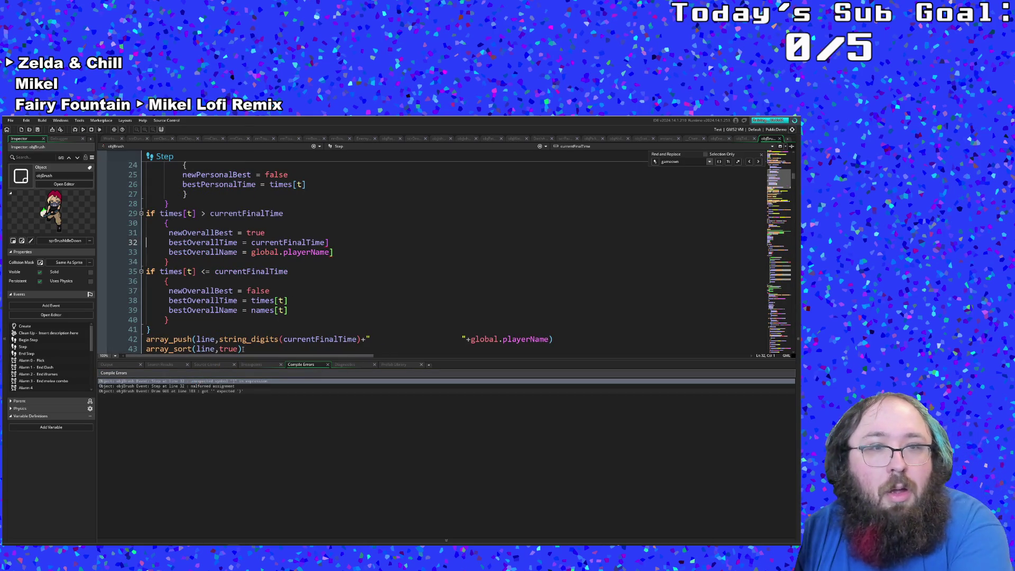
pyautogui.click(335, 252)
pyautogui.press('BackSpace')
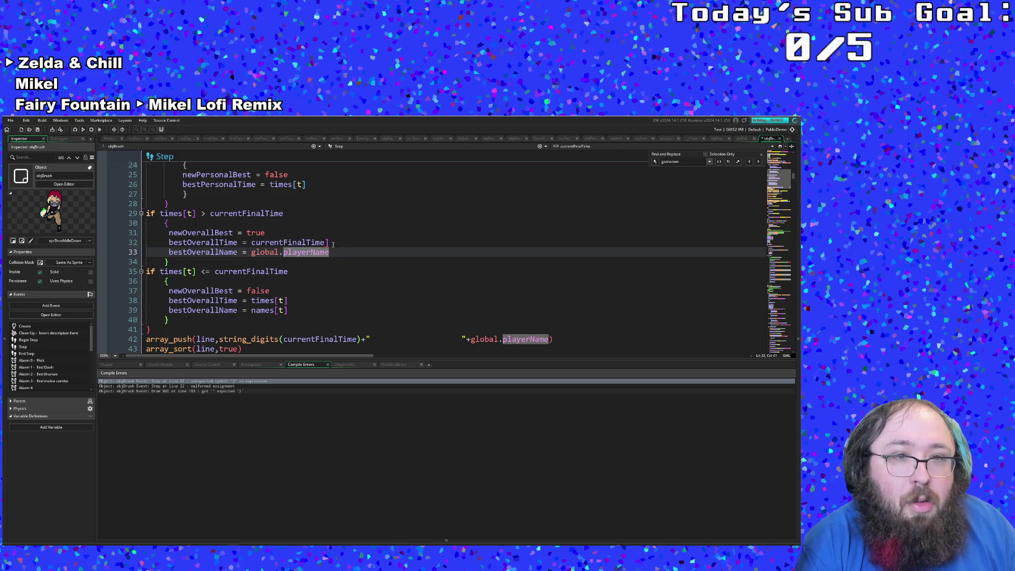
pyautogui.press('Up')
pyautogui.press('BackSpace')
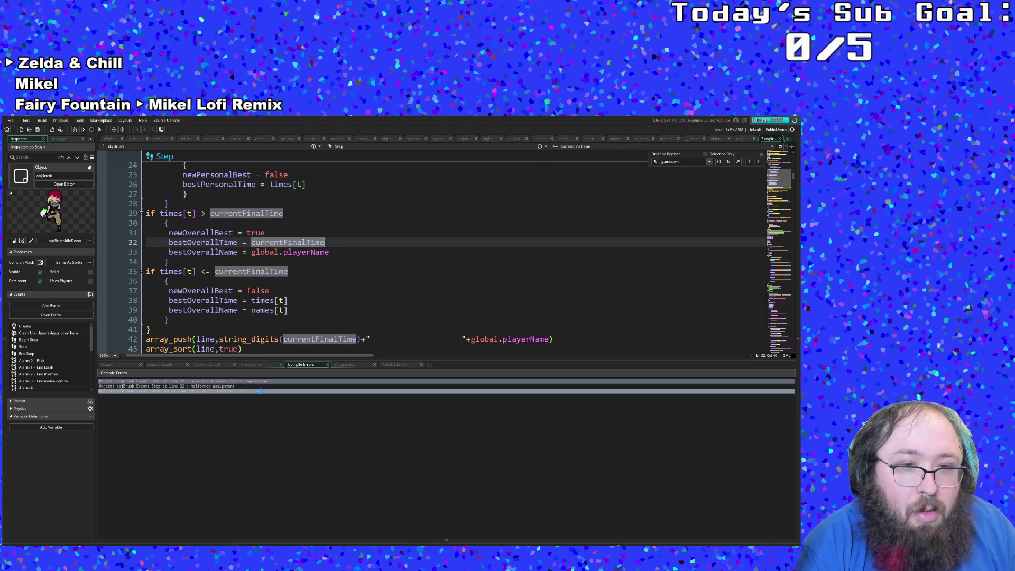
# Save and rebuild, stopping the running game, then open the remaining Step error.
pyautogui.doubleClick(260, 392)
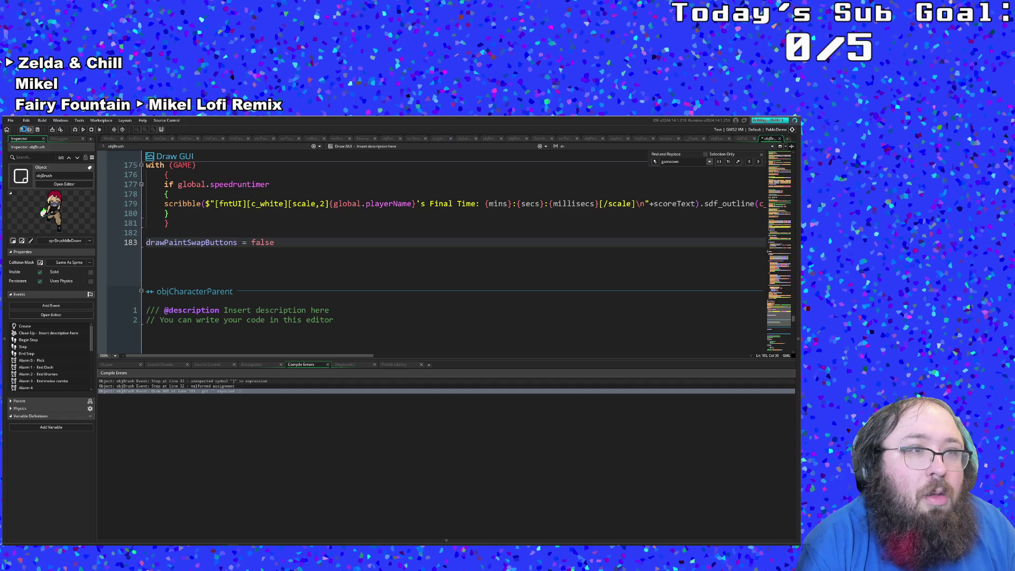
pyautogui.click(25, 130)
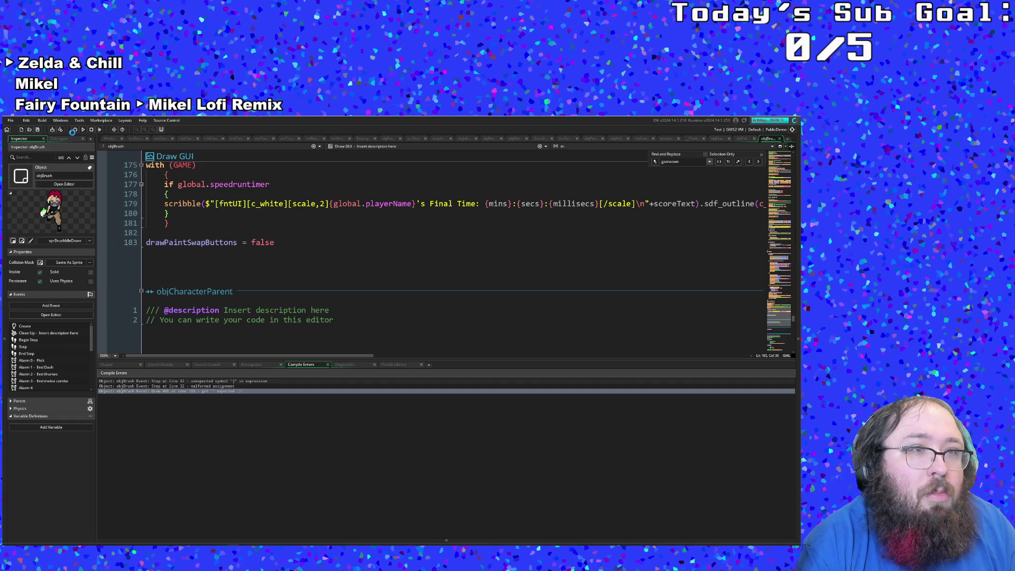
pyautogui.press('F5')
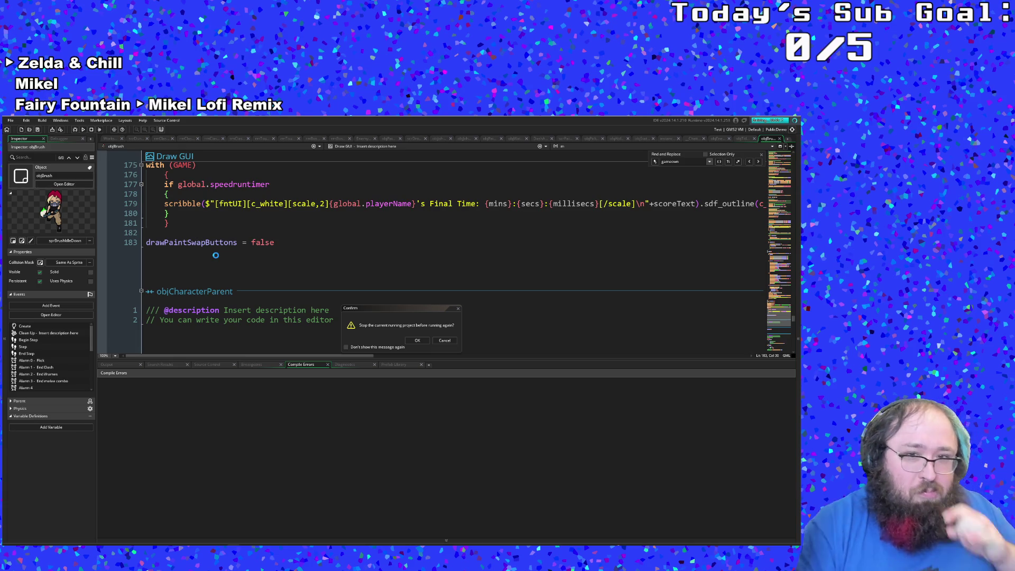
pyautogui.click(418, 340)
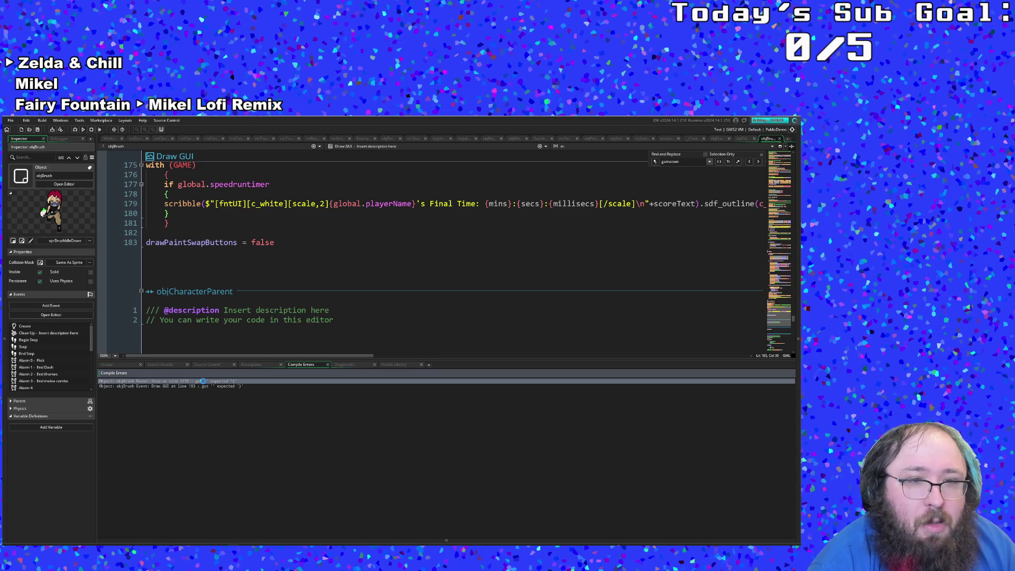
pyautogui.doubleClick(203, 381)
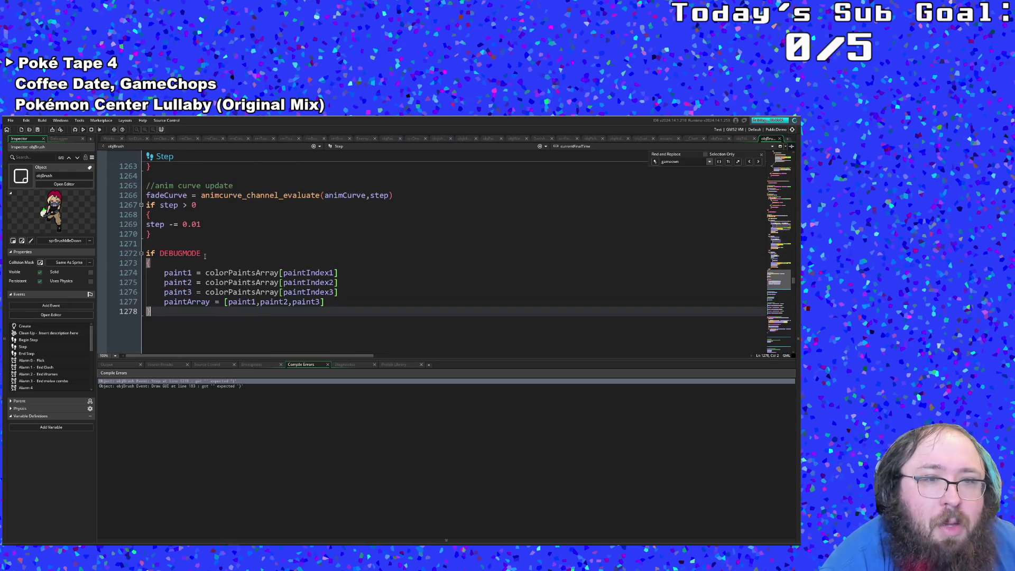
pyautogui.click(196, 291)
pyautogui.scroll(20, 196, 291)
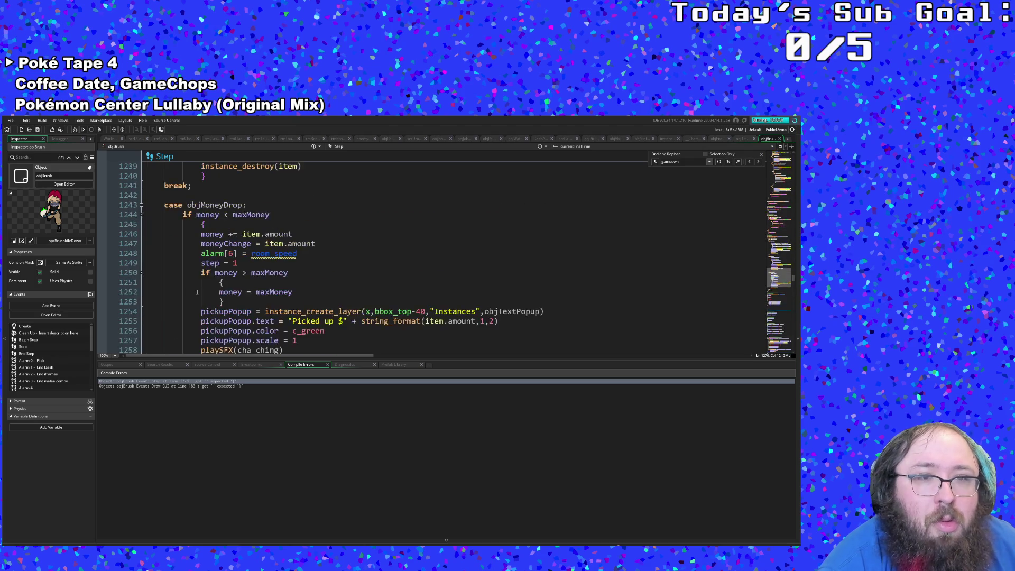
pyautogui.scroll(20, 204, 288)
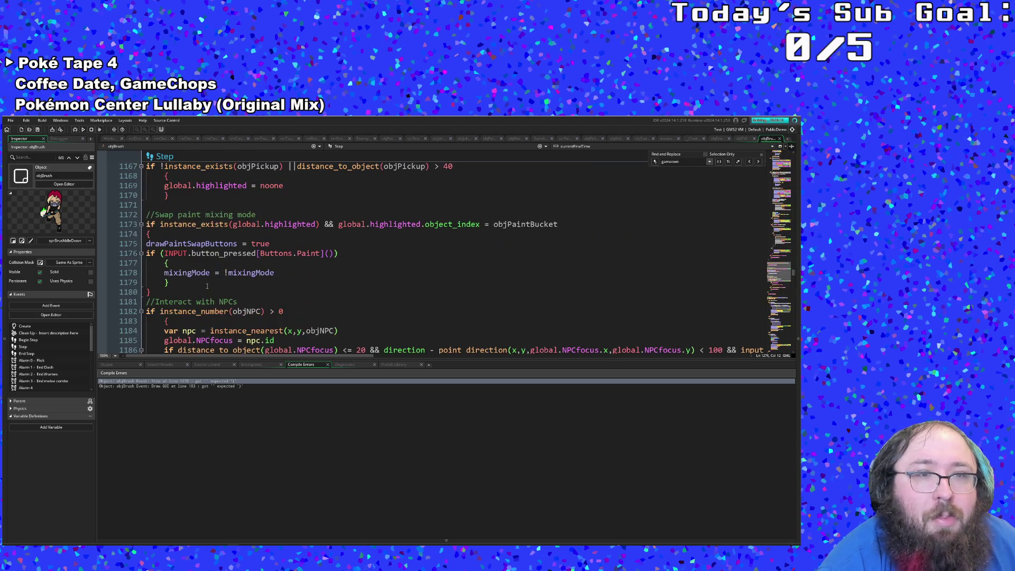
pyautogui.scroll(2, 208, 288)
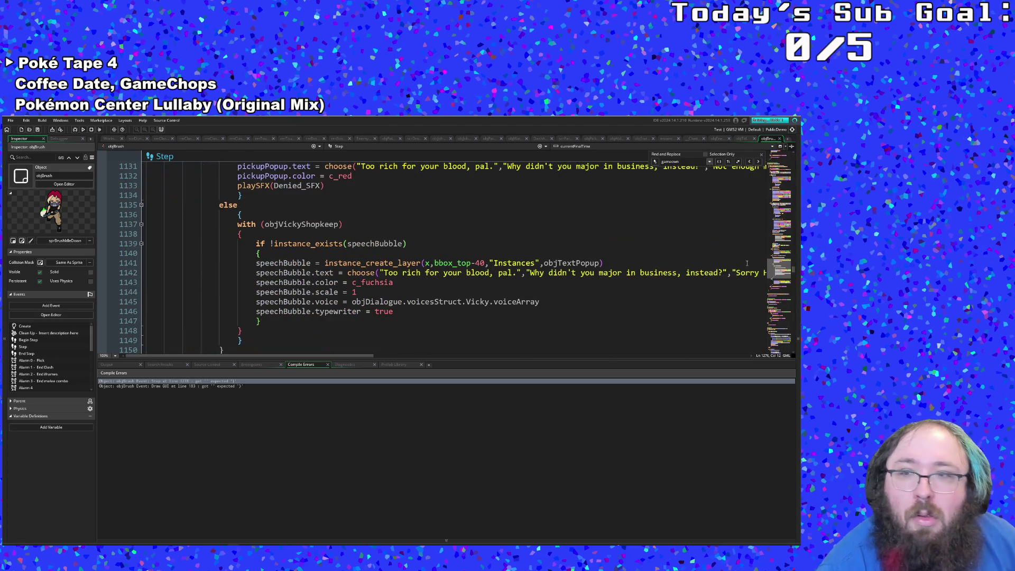
pyautogui.click(781, 175)
pyautogui.scroll(20, 781, 174)
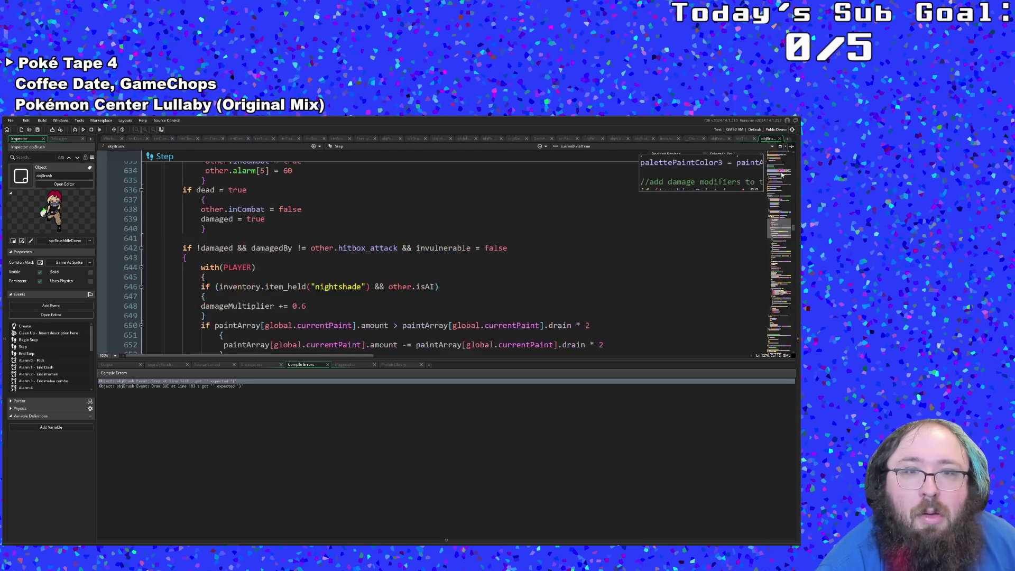
pyautogui.scroll(10, 782, 175)
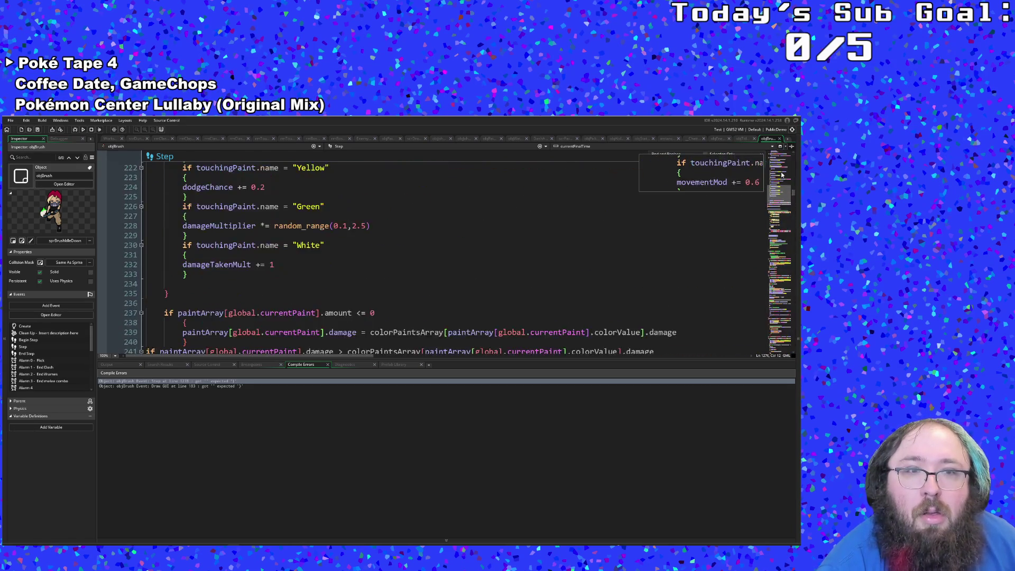
pyautogui.scroll(5, 782, 174)
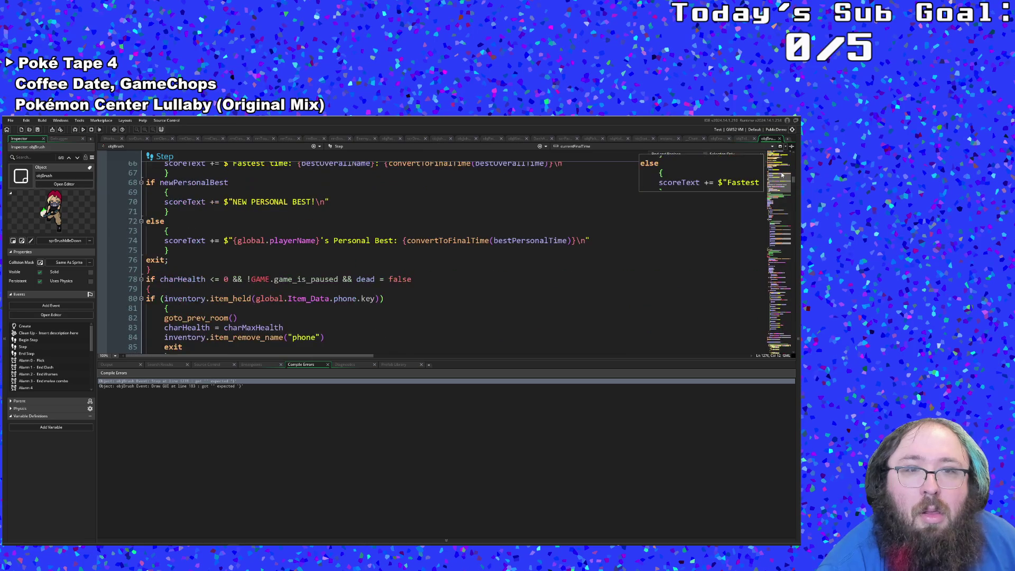
pyautogui.click(311, 273)
pyautogui.scroll(4, 309, 269)
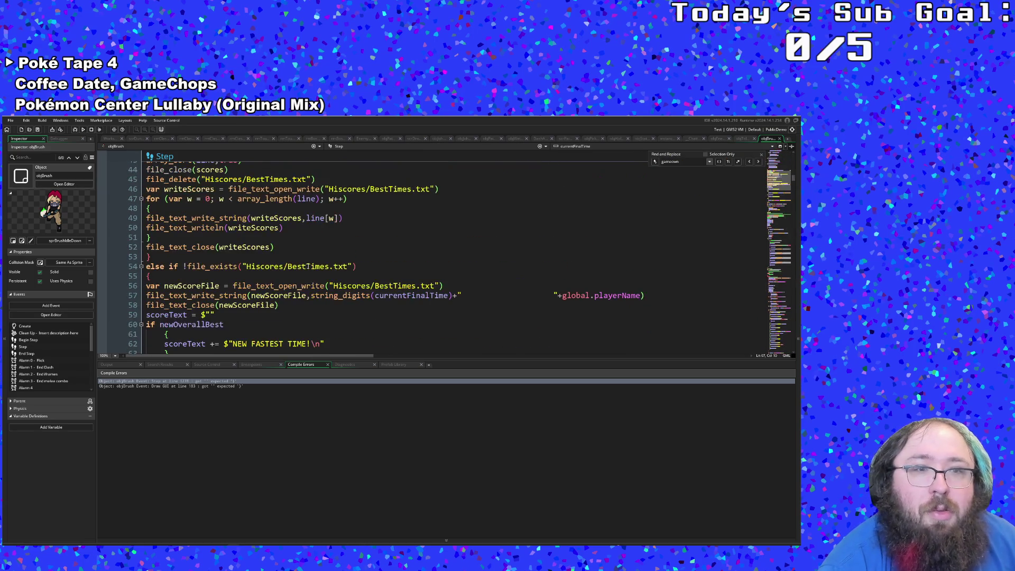
pyautogui.click(149, 276)
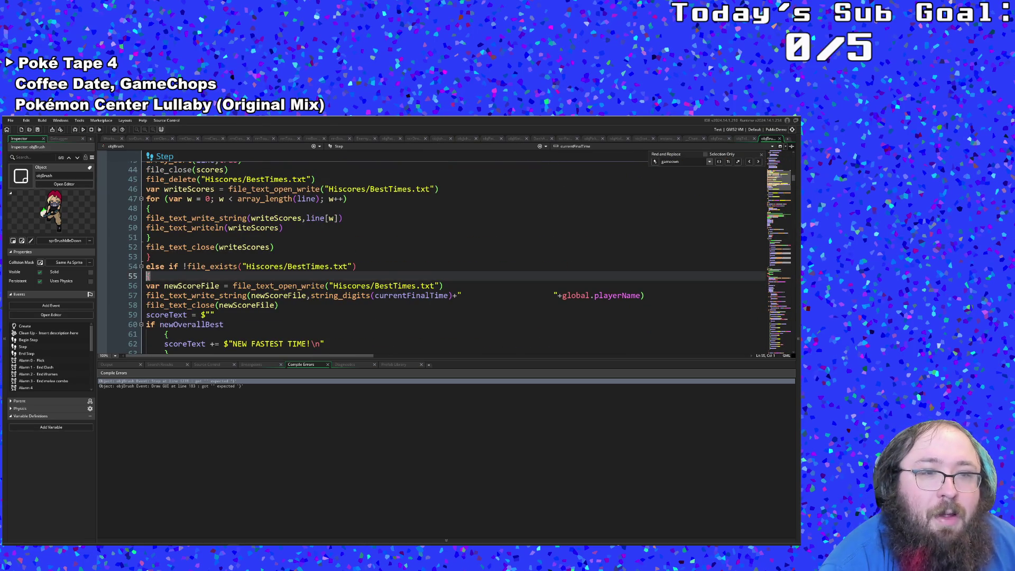
pyautogui.scroll(-14, 158, 275)
pyautogui.scroll(4, 165, 272)
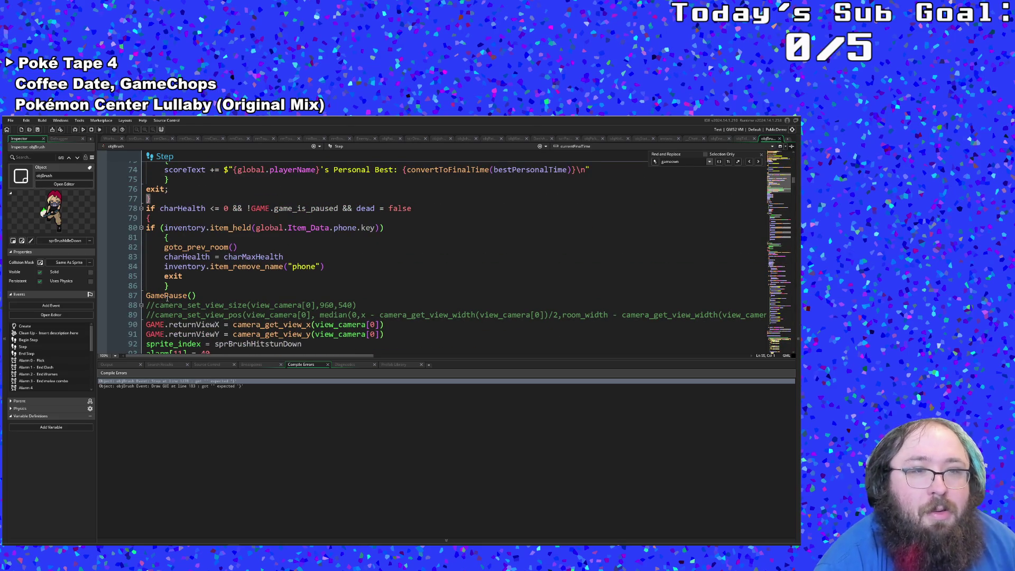
pyautogui.scroll(12, 174, 295)
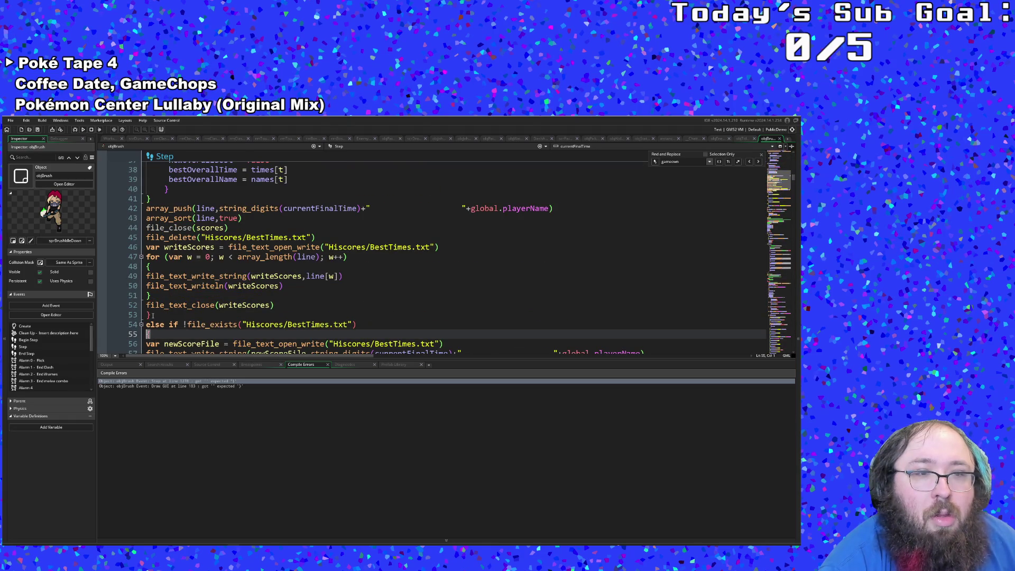
pyautogui.click(146, 317)
pyautogui.scroll(-4, 152, 317)
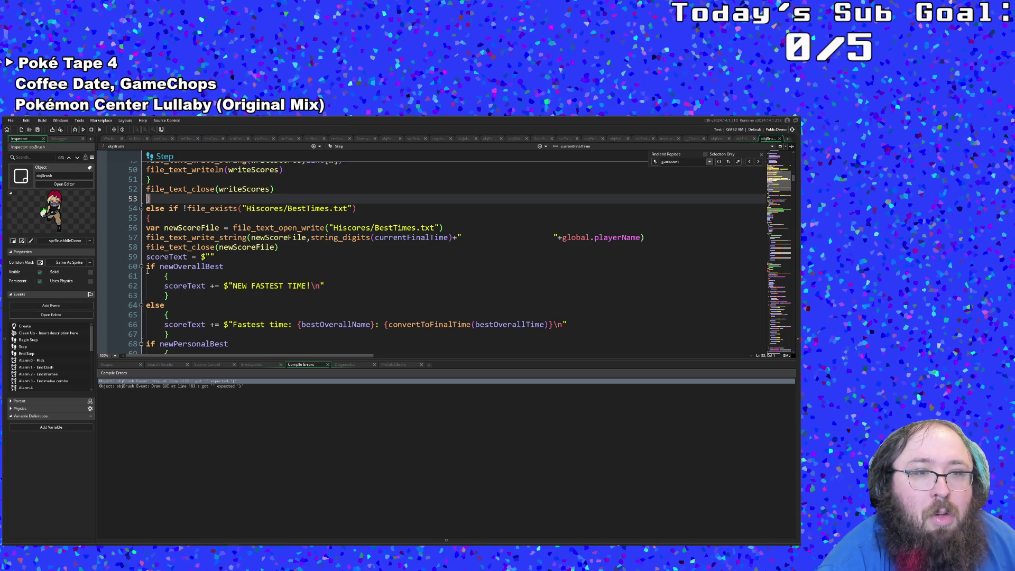
pyautogui.moveTo(147, 266); pyautogui.dragTo(200, 295)
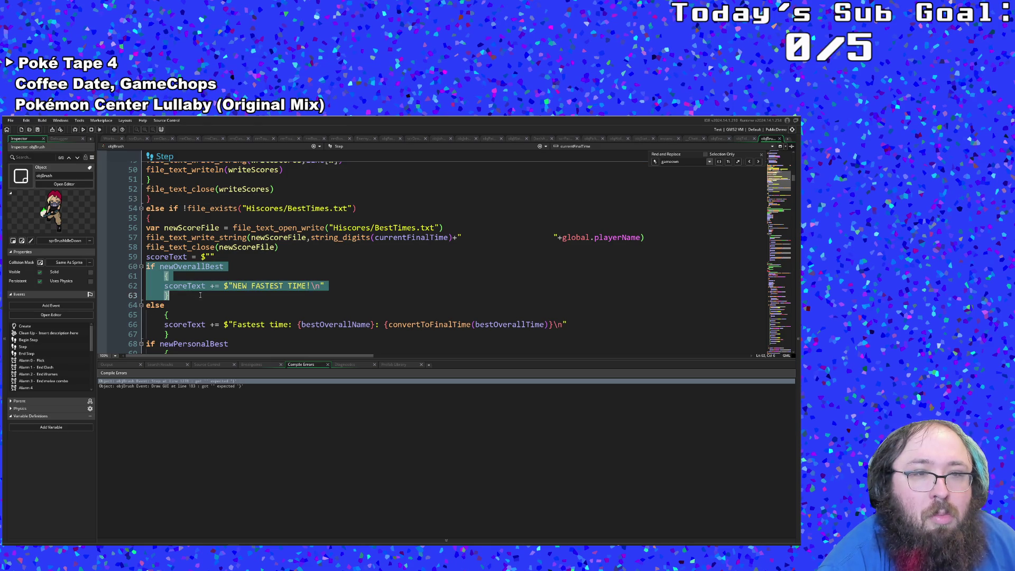
pyautogui.scroll(-2, 238, 290)
pyautogui.scroll(2, 237, 291)
pyautogui.moveTo(147, 247); pyautogui.dragTo(361, 288)
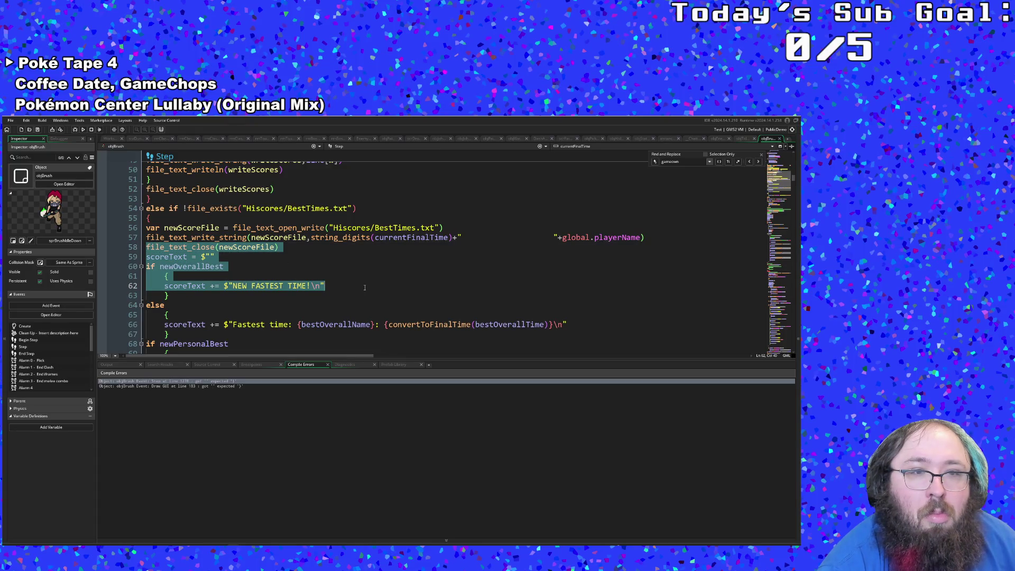
pyautogui.scroll(-6, 364, 287)
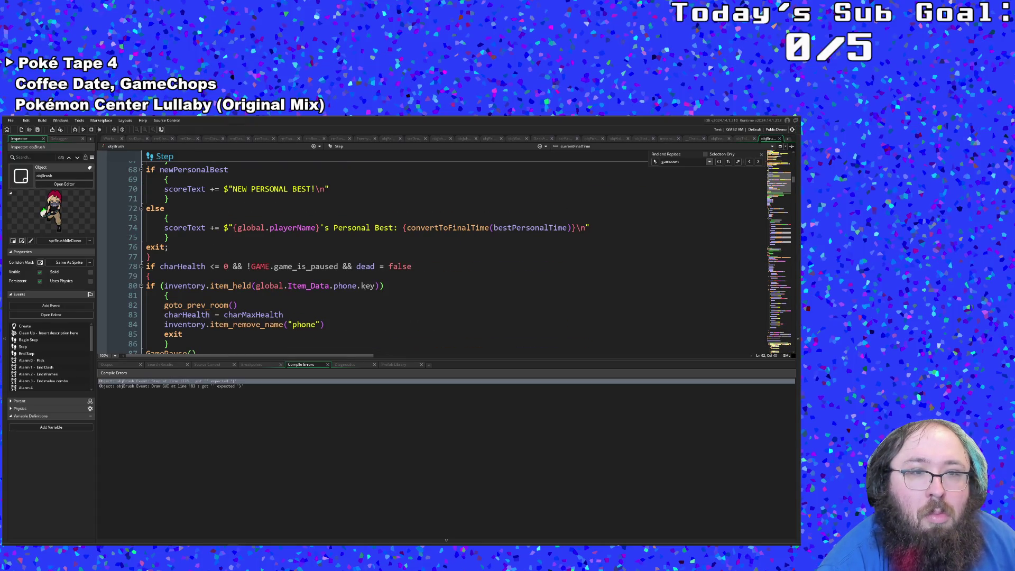
pyautogui.scroll(4, 364, 287)
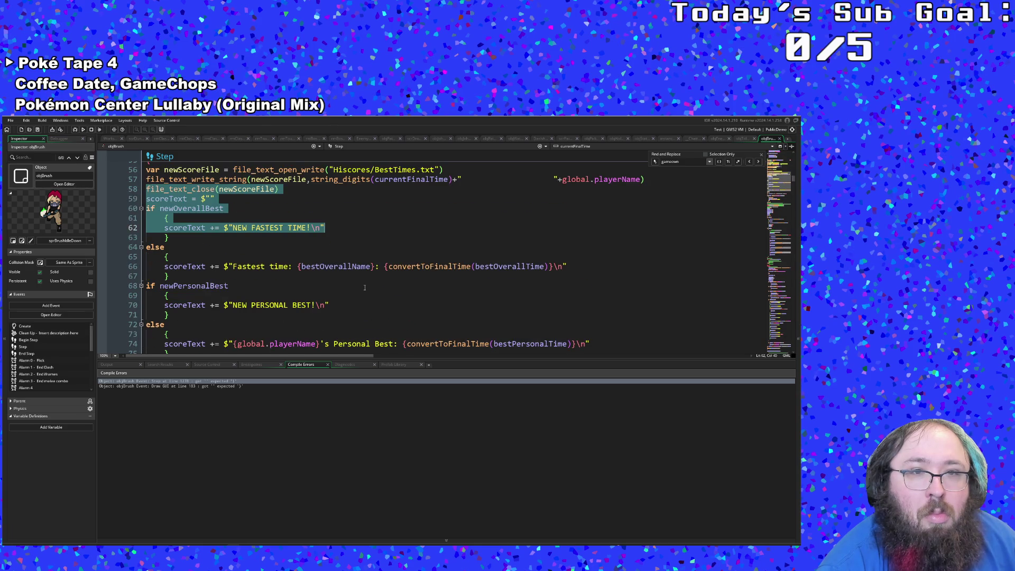
pyautogui.scroll(-4, 364, 287)
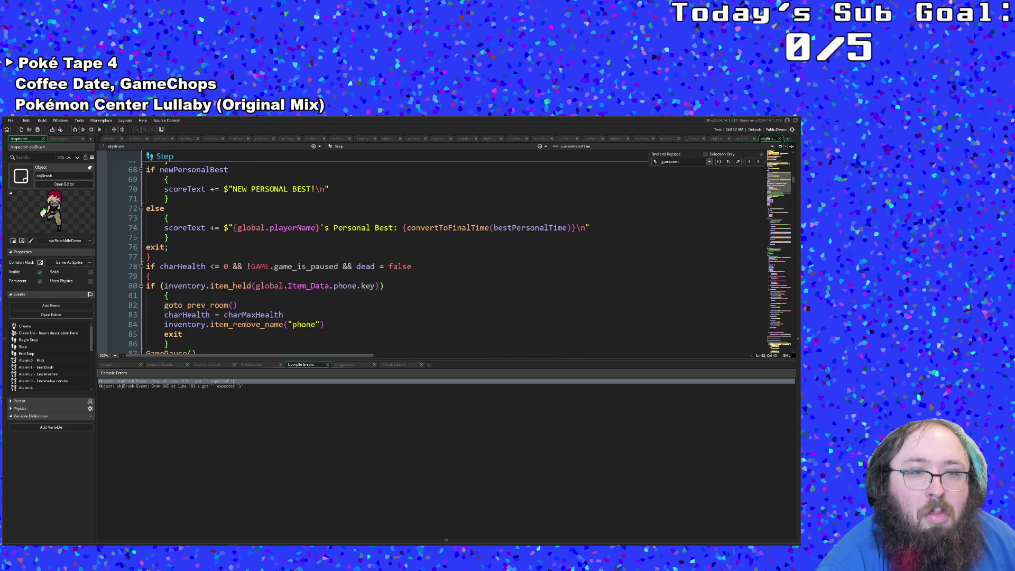
pyautogui.scroll(-2, 364, 286)
pyautogui.scroll(2, 364, 287)
pyautogui.moveTo(364, 287)
pyautogui.mouseDown()
pyautogui.moveTo(360, 268)
pyautogui.moveTo(336, 267)
pyautogui.moveTo(363, 247)
pyautogui.moveTo(357, 254)
pyautogui.moveTo(355, 237)
pyautogui.mouseUp()
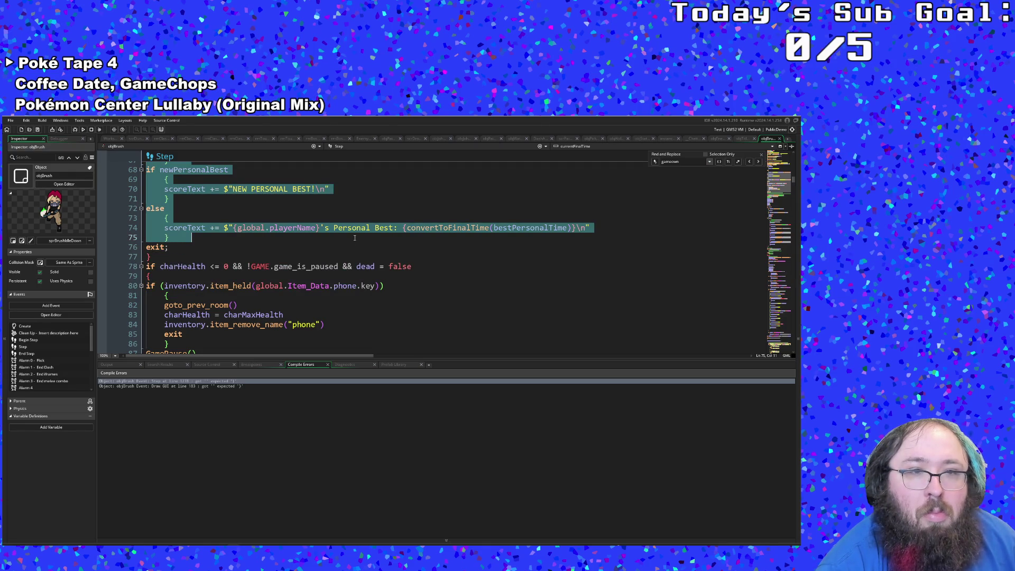
pyautogui.scroll(4, 350, 242)
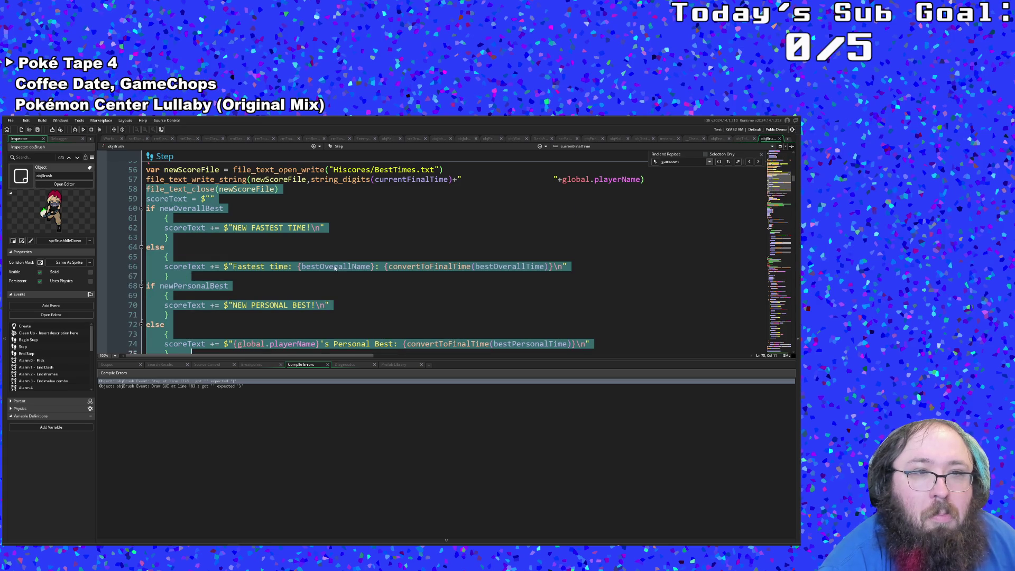
pyautogui.scroll(4, 337, 266)
pyautogui.click(337, 266)
pyautogui.click(470, 313)
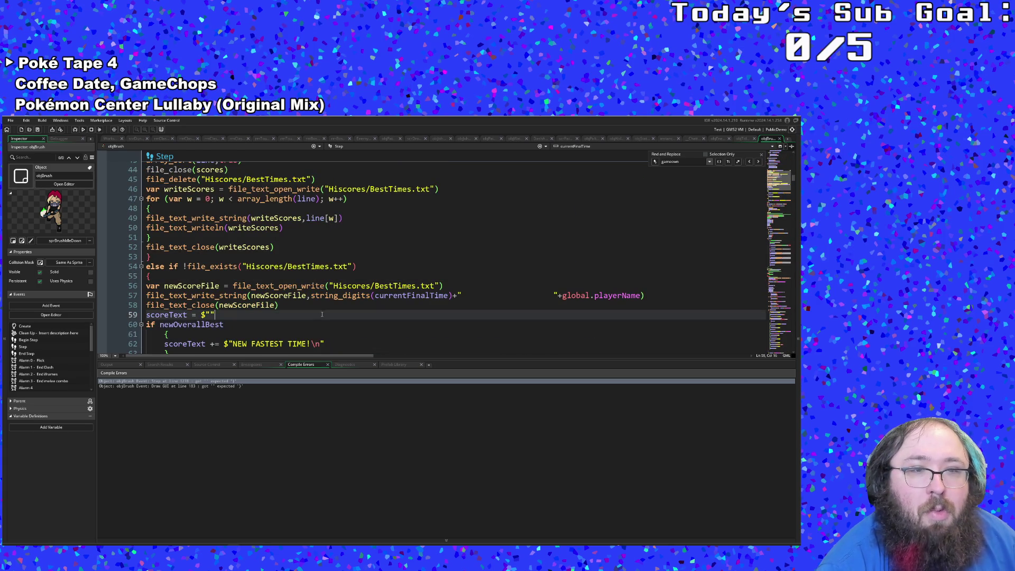
pyautogui.click(469, 297)
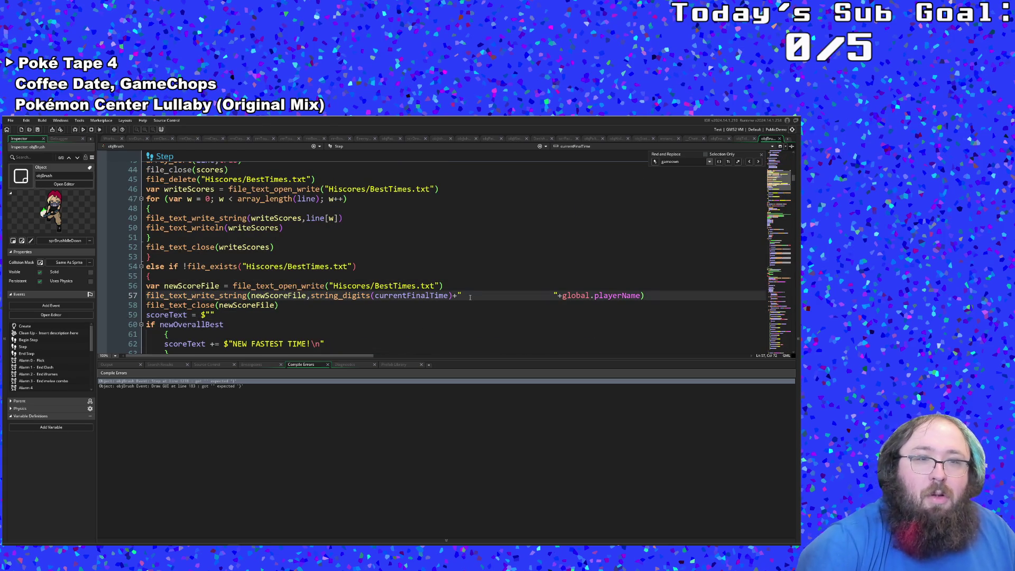
pyautogui.press('Down')
# Close the new-score-file block with a brace after file_text_close(newScoreFile).
pyautogui.press('Return')
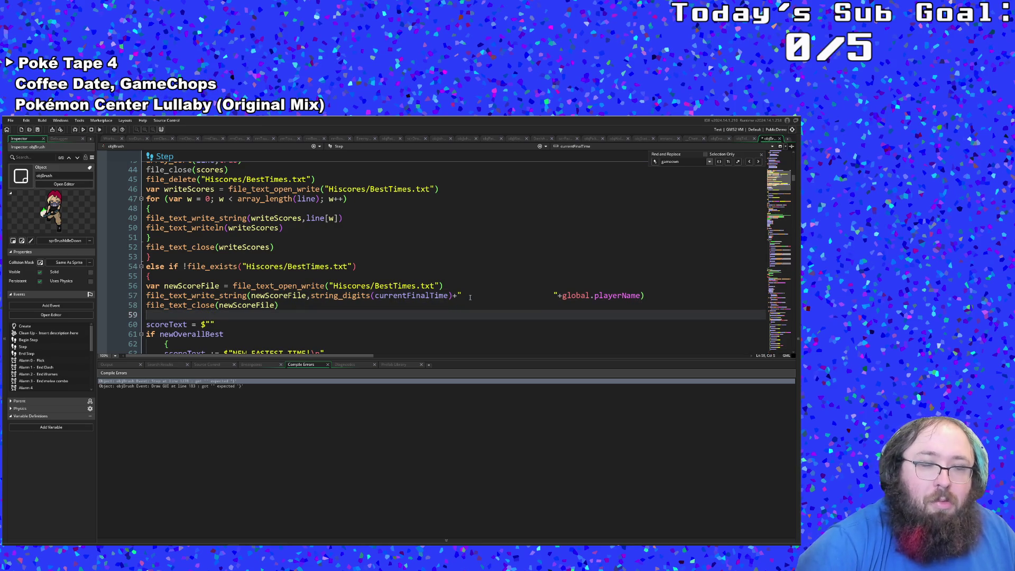
pyautogui.write('}')
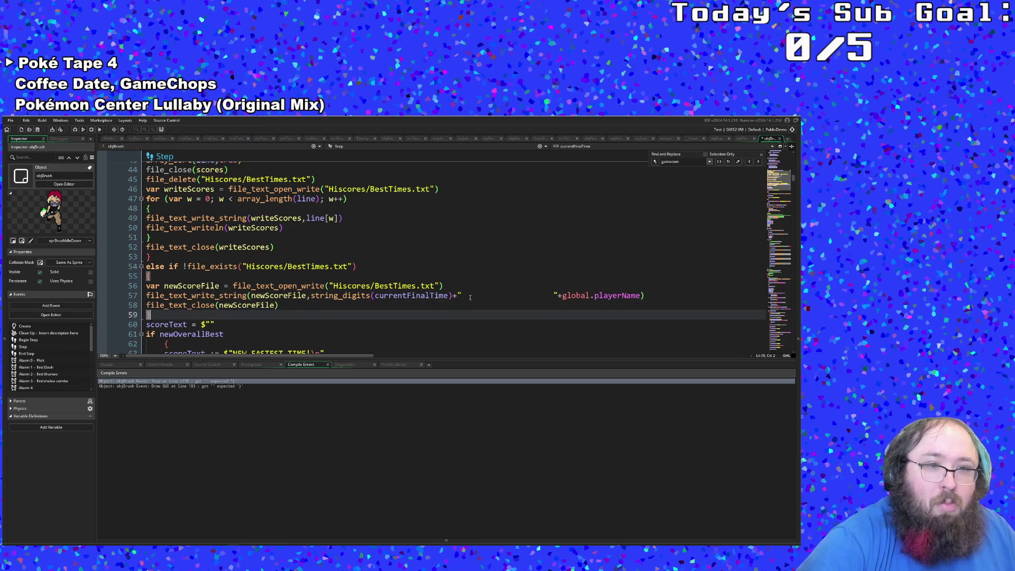
pyautogui.click(470, 297)
pyautogui.scroll(-4, 465, 297)
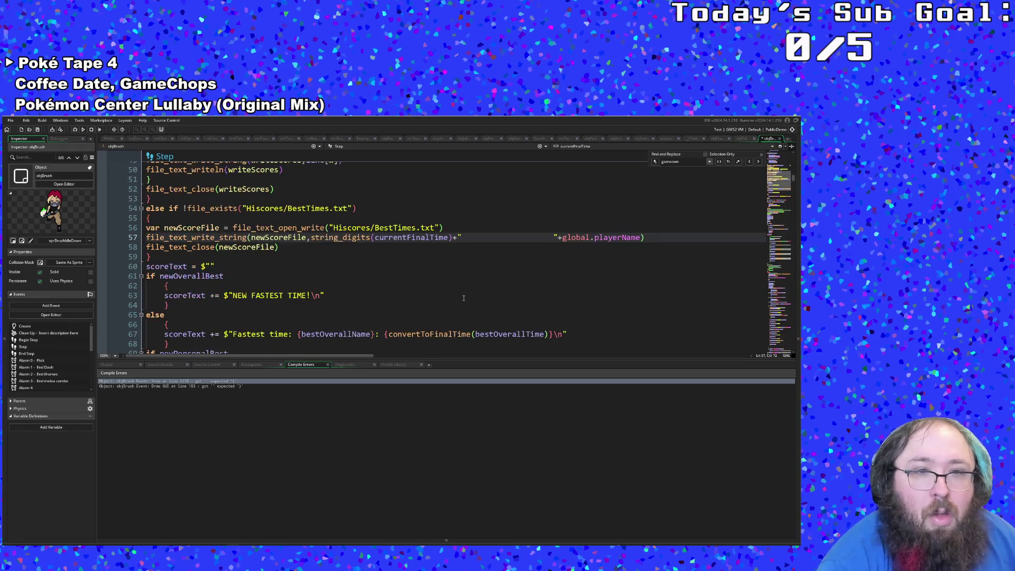
pyautogui.scroll(4, 463, 298)
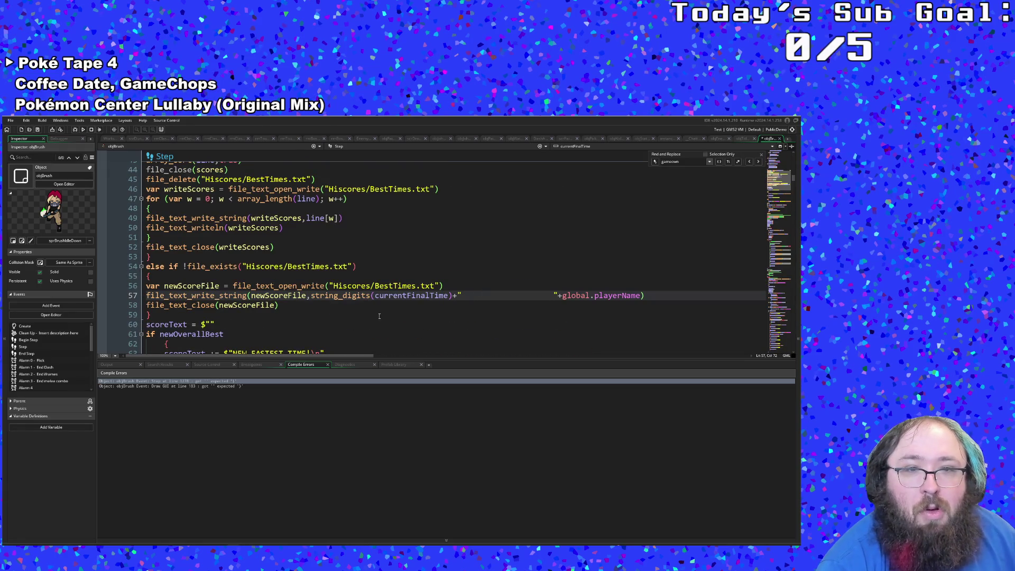
pyautogui.press('Down')
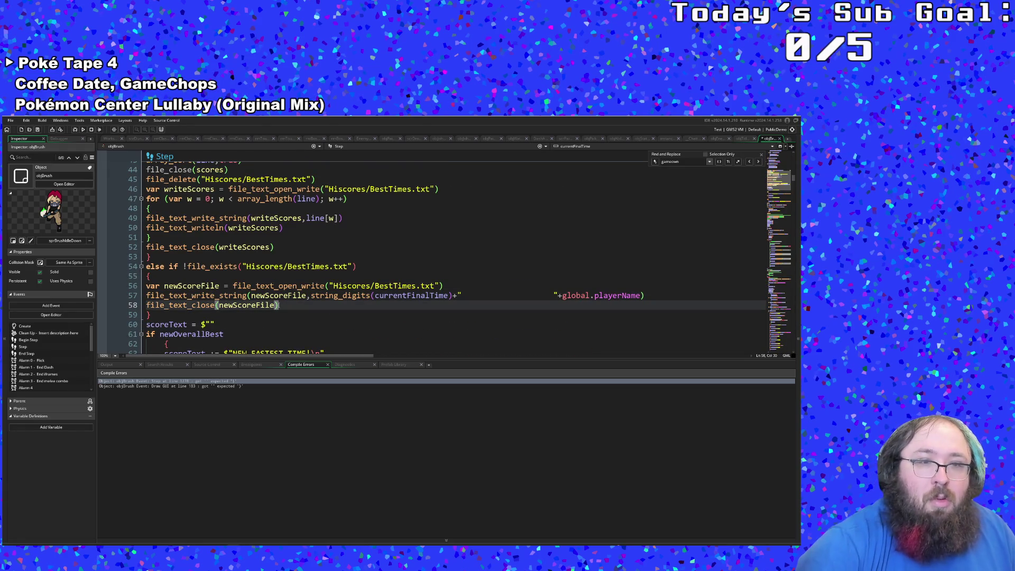
# Add bestOverallName = global.playerName after the file close line.
pyautogui.press('Return')
pyautogui.write('bestOverallName')
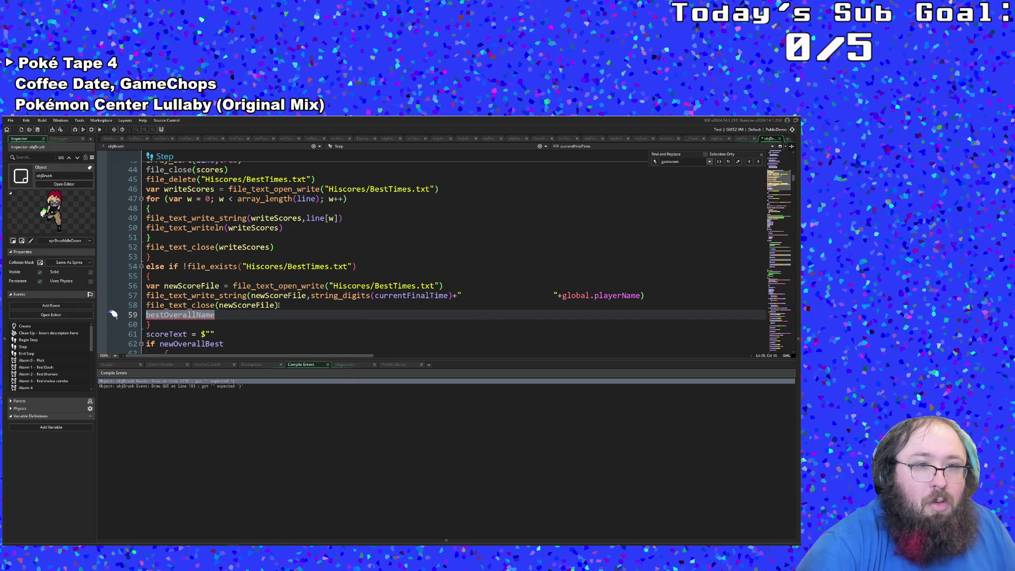
pyautogui.press('BackSpace')
pyautogui.write('e =')
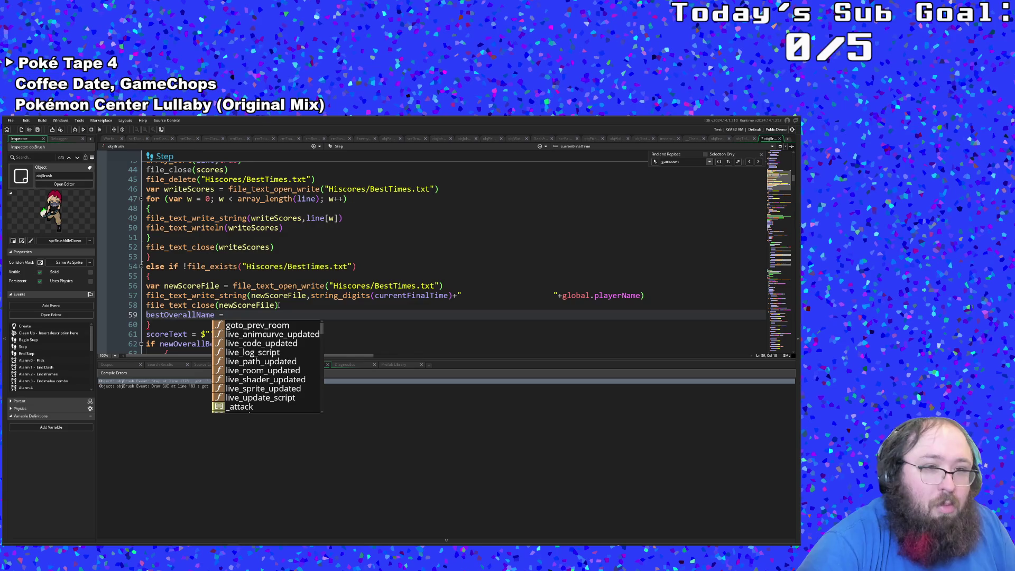
pyautogui.write(' g')
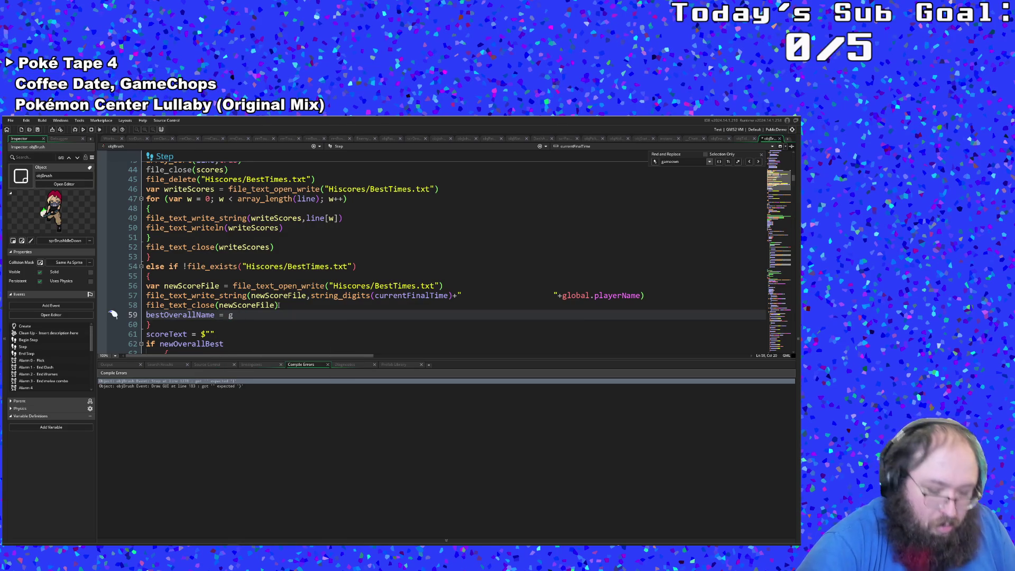
pyautogui.write('lobal.PlayerN')
pyautogui.press('Return')
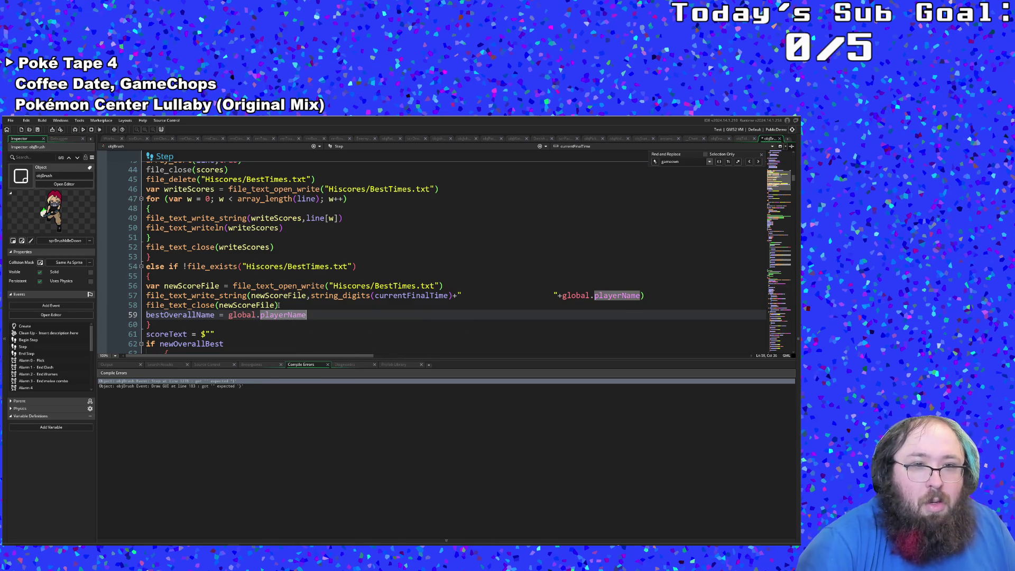
pyautogui.press('Return')
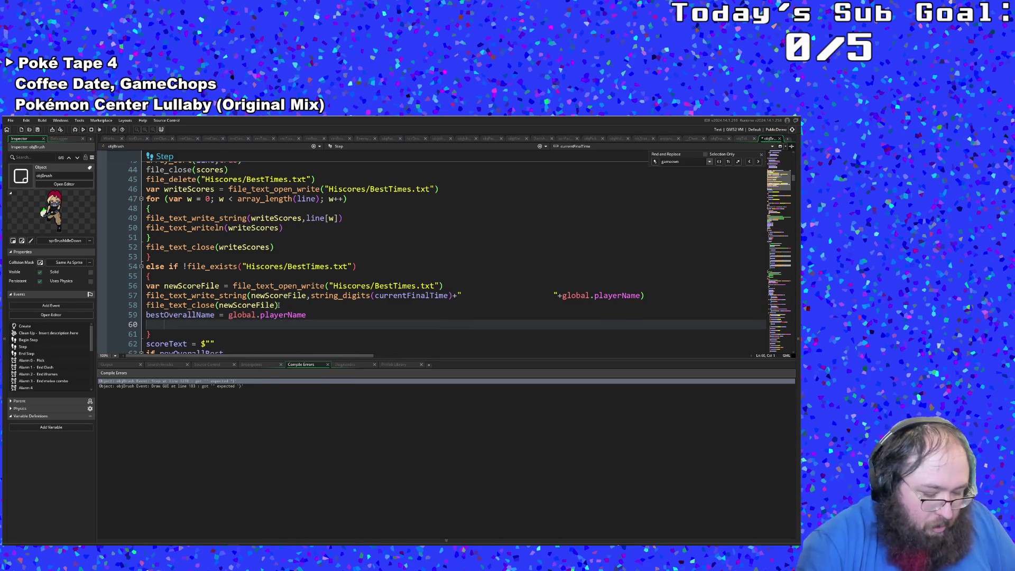
# Begin a bestOverallTime = assignment on the next line.
pyautogui.write('best')
pyautogui.press('Down')
pyautogui.press('Return')
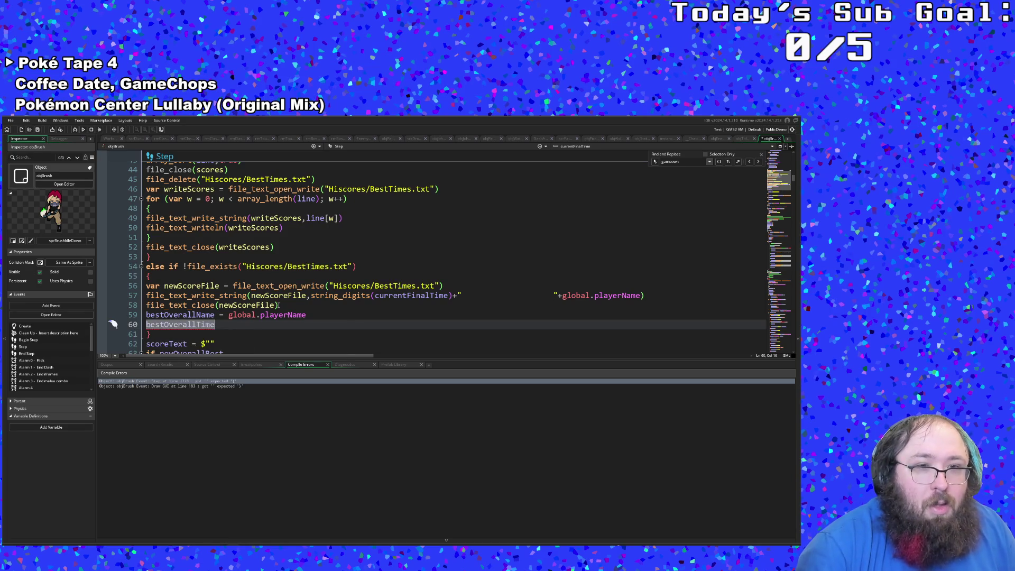
pyautogui.write(' =')
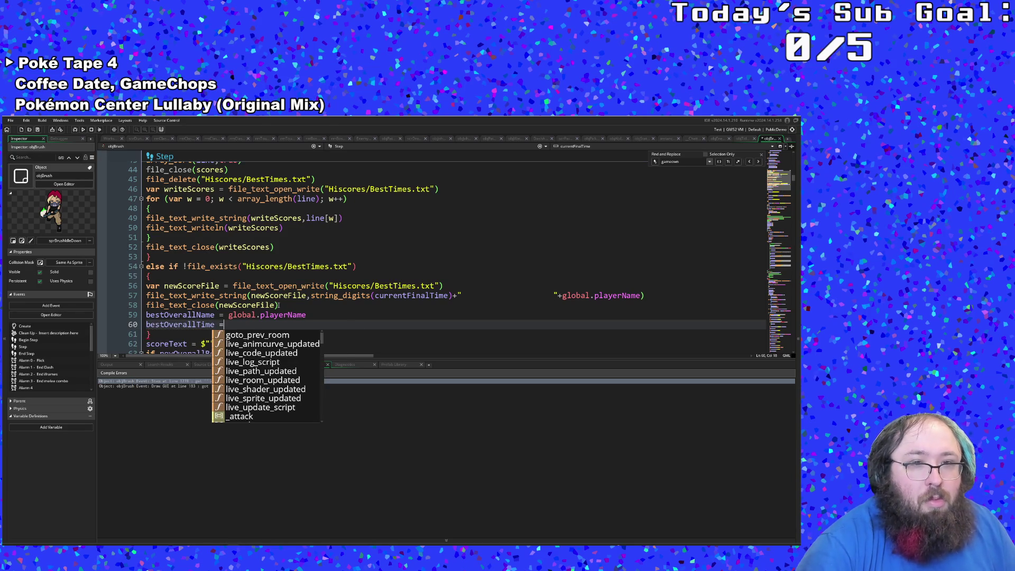
pyautogui.write(' curr')
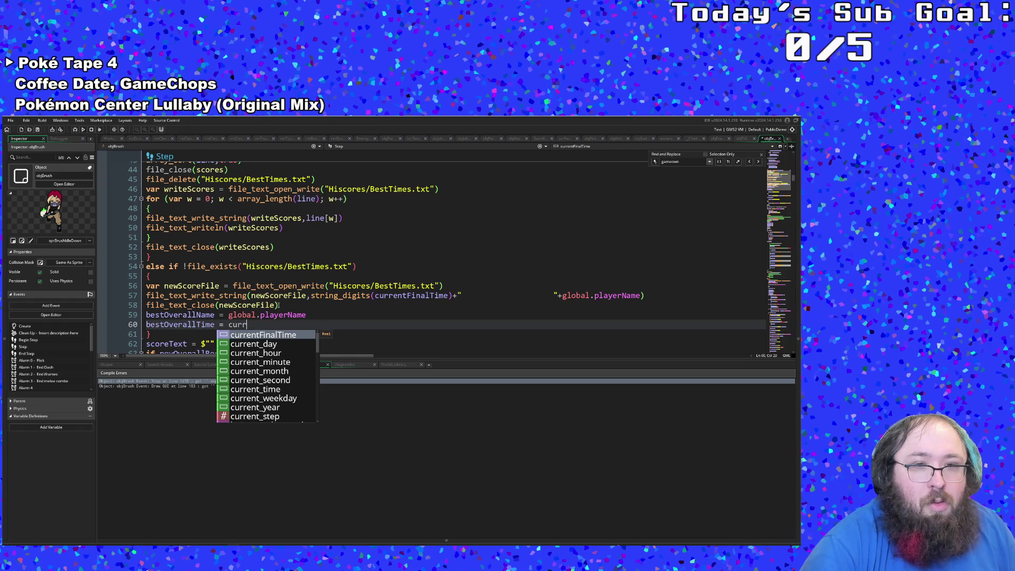
pyautogui.press('BackSpace')
pyautogui.press('BackSpace')
pyautogui.press('BackSpace')
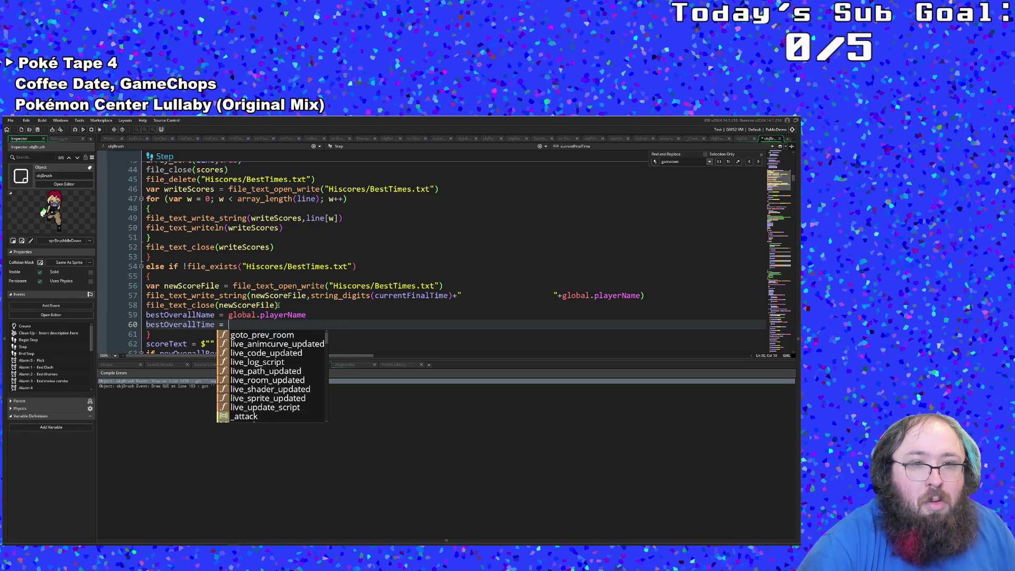
pyautogui.scroll(15, 286, 270)
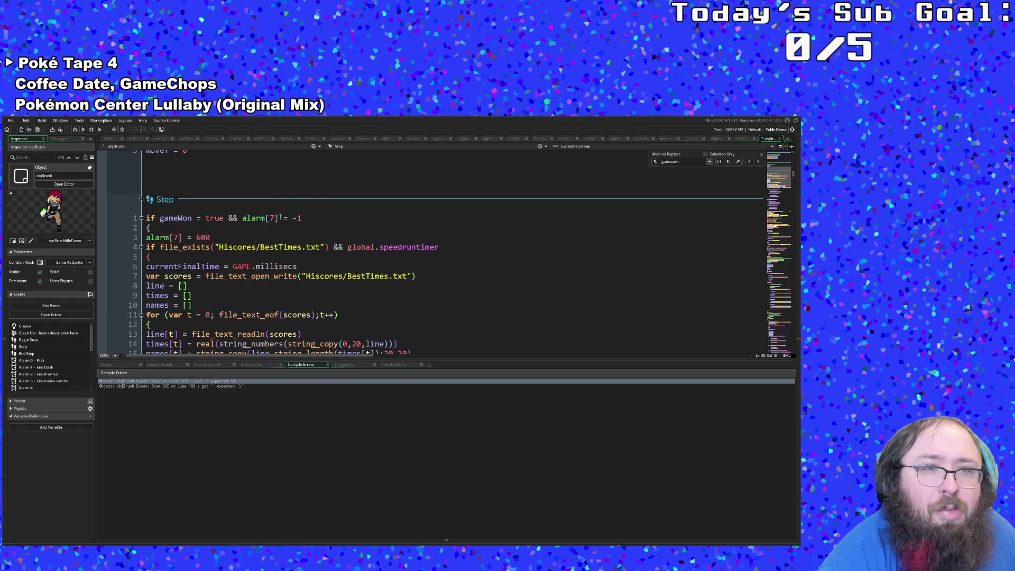
# Move the currentFinalTime = GAME.millisecs line to line 4, above the file_exists check.
pyautogui.click(296, 267)
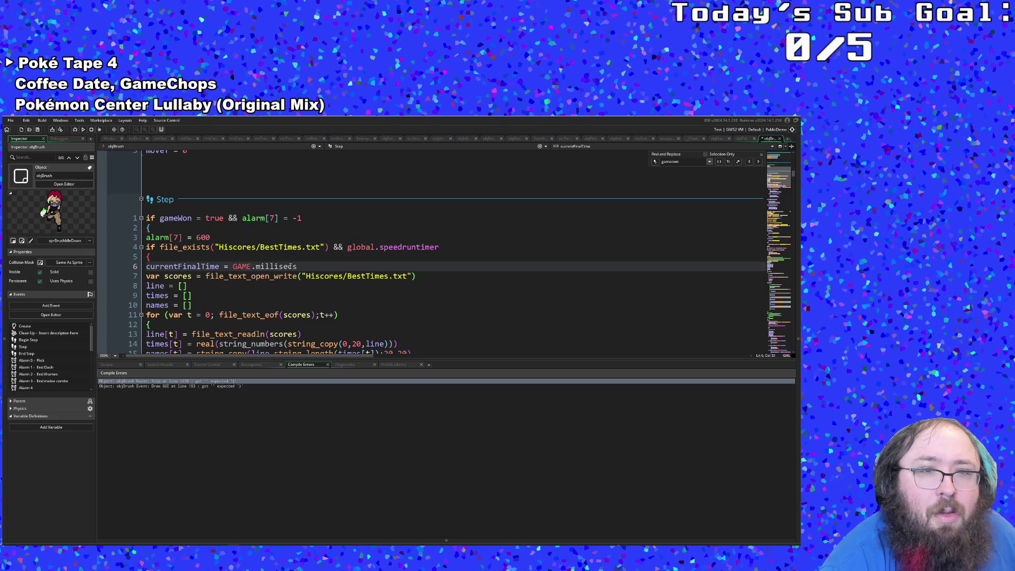
pyautogui.moveTo(301, 266); pyautogui.dragTo(146, 266)
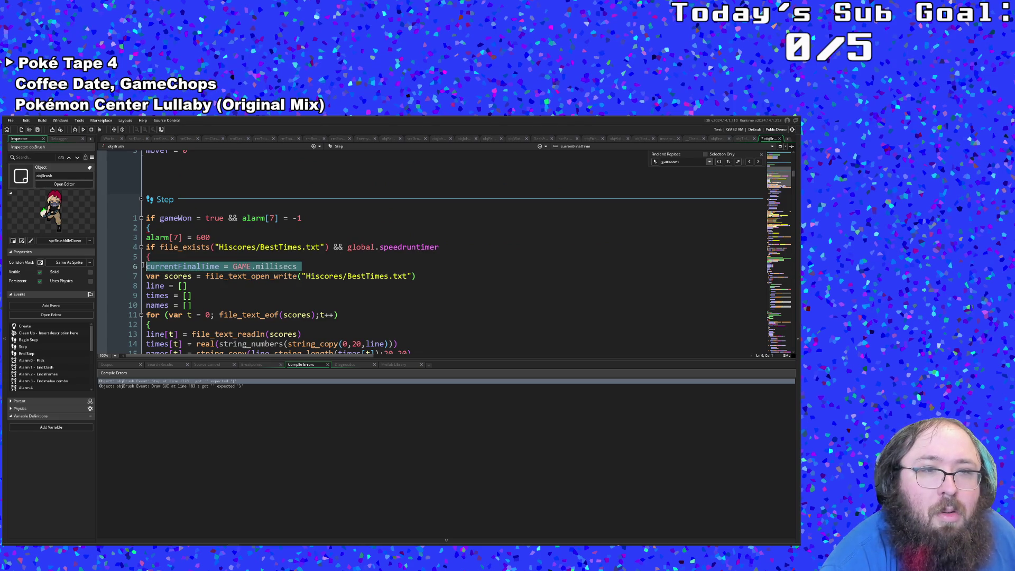
pyautogui.press('BackSpace')
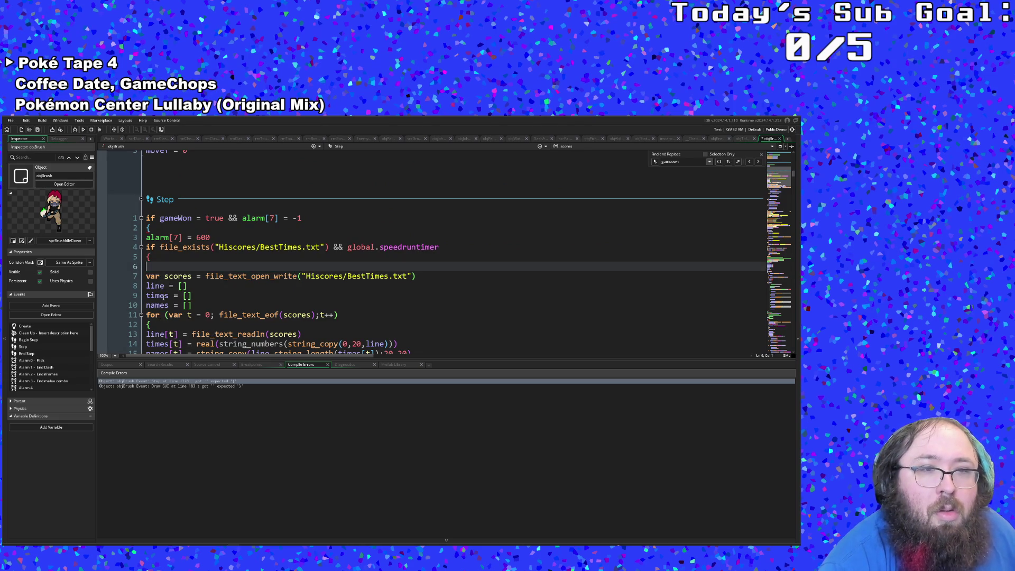
pyautogui.press('BackSpace')
pyautogui.press('Up')
pyautogui.press('Up')
pyautogui.press('Down')
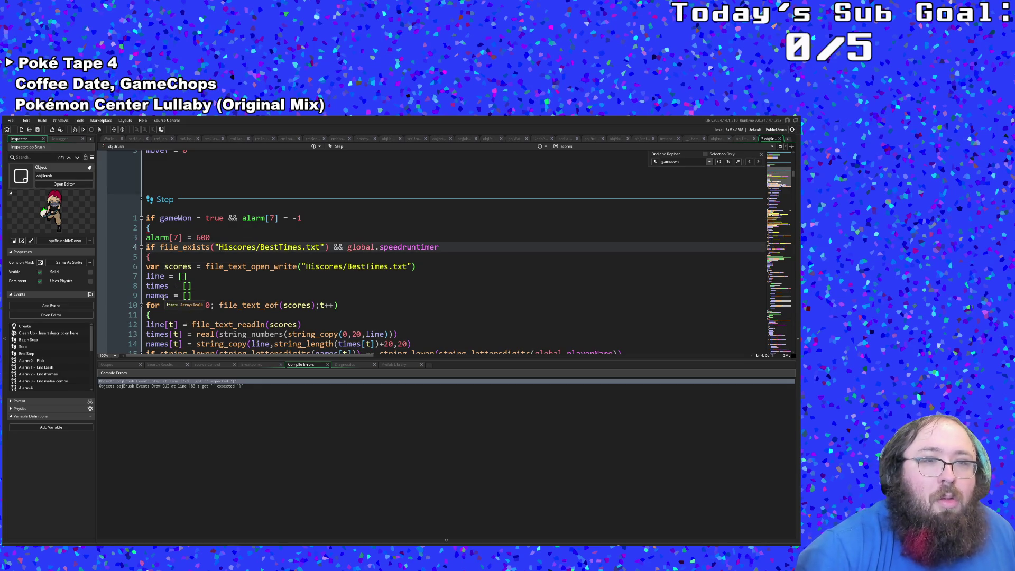
pyautogui.press('Return')
pyautogui.press('Tab')
pyautogui.press('BackSpace')
pyautogui.press('Up')
pyautogui.write('currentFinalTime = GAME.millisecs')
# Scroll through the Step event to review the scoreText-building block.
pyautogui.scroll(-6, 208, 291)
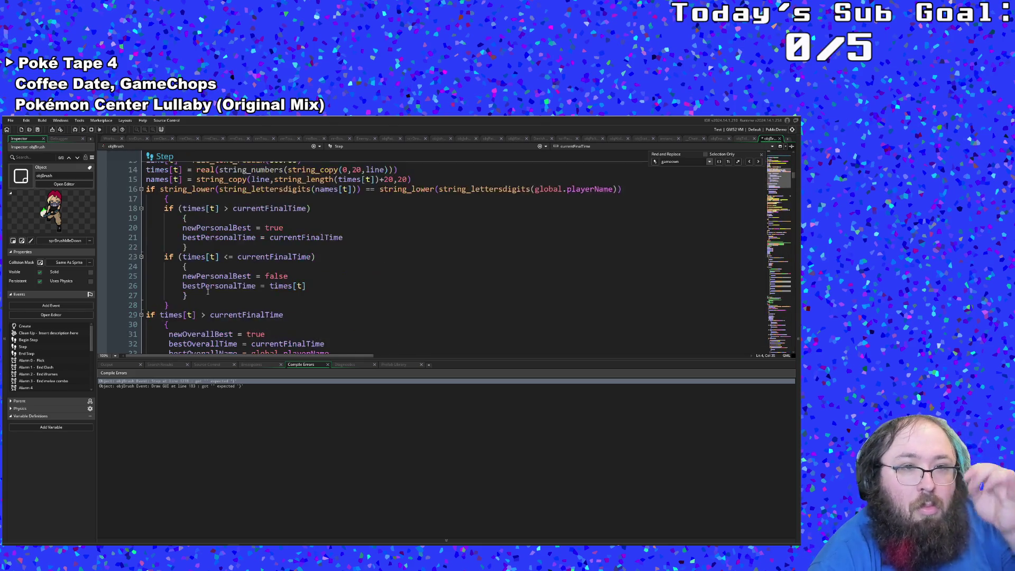
pyautogui.scroll(-20, 208, 291)
pyautogui.scroll(-12, 209, 291)
pyautogui.scroll(2, 209, 291)
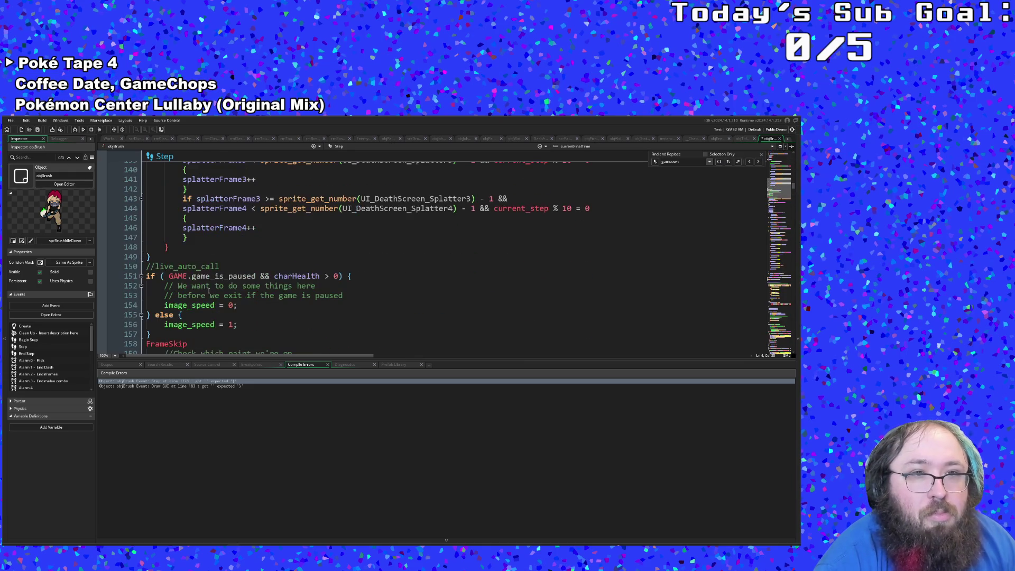
pyautogui.scroll(-6, 209, 290)
pyautogui.scroll(10, 208, 290)
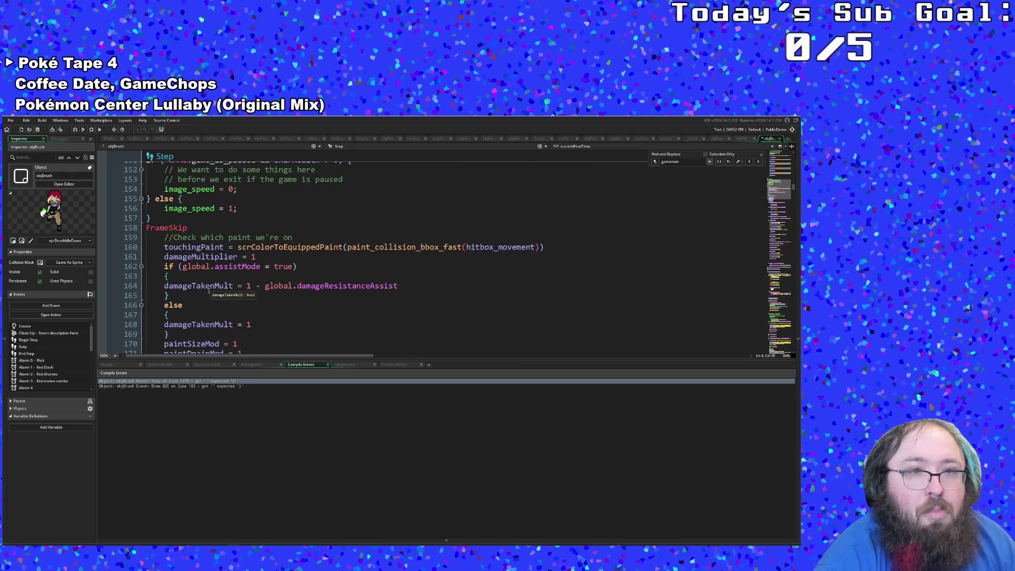
pyautogui.scroll(3, 209, 290)
pyautogui.scroll(-3, 208, 290)
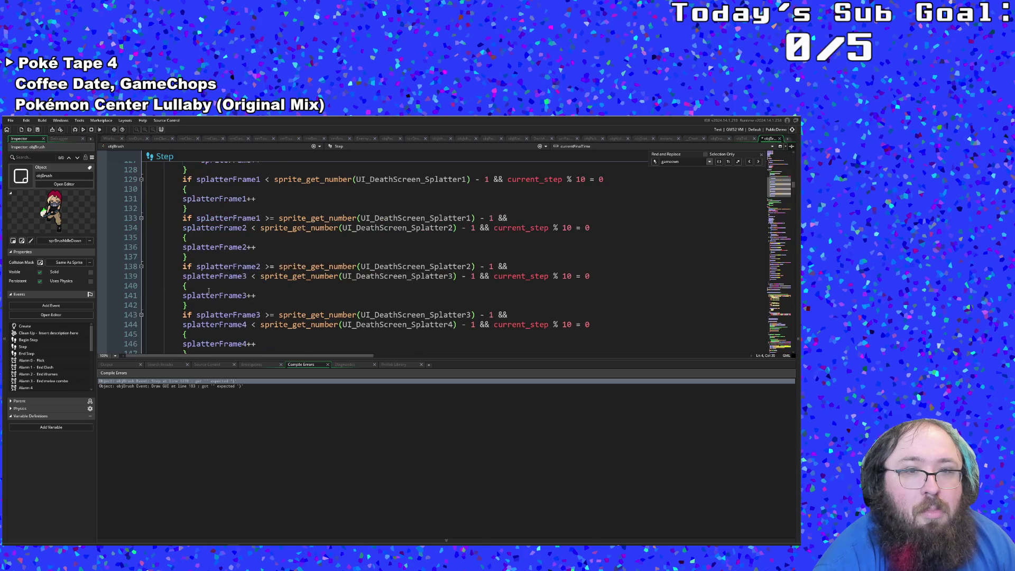
pyautogui.scroll(6, 208, 290)
pyautogui.scroll(-12, 209, 291)
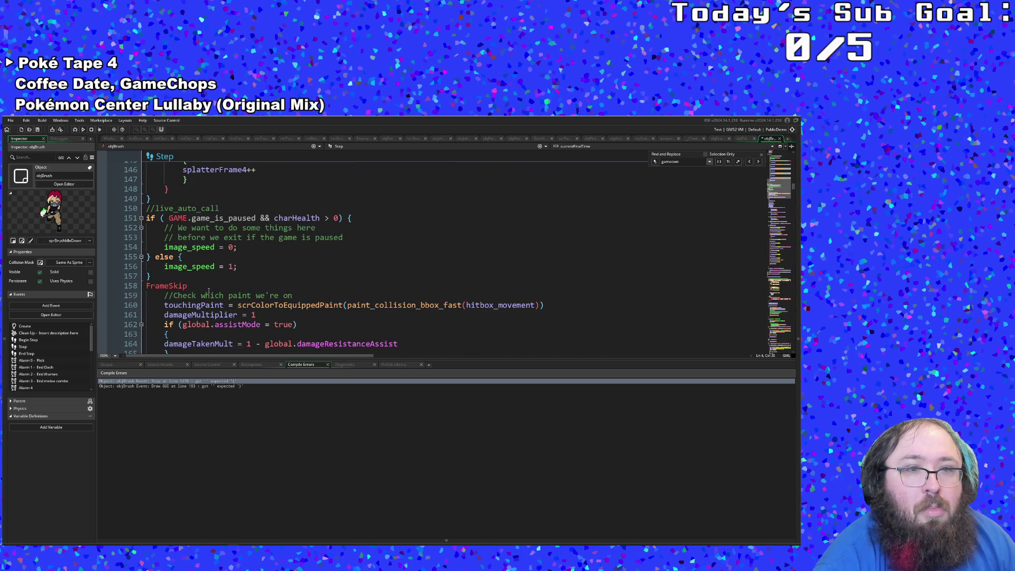
pyautogui.scroll(-2, 208, 290)
pyautogui.scroll(14, 210, 290)
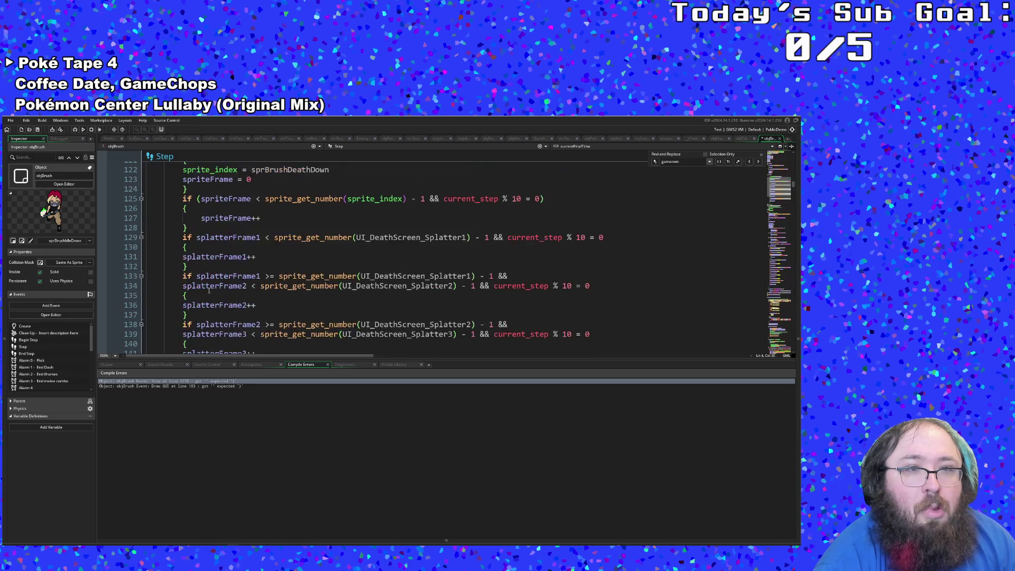
pyautogui.scroll(16, 210, 290)
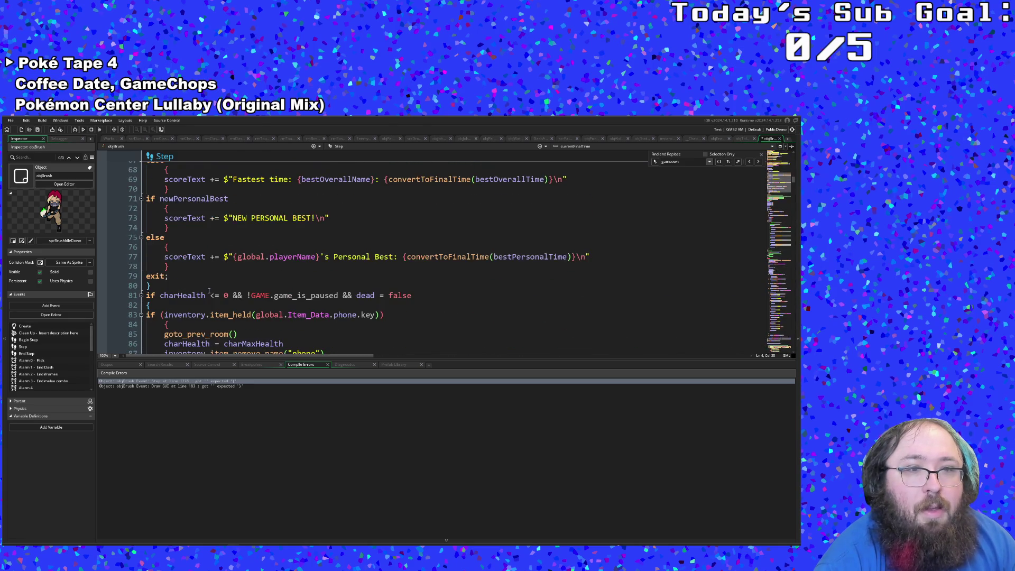
pyautogui.scroll(3, 209, 291)
pyautogui.scroll(-7, 209, 290)
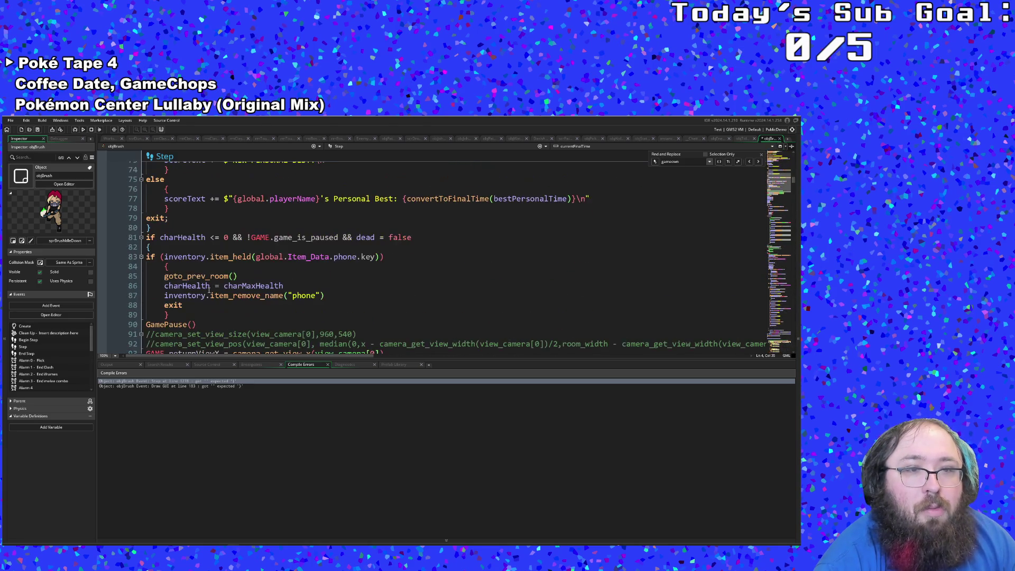
pyautogui.click(170, 207)
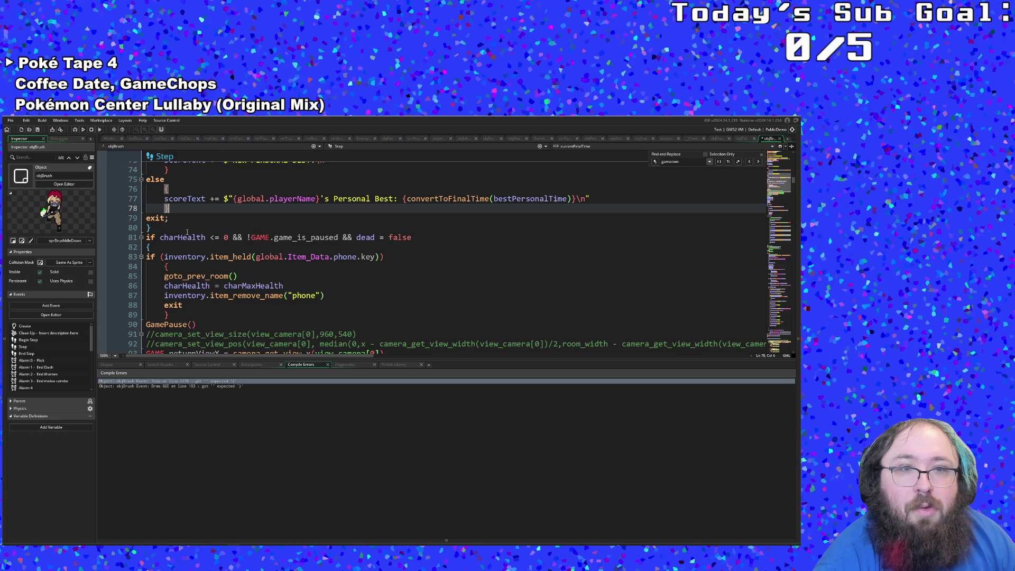
# Complete line 60 as bestOverallTime = currentFinalTime.
pyautogui.scroll(2, 187, 232)
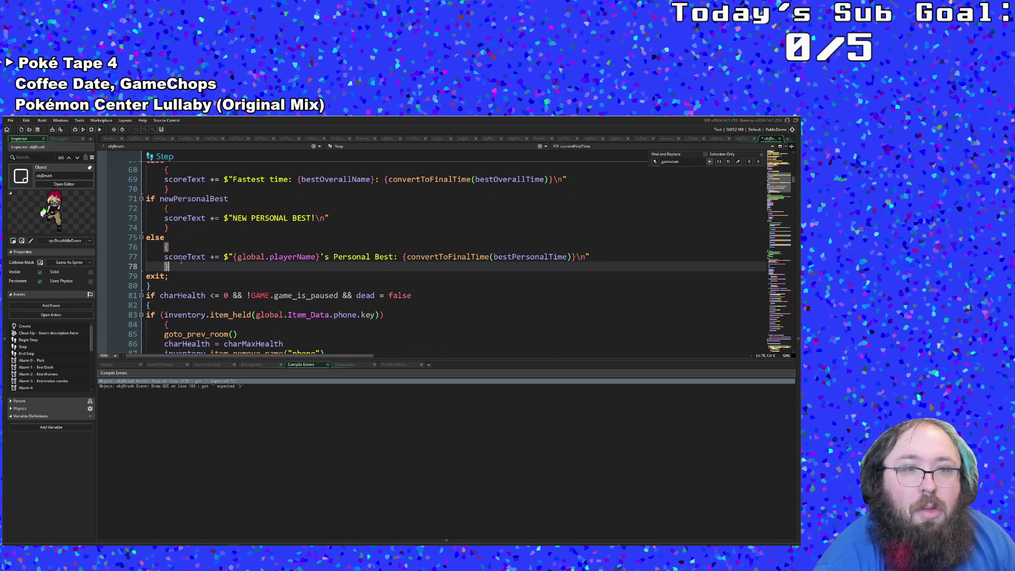
pyautogui.scroll(4, 180, 268)
pyautogui.scroll(-2, 181, 267)
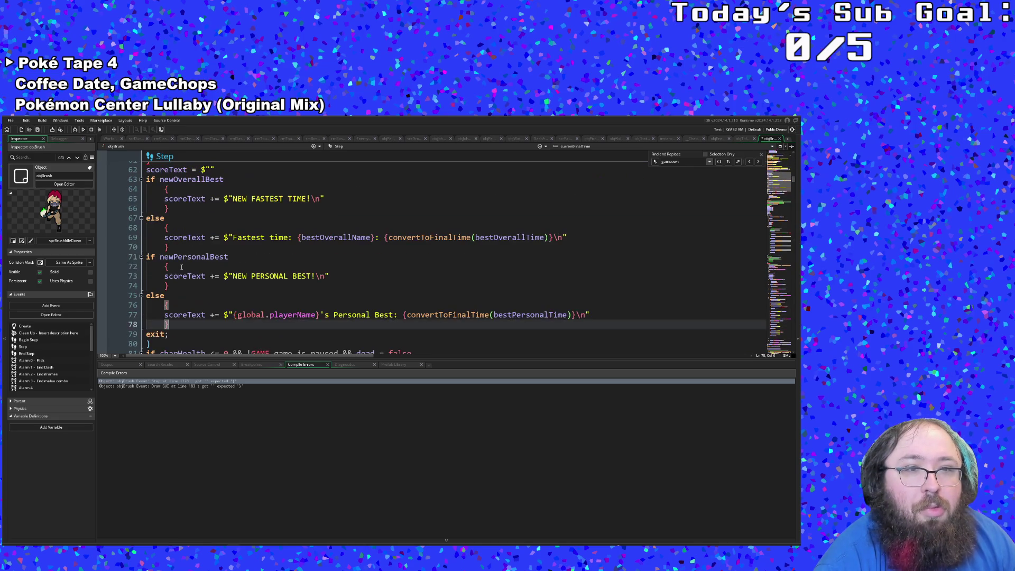
pyautogui.scroll(4, 182, 266)
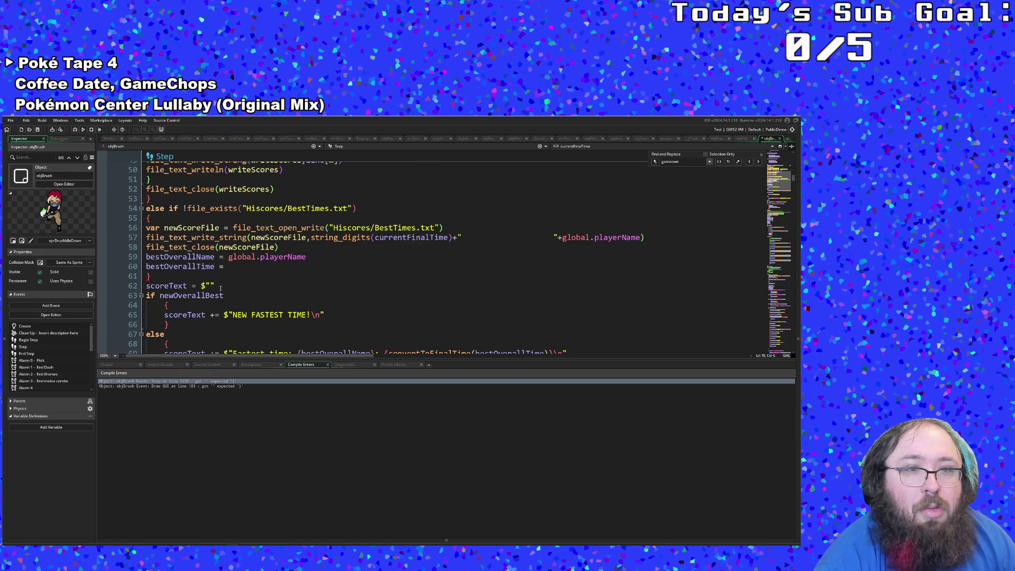
pyautogui.click(228, 267)
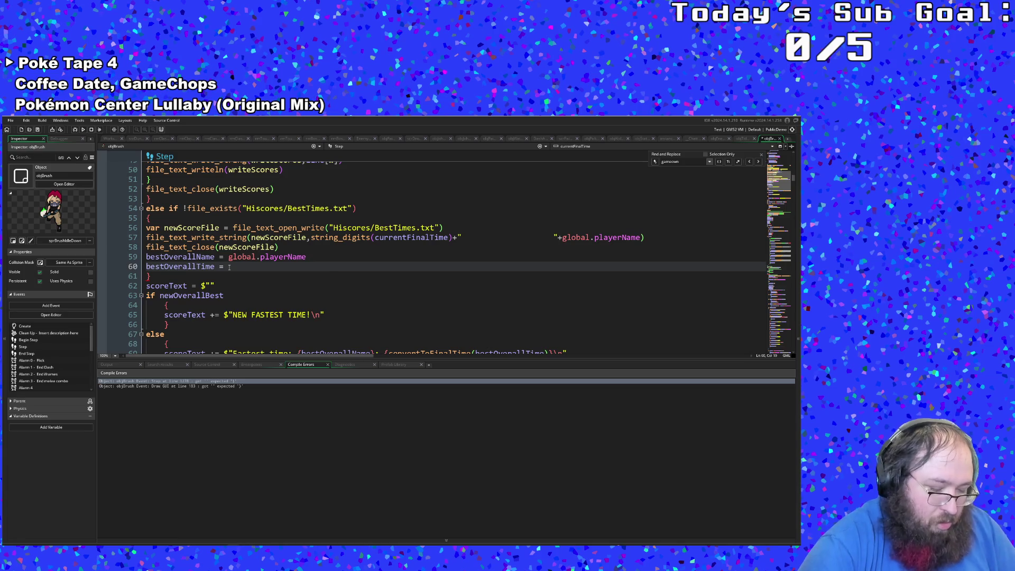
pyautogui.write('curr')
pyautogui.press('Return')
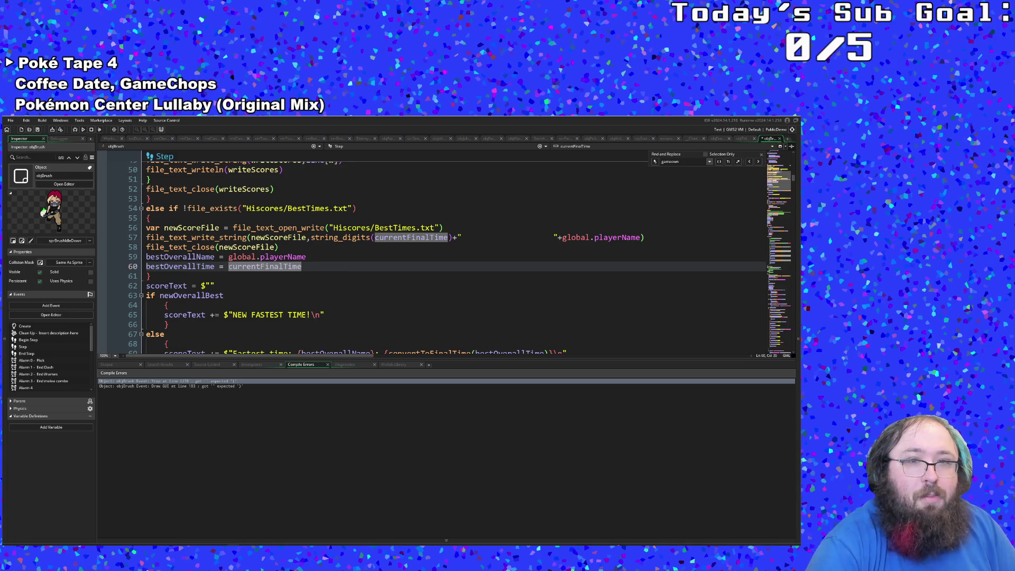
# Review how bestOverallTime and scoreText are used around line 61.
pyautogui.click(215, 266)
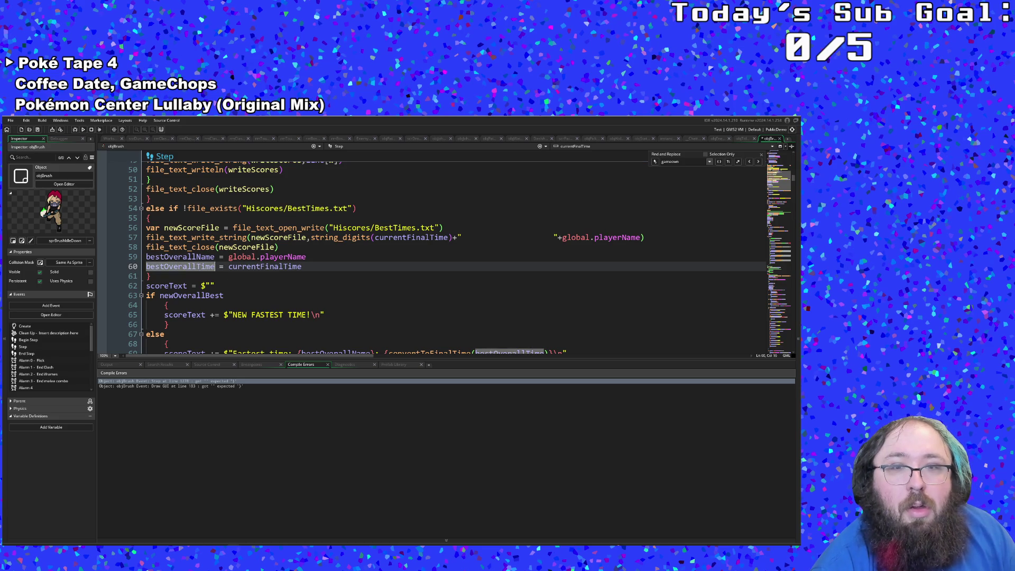
pyautogui.press('Down')
pyautogui.click(195, 286)
pyautogui.press('Up')
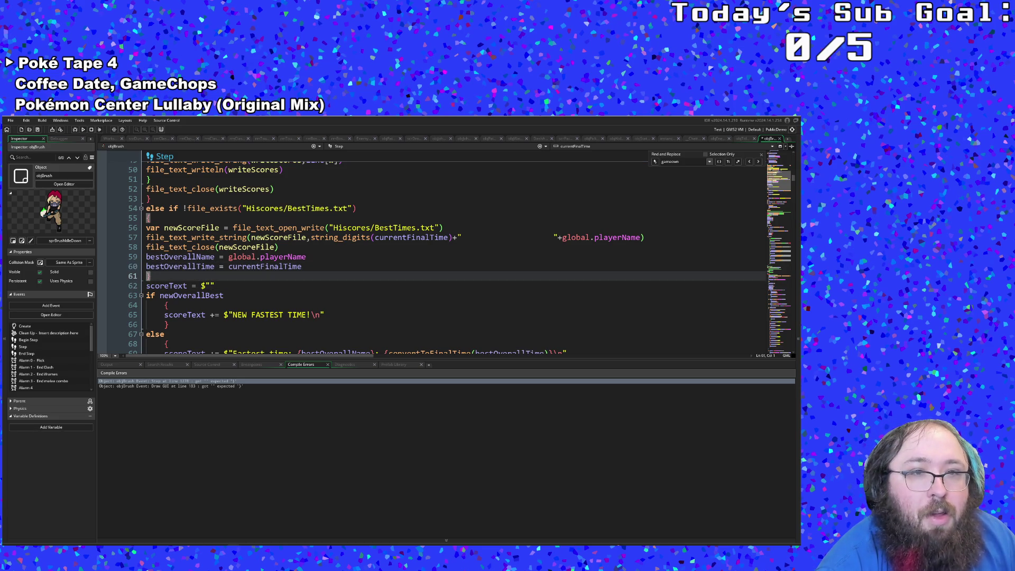
pyautogui.scroll(-8, 151, 277)
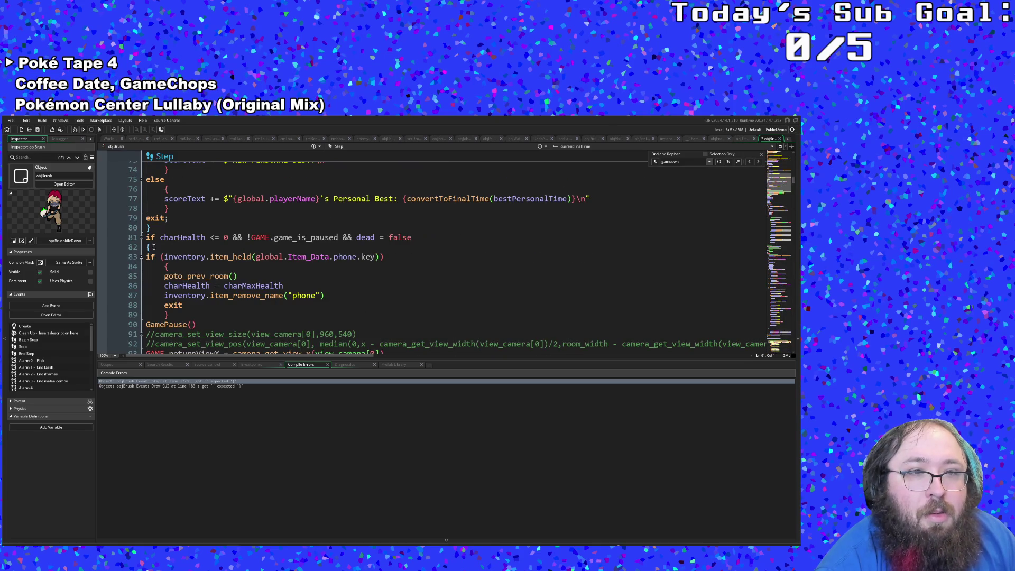
pyautogui.click(148, 231)
pyautogui.scroll(18, 169, 275)
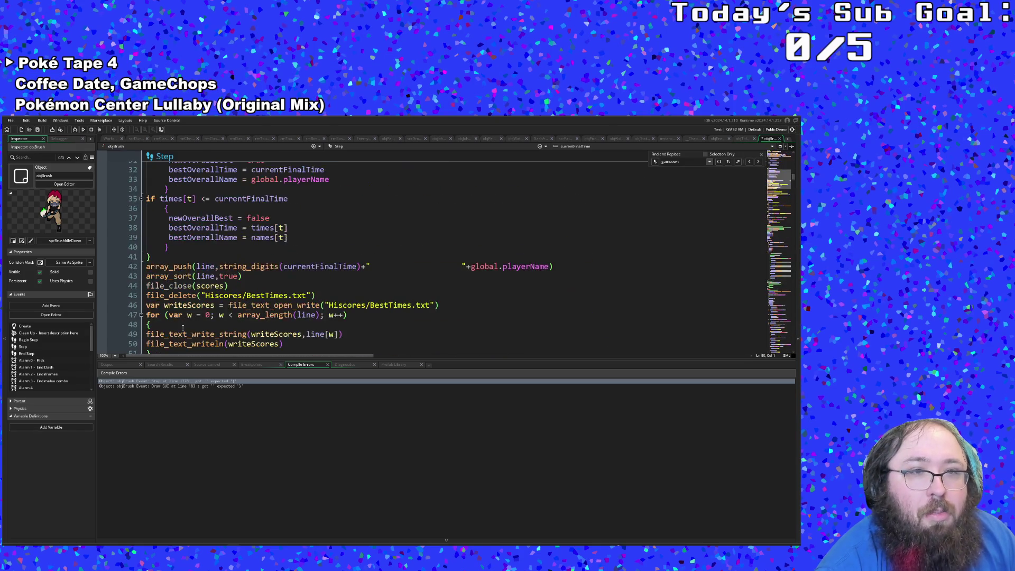
pyautogui.scroll(10, 183, 327)
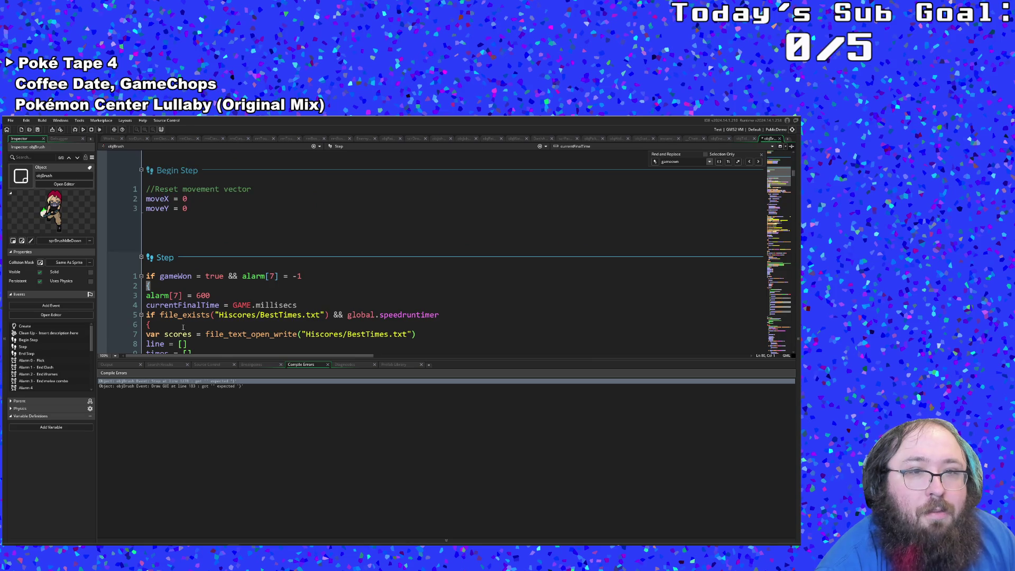
pyautogui.scroll(-20, 183, 327)
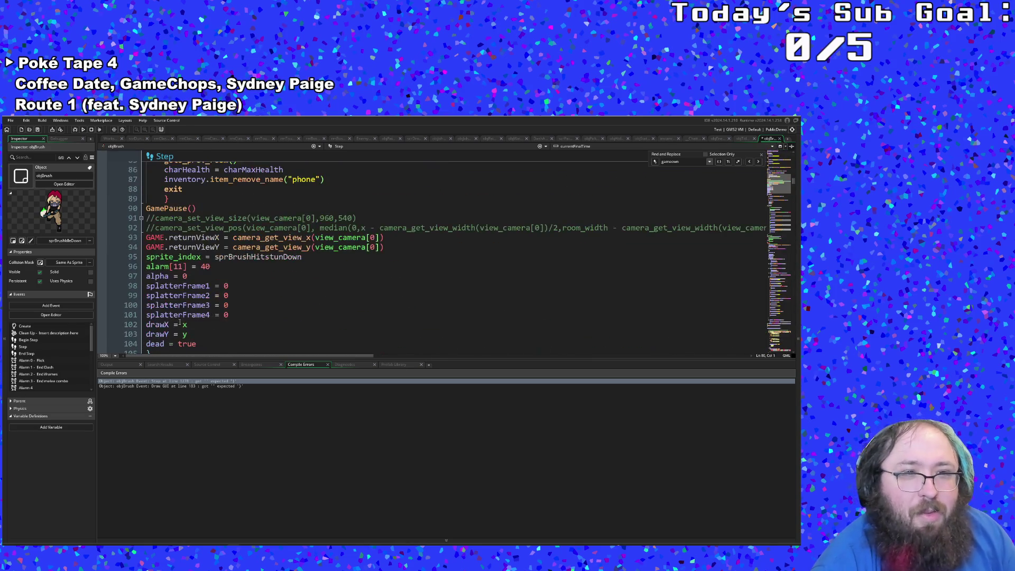
pyautogui.scroll(2, 180, 323)
# Save and run the game, then open the reported Draw GUI compile error at line 183.
pyautogui.click(250, 305)
pyautogui.click(11, 120)
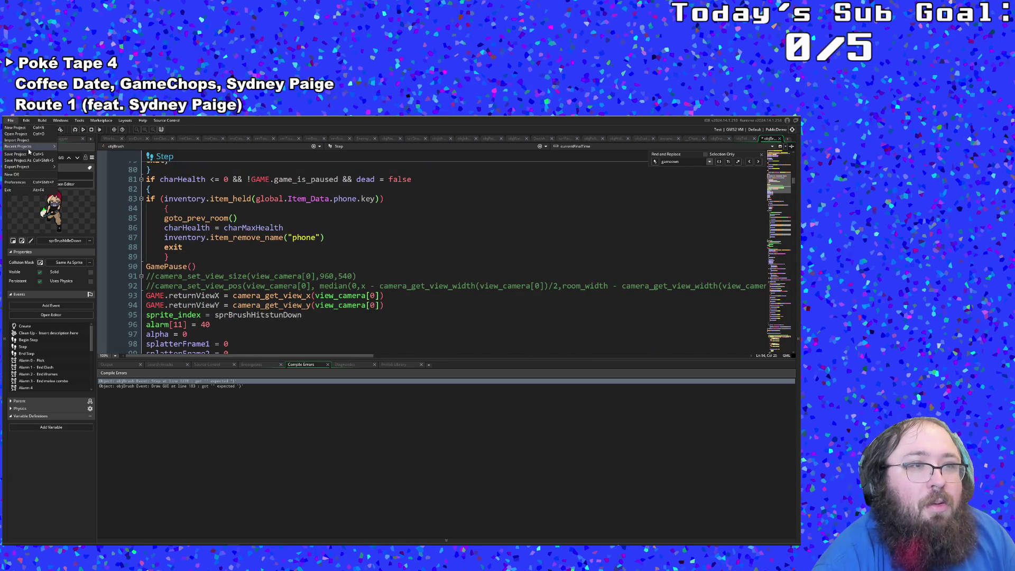
pyautogui.click(21, 154)
pyautogui.click(83, 129)
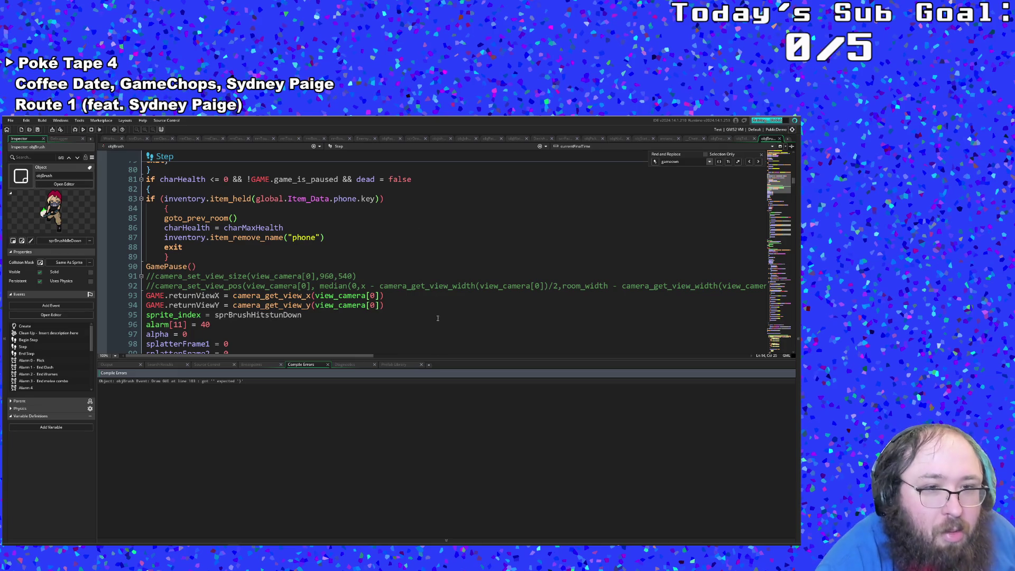
pyautogui.doubleClick(202, 381)
pyautogui.click(258, 260)
pyautogui.scroll(4, 258, 255)
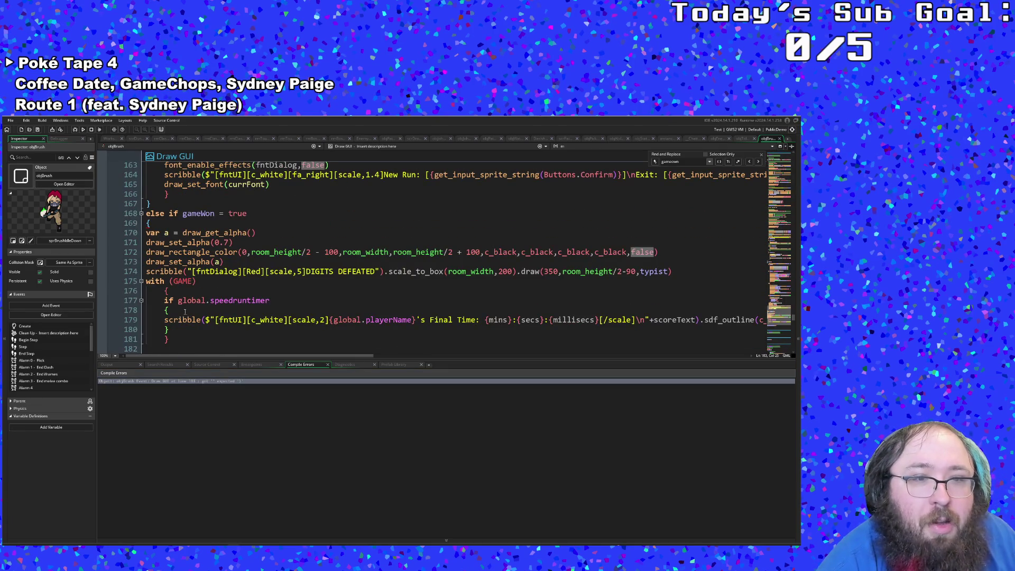
# Inspect the Draw GUI speedrun and Final Time lines 177–180, then rebuild to recheck the error.
pyautogui.click(165, 300)
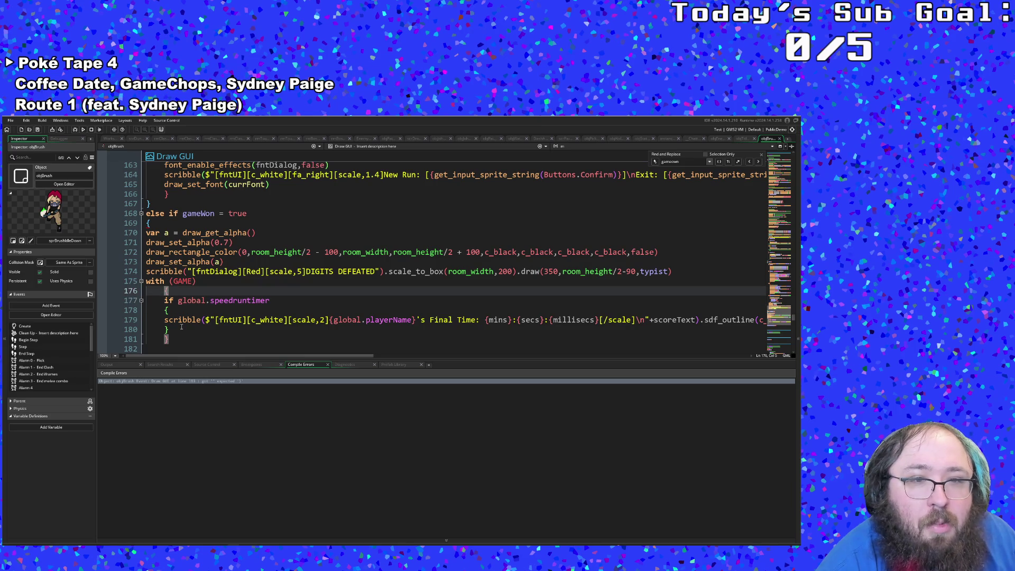
pyautogui.click(677, 319)
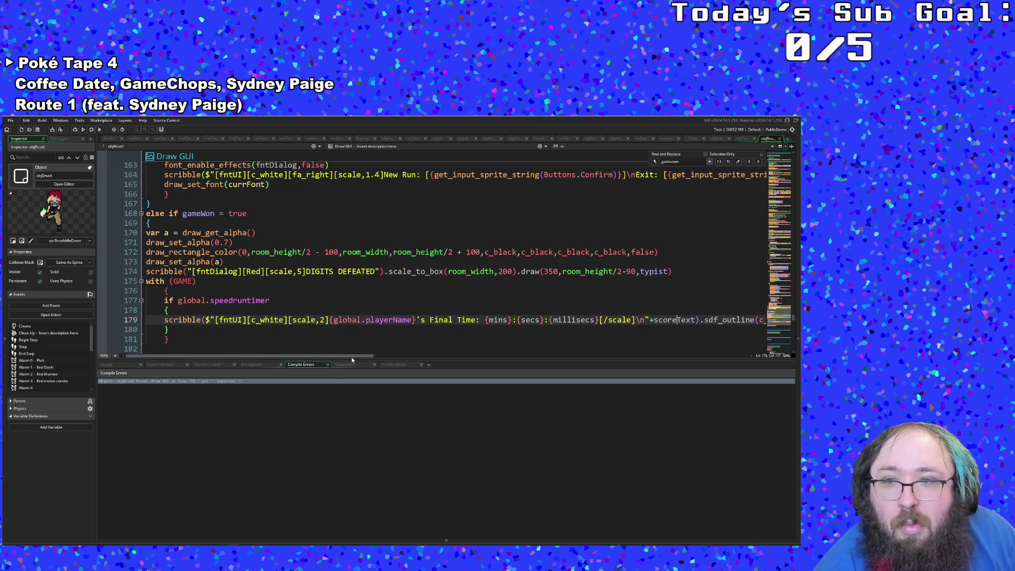
pyautogui.hscroll(2, 352, 360)
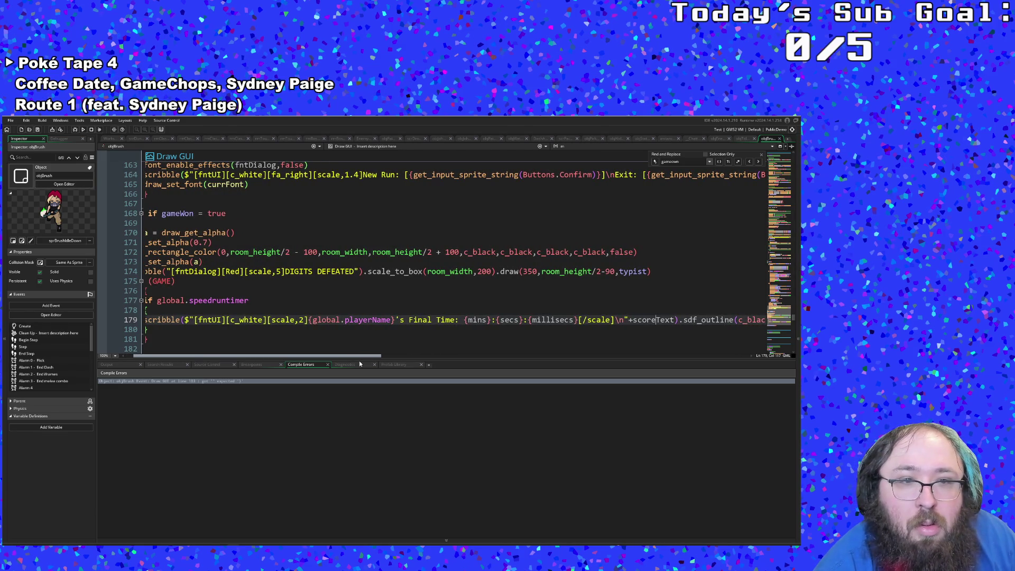
pyautogui.moveTo(359, 364)
pyautogui.mouseDown()
pyautogui.moveTo(426, 360)
pyautogui.moveTo(455, 345)
pyautogui.mouseUp()
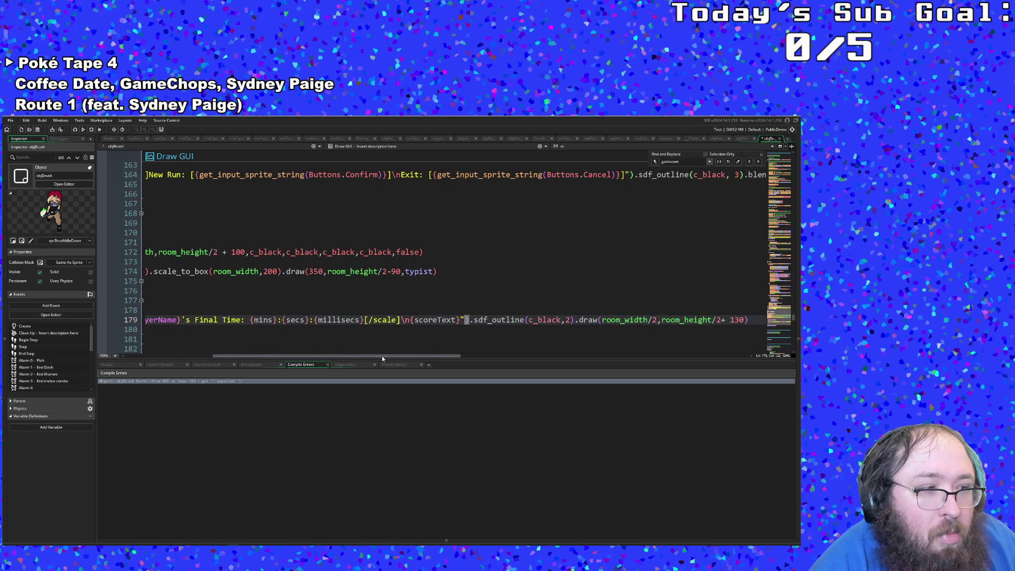
pyautogui.moveTo(376, 354)
pyautogui.mouseDown()
pyautogui.moveTo(407, 359)
pyautogui.moveTo(237, 338)
pyautogui.mouseUp()
pyautogui.click(210, 327)
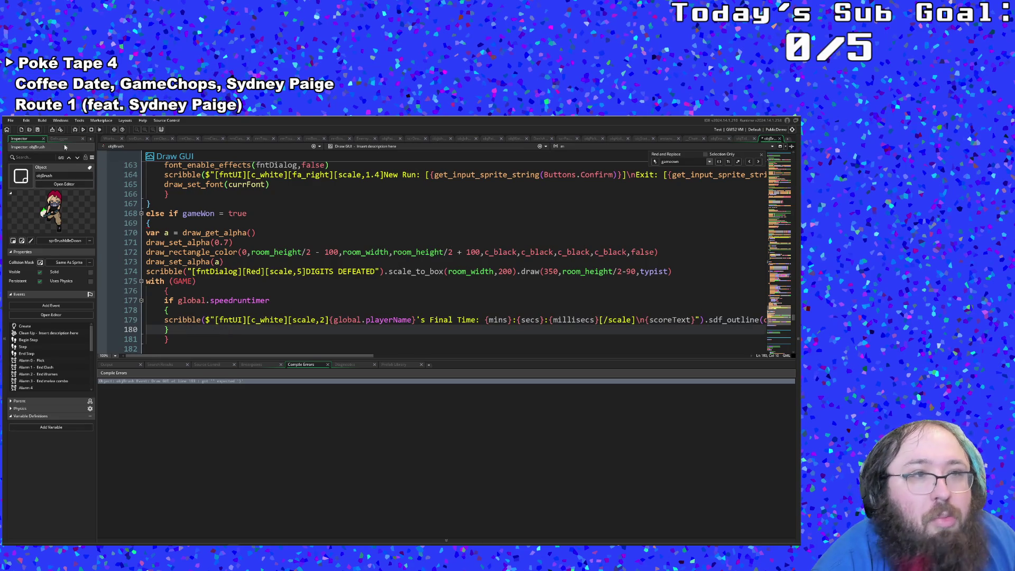
pyautogui.click(11, 121)
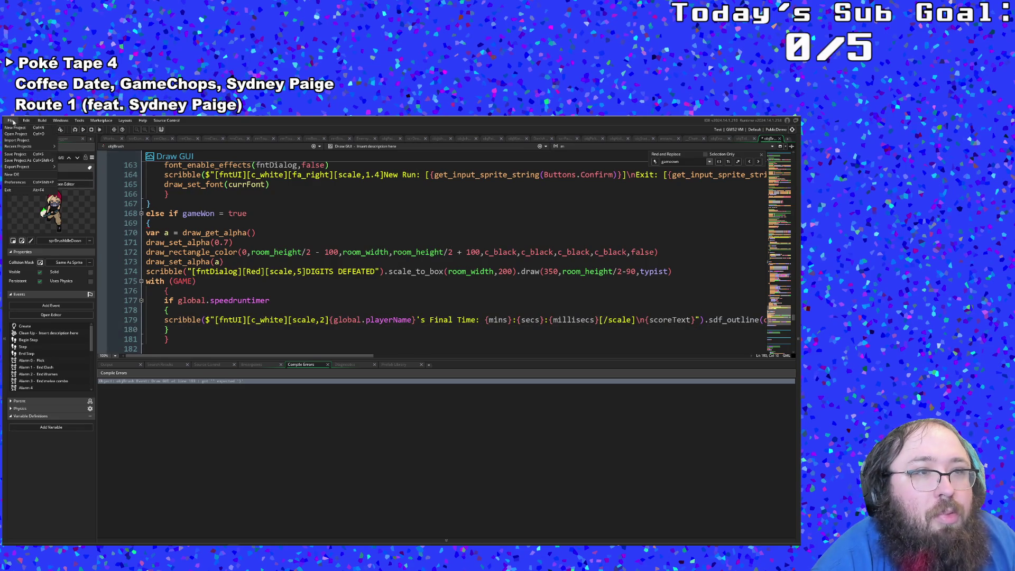
pyautogui.click(15, 155)
pyautogui.click(83, 129)
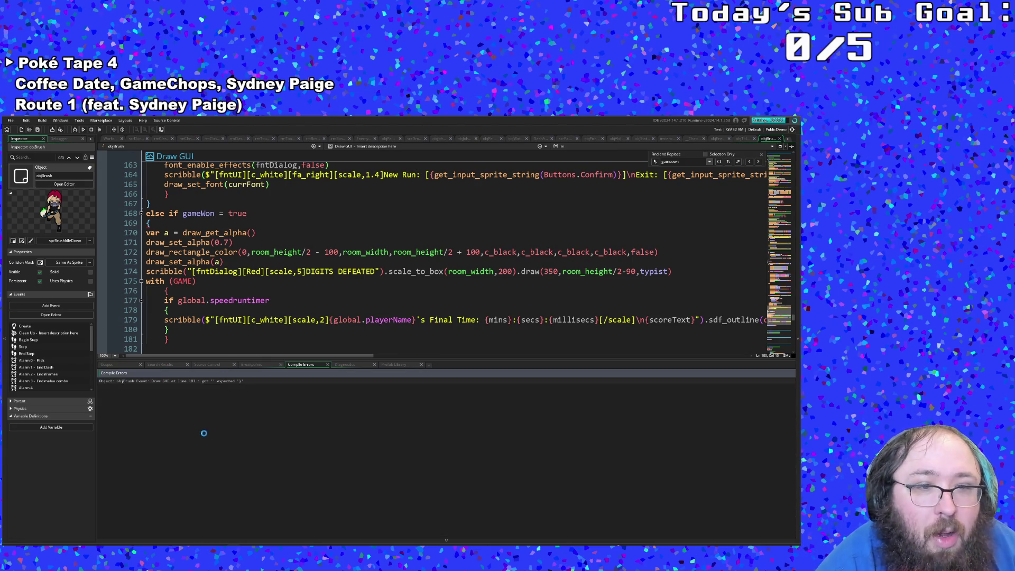
# Close the gameWon block with a brace on line 182, save objBrush, and run the build.
pyautogui.click(204, 262)
pyautogui.click(149, 223)
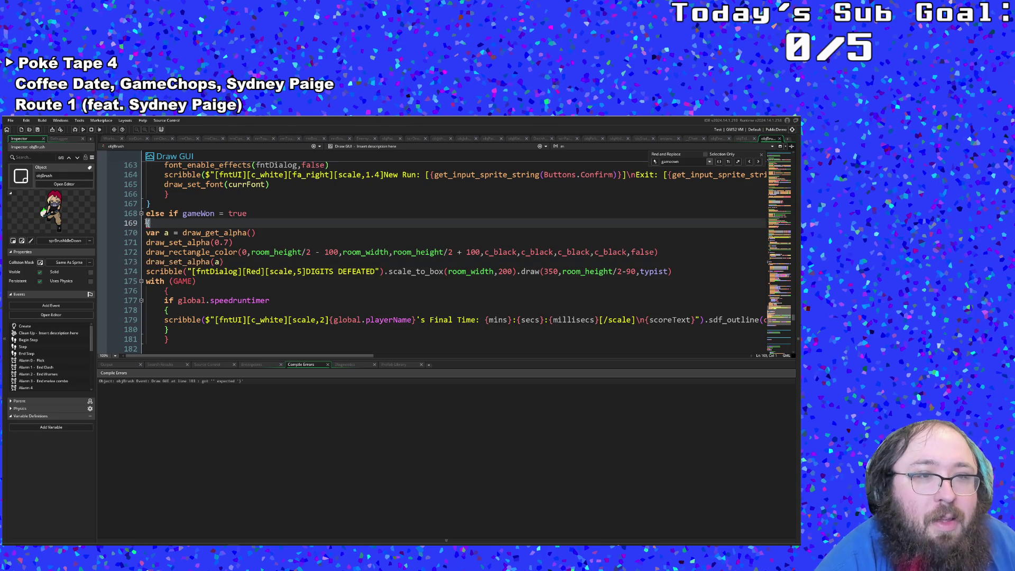
pyautogui.scroll(-5, 150, 225)
pyautogui.scroll(5, 151, 226)
pyautogui.scroll(-2, 151, 226)
pyautogui.scroll(4, 166, 291)
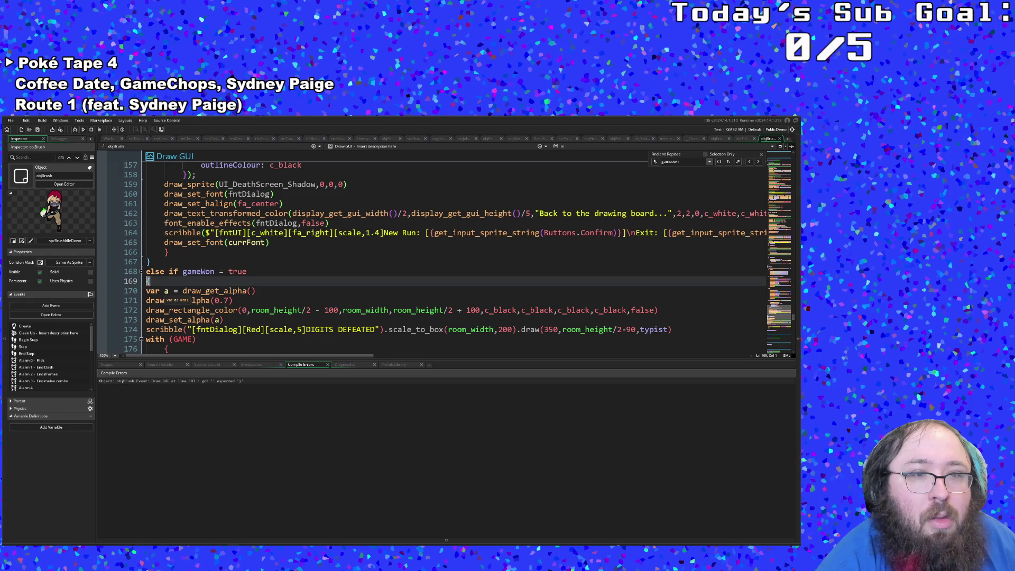
pyautogui.scroll(-2, 178, 350)
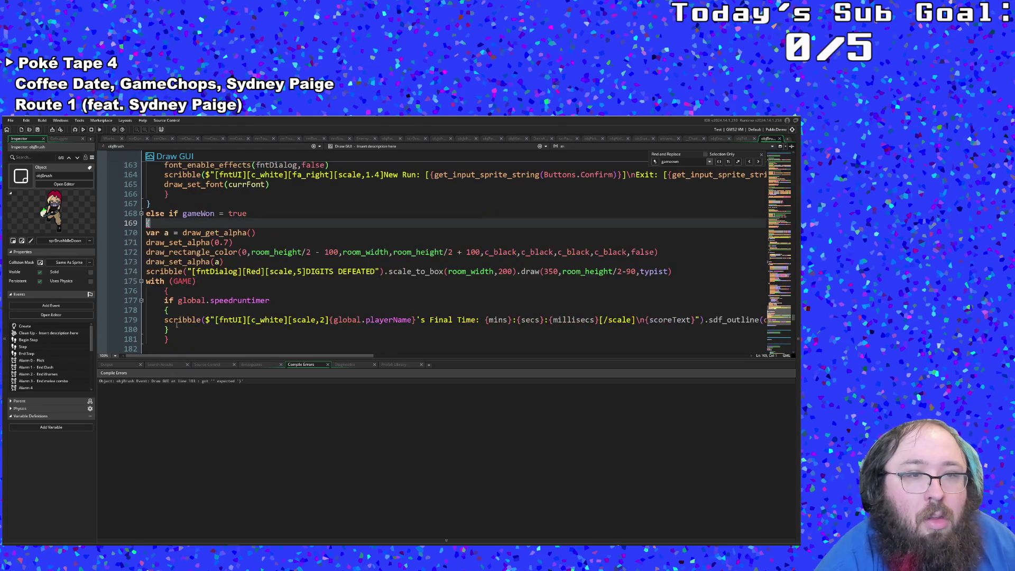
pyautogui.click(155, 347)
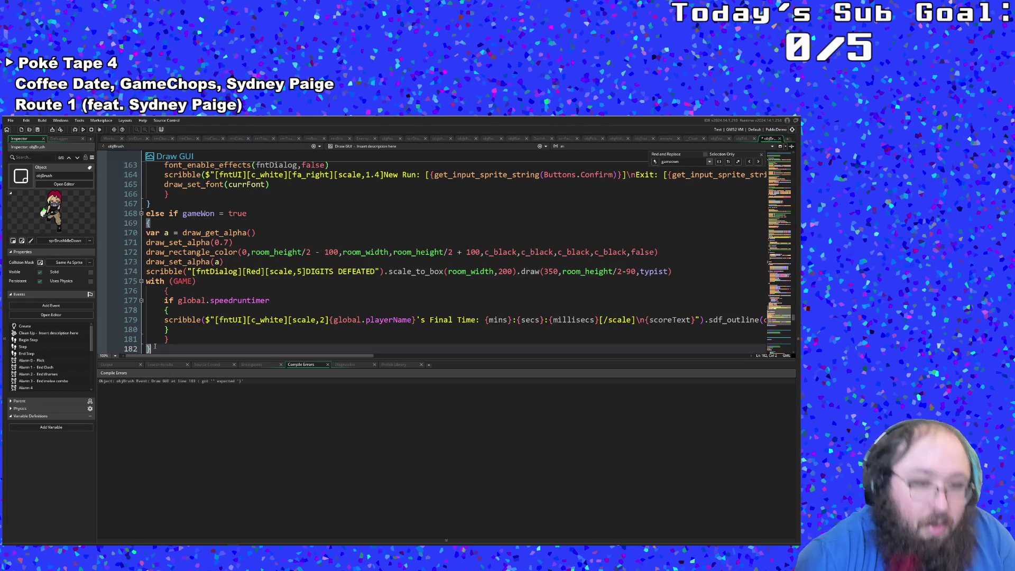
pyautogui.click(239, 319)
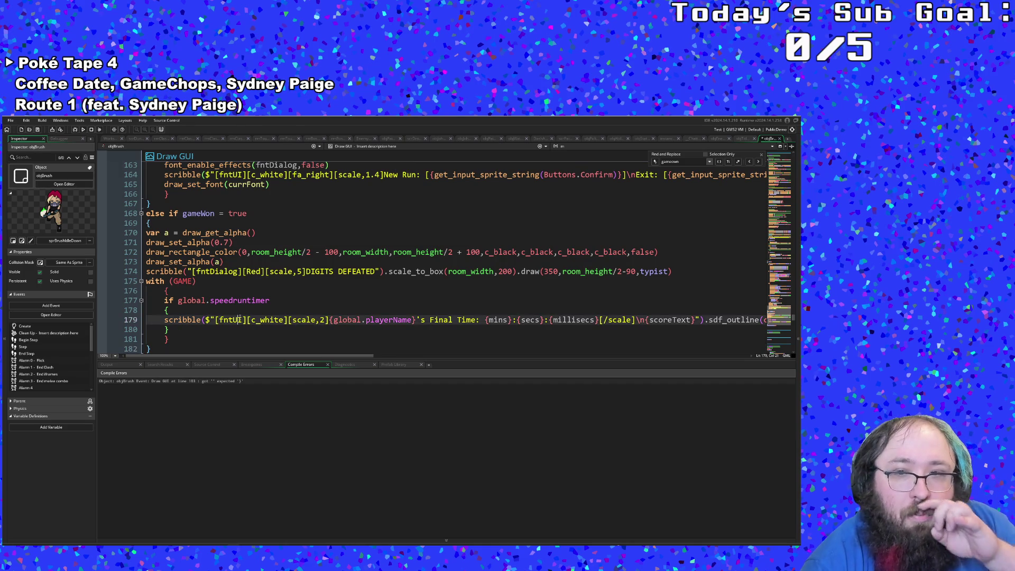
pyautogui.hotkey('ctrl', 's')
pyautogui.click(75, 130)
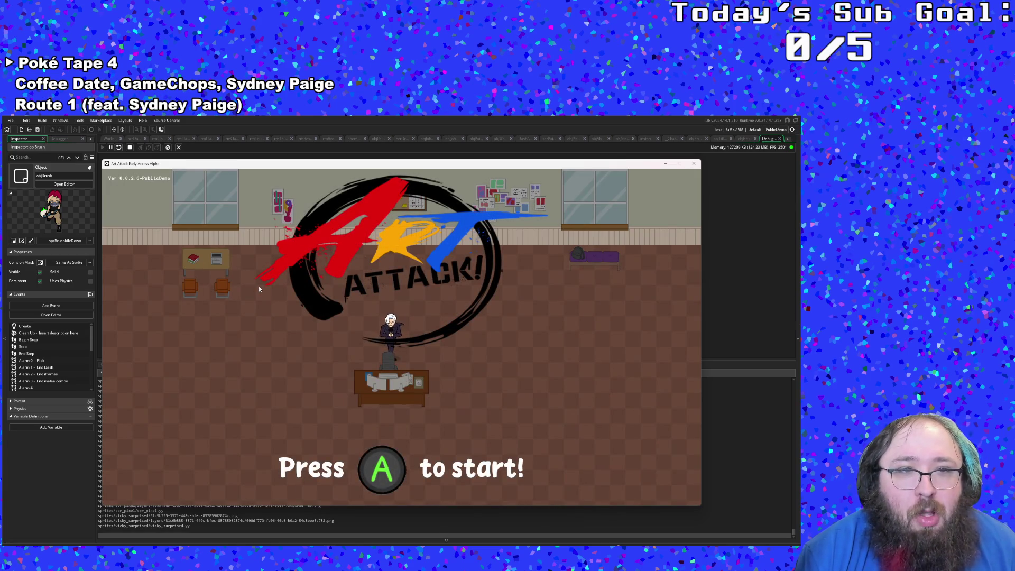
# Start the game, turn on Speedrun Timer in the pause-menu Settings, and enter a player handle.
pyautogui.press('Return')
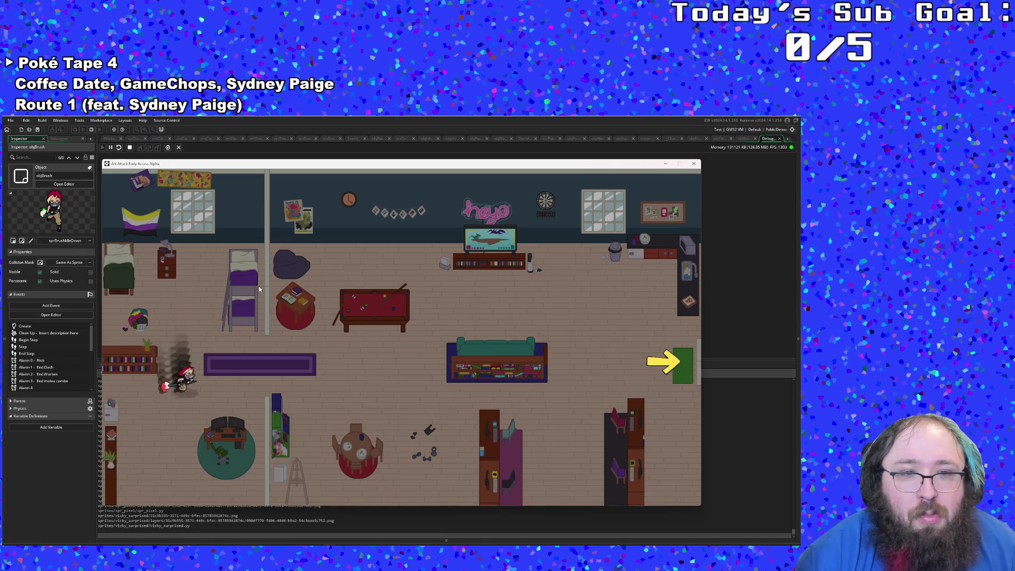
pyautogui.press('Escape')
pyautogui.press('Up')
pyautogui.press('Up')
pyautogui.press('Return')
pyautogui.press('Down')
pyautogui.press('Down')
pyautogui.press('Down')
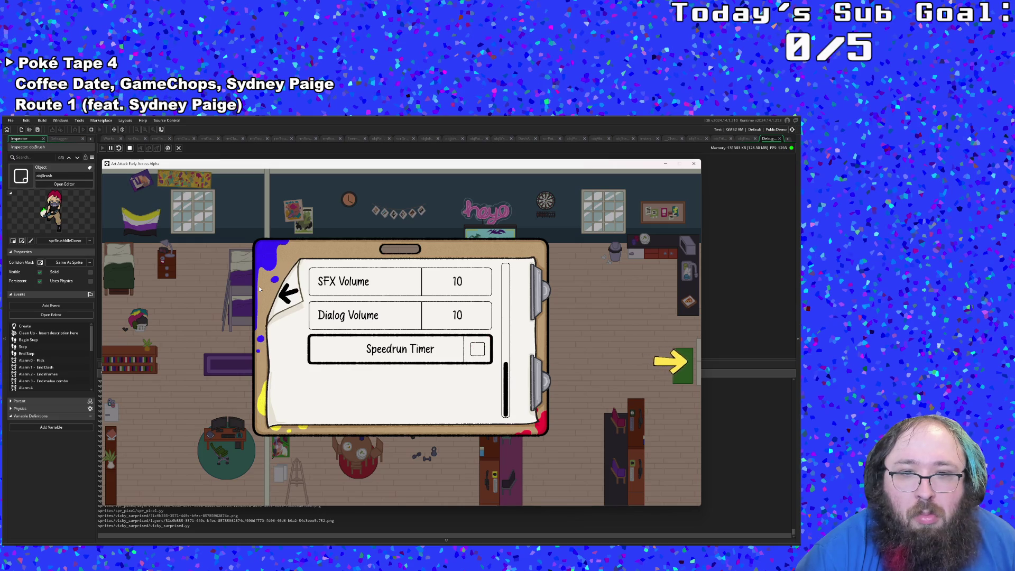
pyautogui.press('Return')
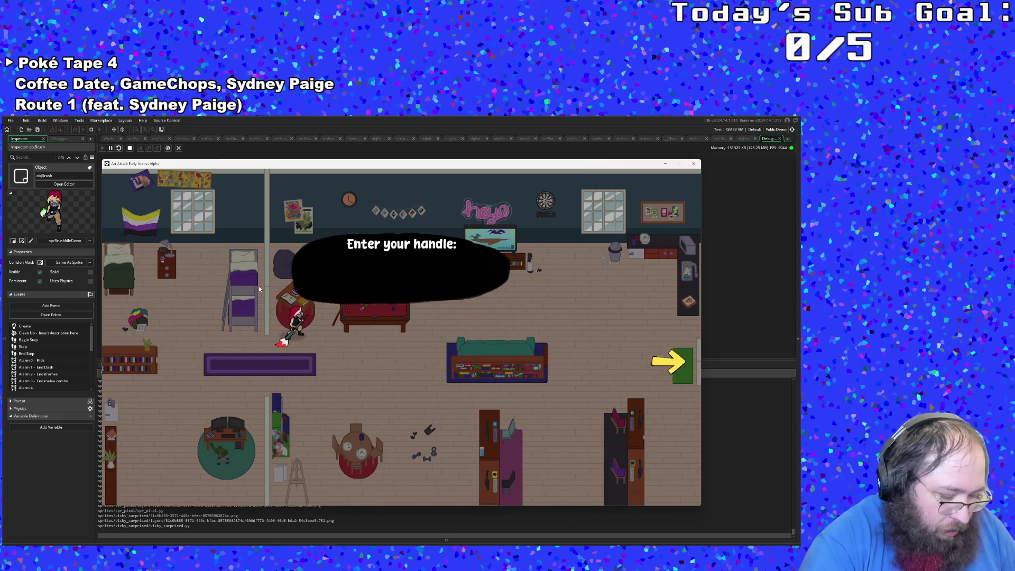
pyautogui.write('Soldiplasm')
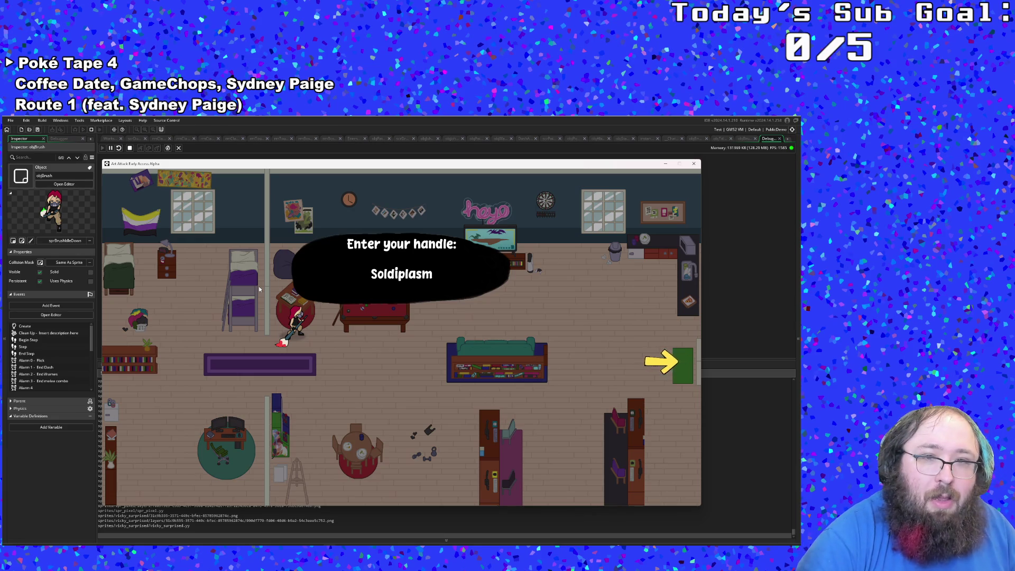
pyautogui.press('Return')
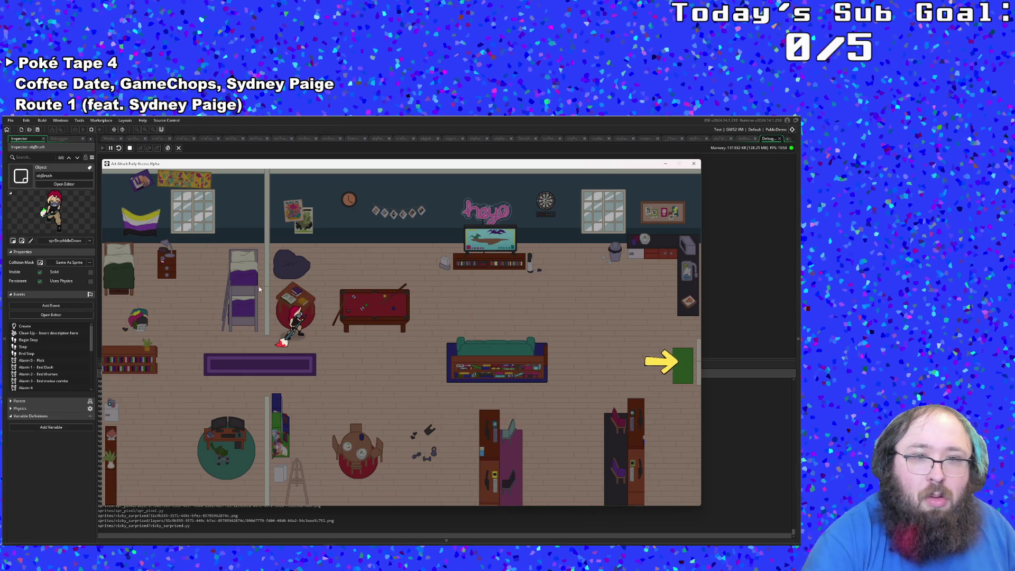
# Walk past the couch and through the dark scene, picking up the Fine Arts Scholarship scroll on the way out.
pyautogui.press('s')
pyautogui.press('d')
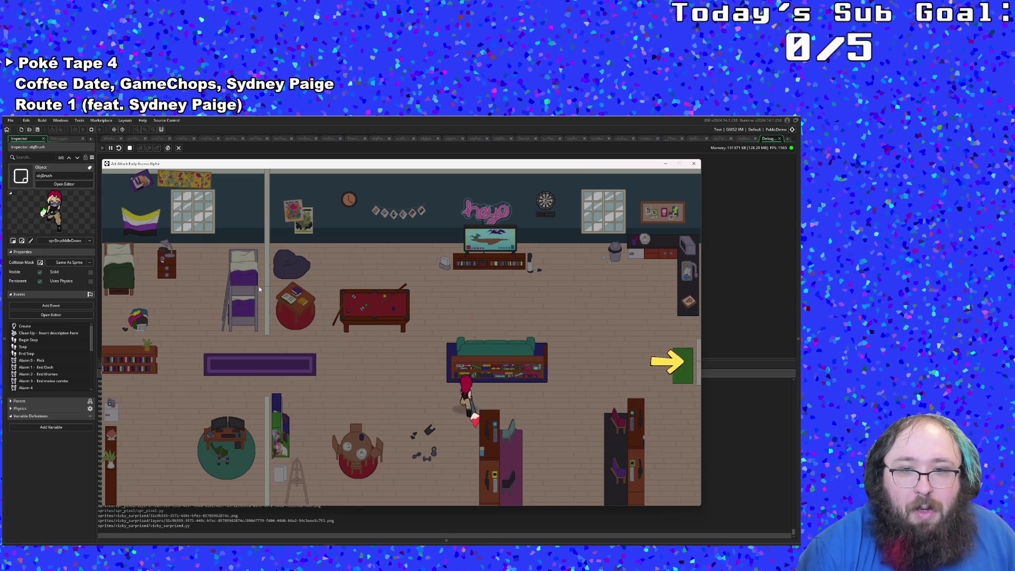
pyautogui.press('d')
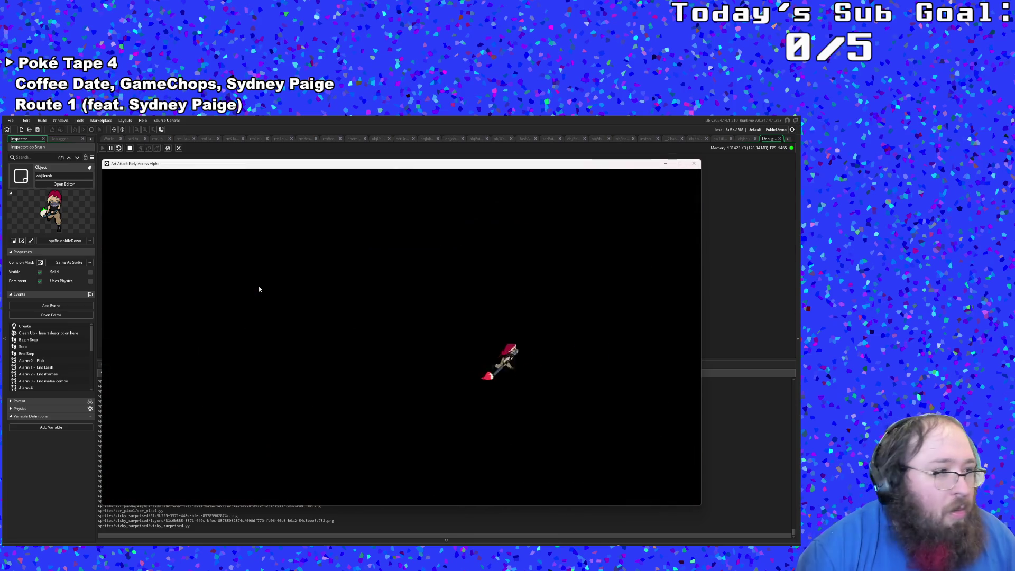
pyautogui.press('a')
pyautogui.press('s')
pyautogui.press('d')
pyautogui.press('w')
pyautogui.press('d')
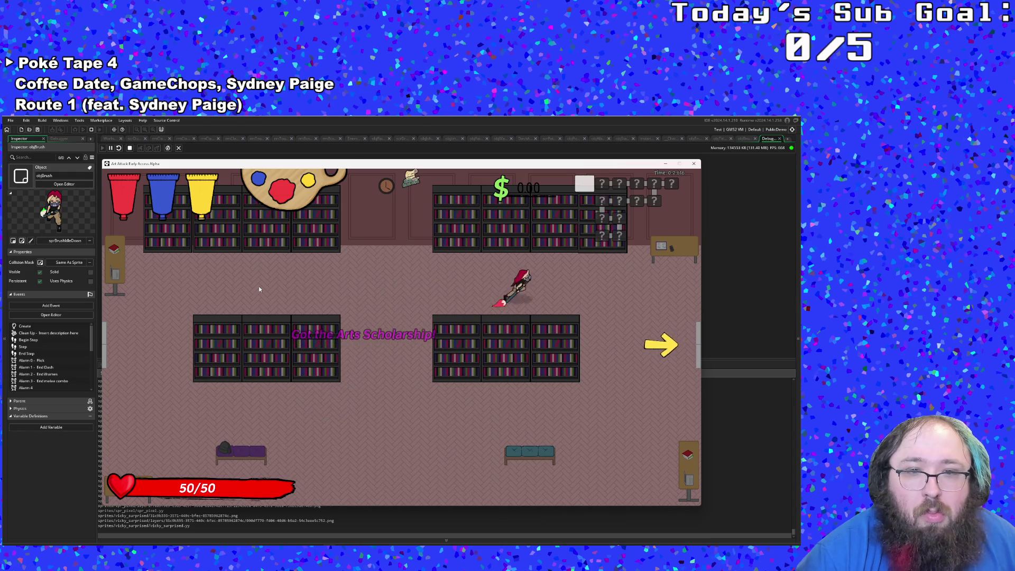
pyautogui.press('a')
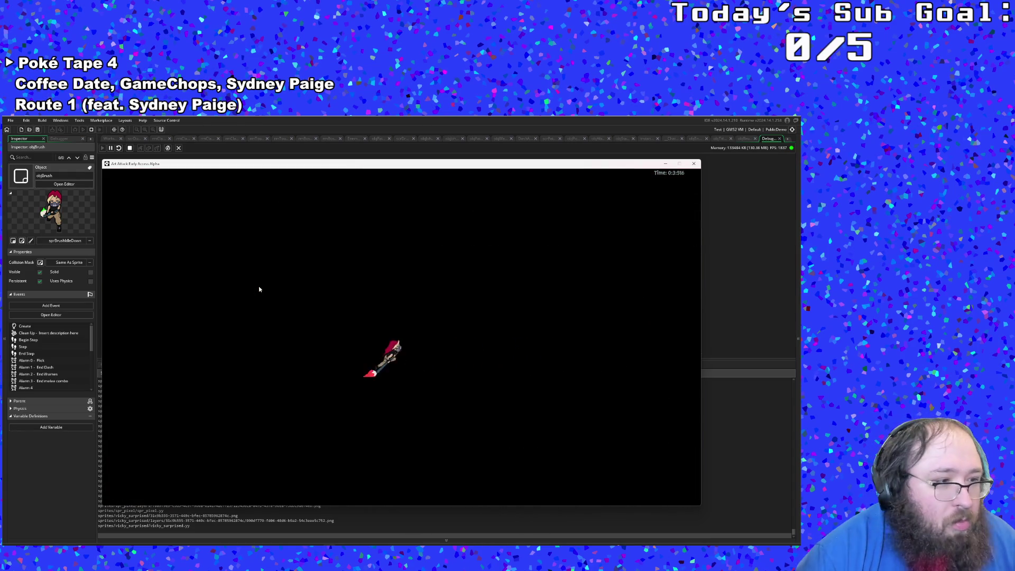
# Fight the office room's enemies with paint attacks, then leave through the right exit.
pyautogui.press('d')
pyautogui.click(259, 286)
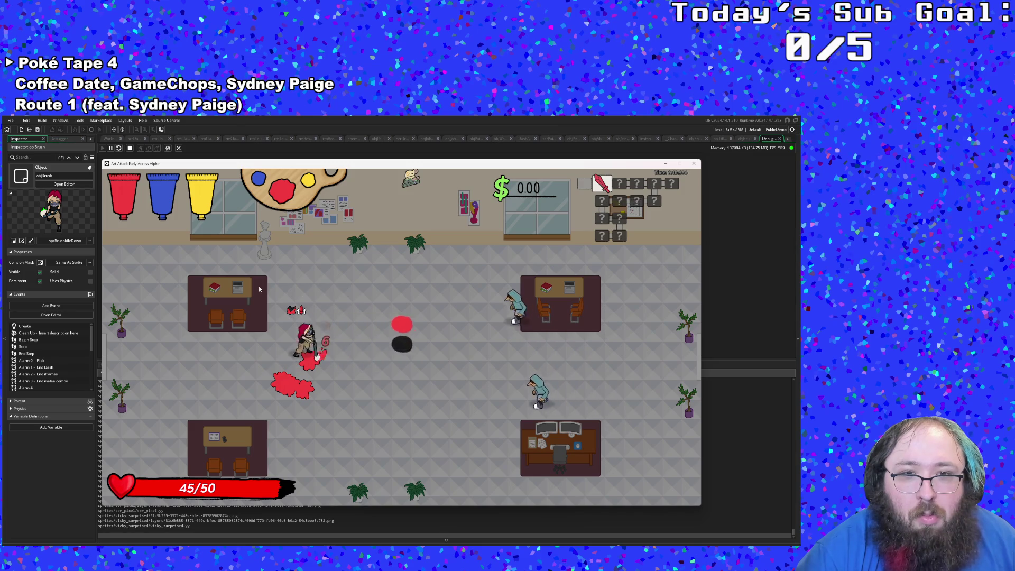
pyautogui.press('d')
pyautogui.press('d')
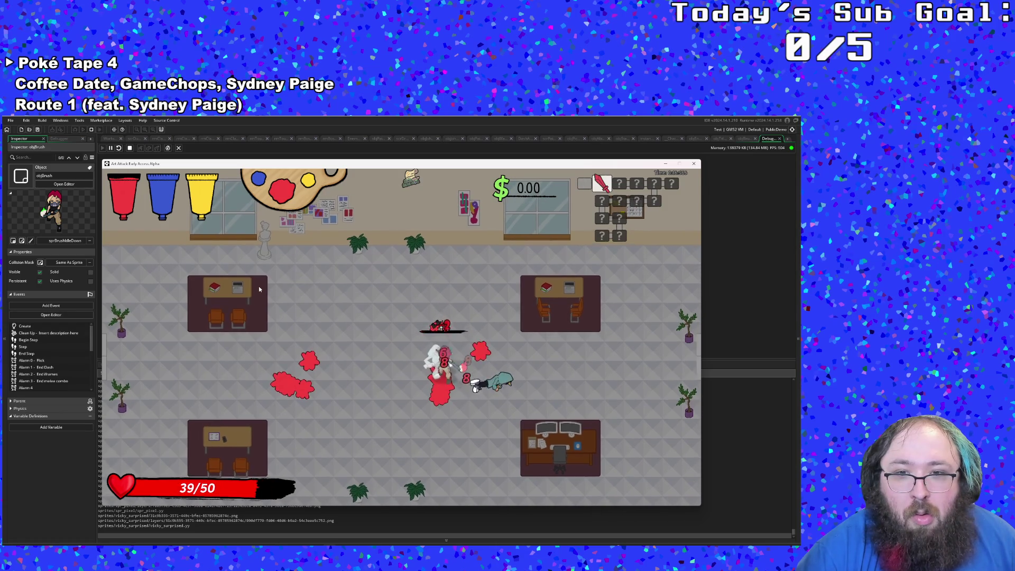
pyautogui.press('w')
pyautogui.press('s')
pyautogui.press('d')
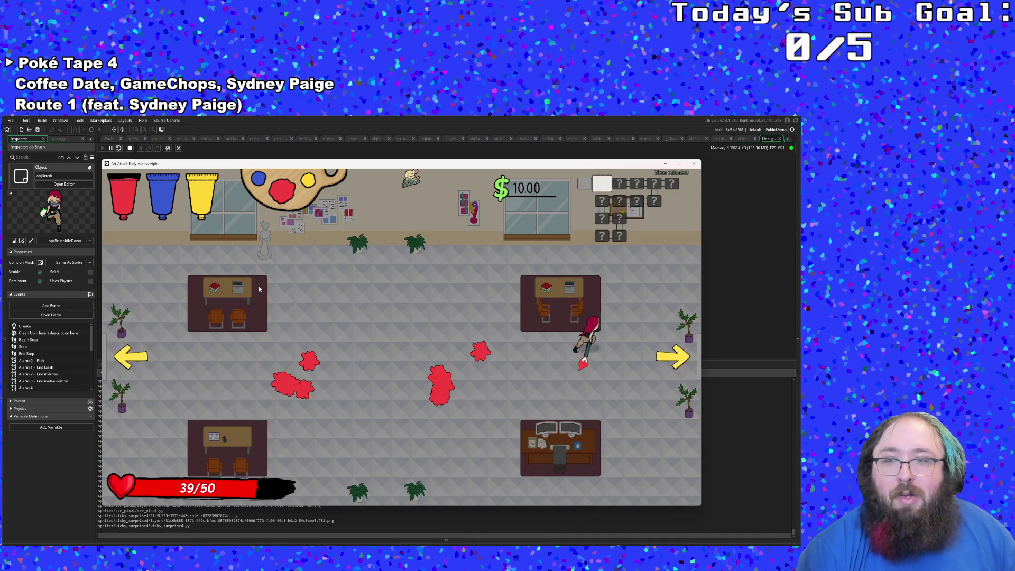
pyautogui.press('d')
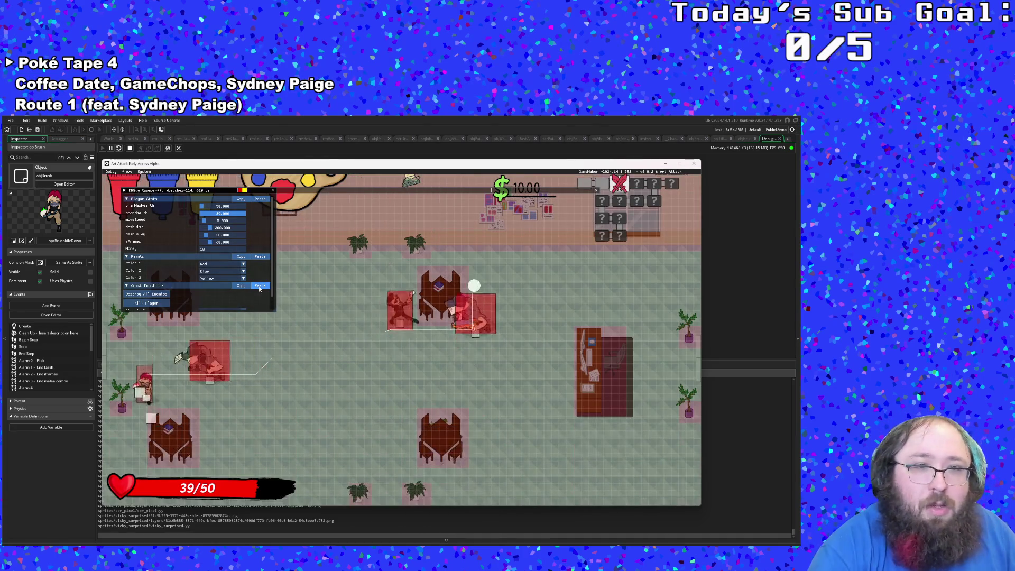
# Use Destroy All Enemies in the next room and walk through its exit.
pyautogui.scroll(-1, 165, 298)
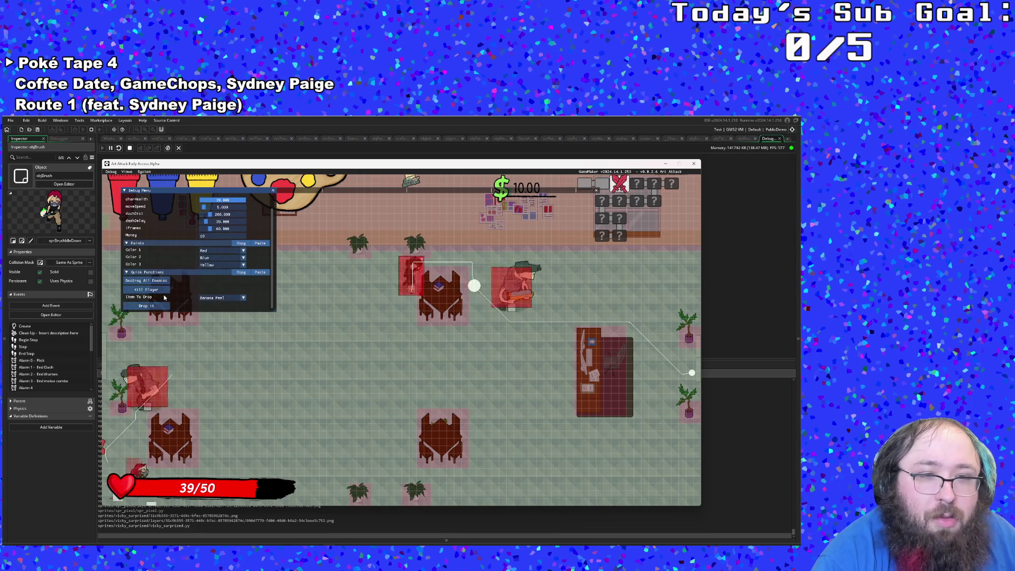
pyautogui.scroll(1, 164, 298)
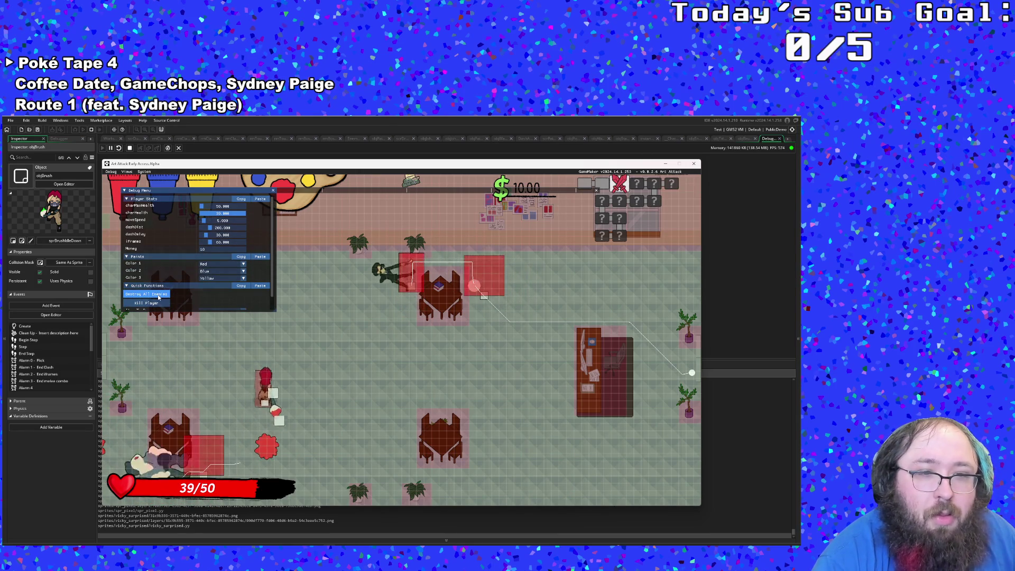
pyautogui.click(158, 295)
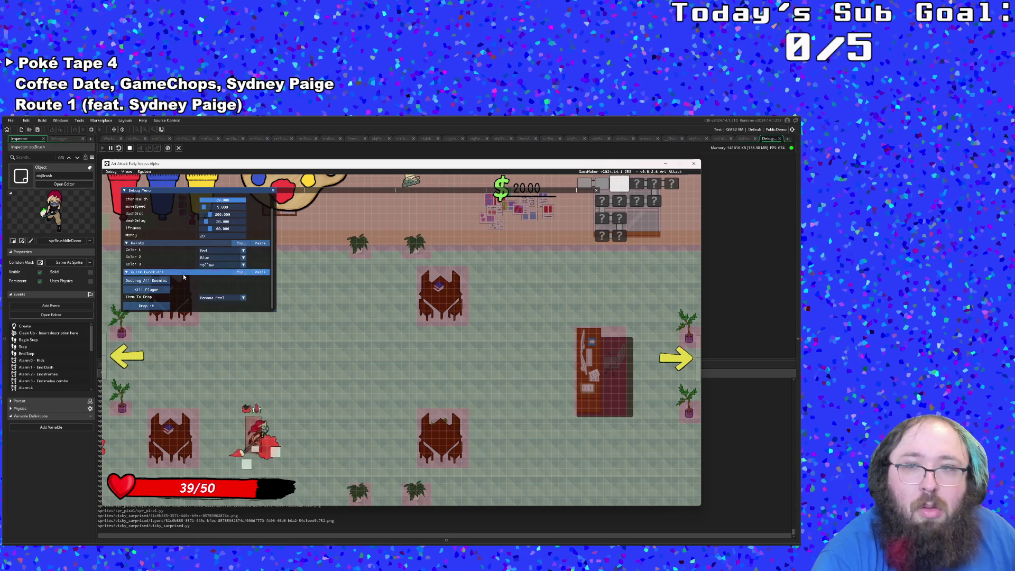
pyautogui.press('d')
pyautogui.press('w')
pyautogui.press('d')
pyautogui.scroll(-1, 330, 310)
pyautogui.press('s')
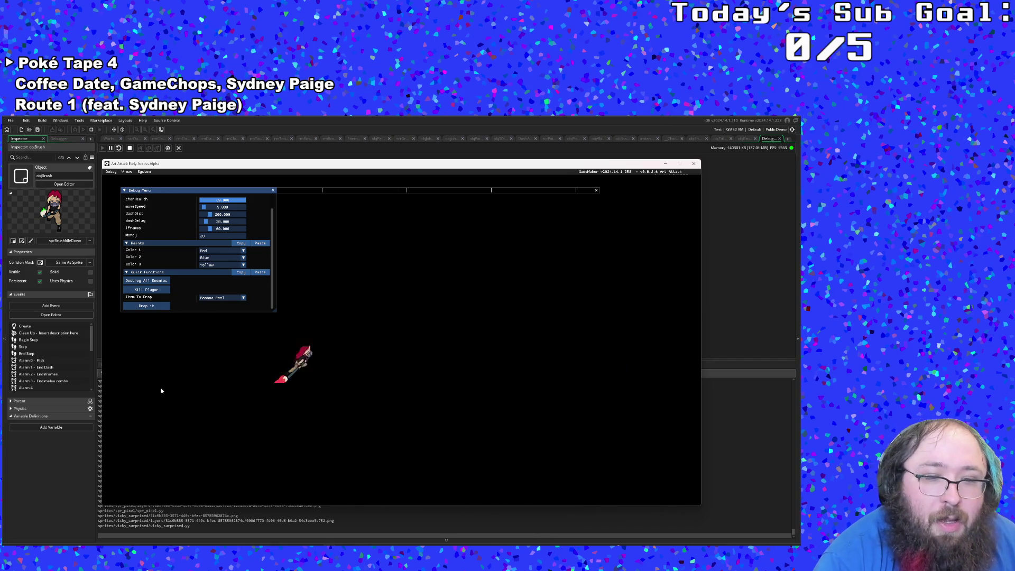
# Cross the display-case room and leave through the right exit.
pyautogui.press('d')
pyautogui.scroll(1, 152, 284)
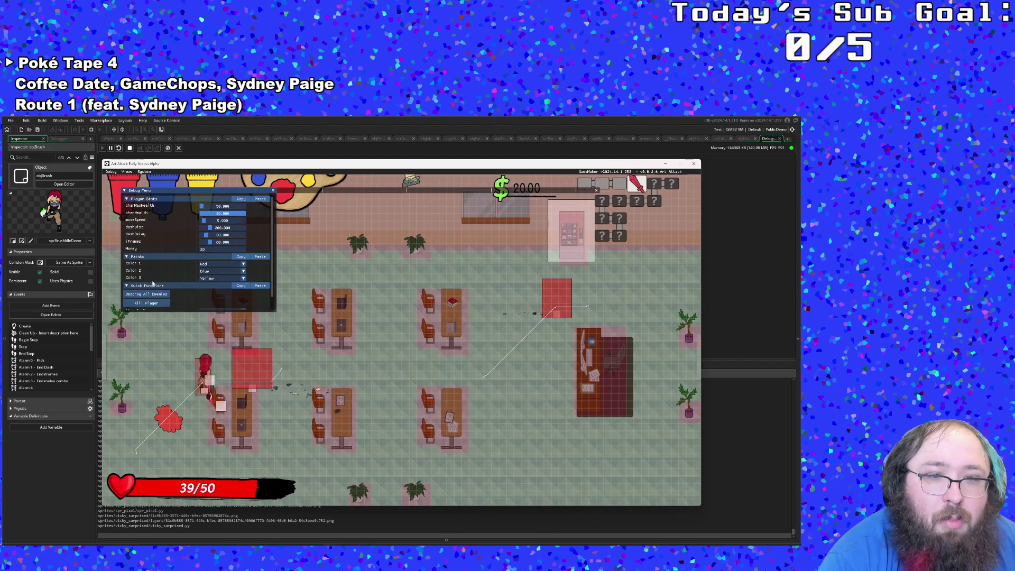
pyautogui.press('d')
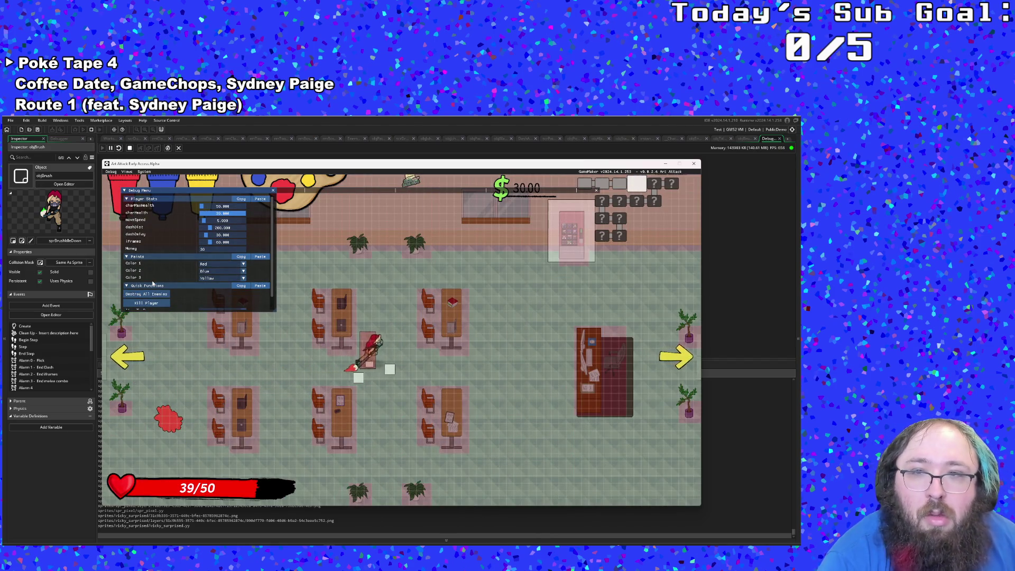
pyautogui.press('d')
pyautogui.press('w')
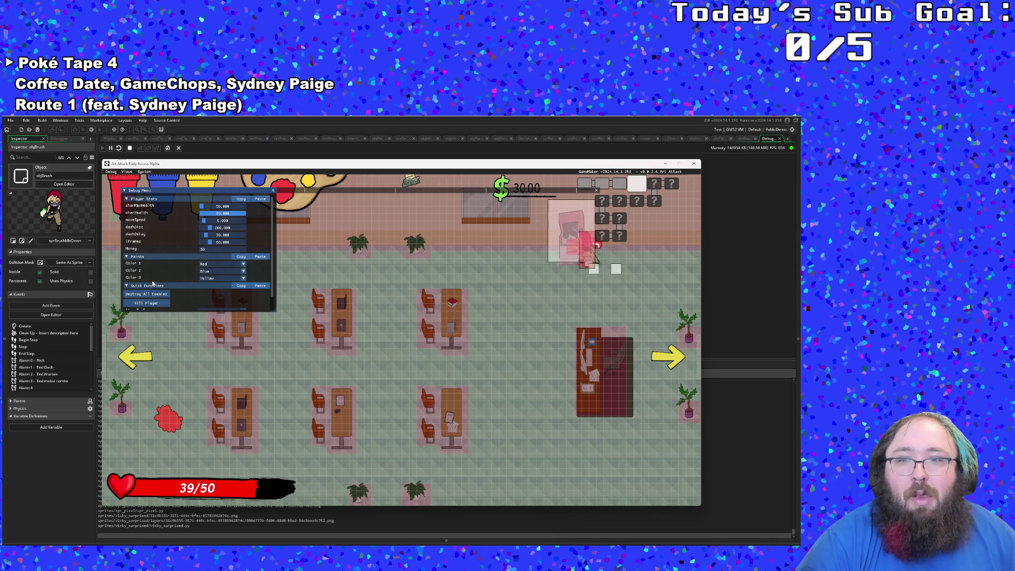
pyautogui.press('a')
pyautogui.press('d')
pyautogui.press('s')
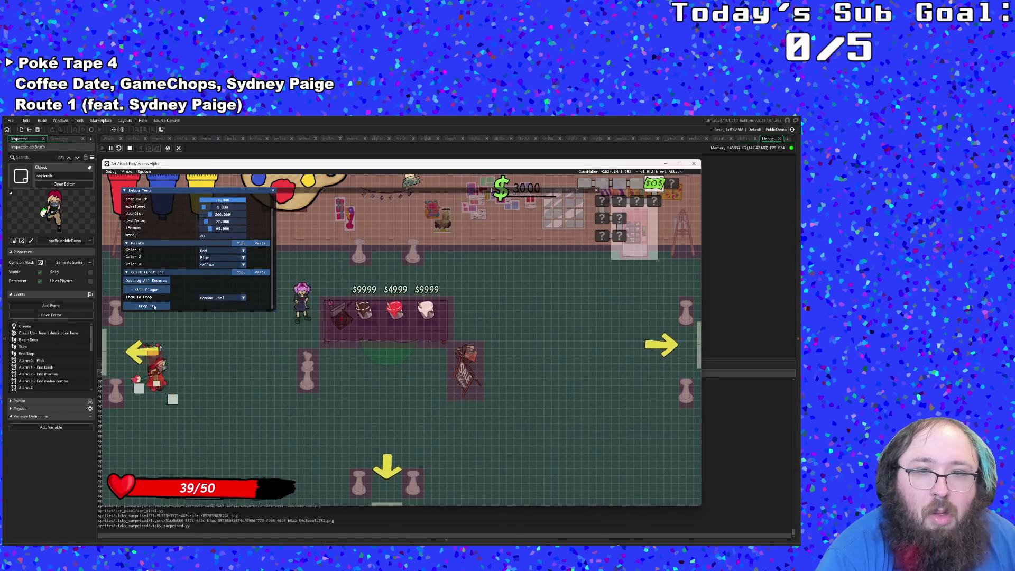
# Look over the items at the shop table, then leave through the right exit.
pyautogui.scroll(-1, 153, 300)
pyautogui.press('s')
pyautogui.press('d')
pyautogui.press('d')
pyautogui.press('w')
pyautogui.press('a')
pyautogui.press('s')
pyautogui.press('s')
pyautogui.press('d')
pyautogui.press('w')
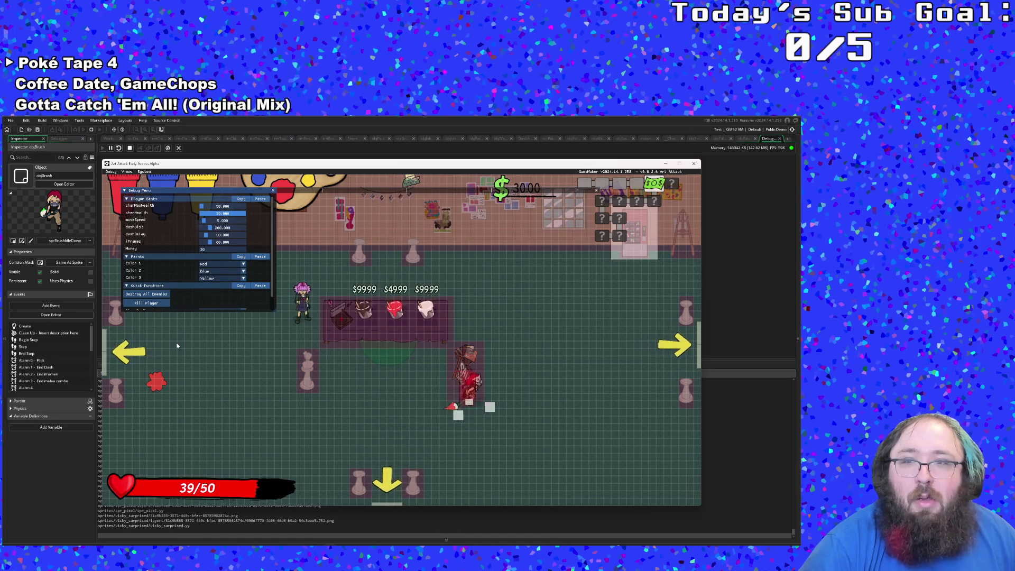
pyautogui.press('d')
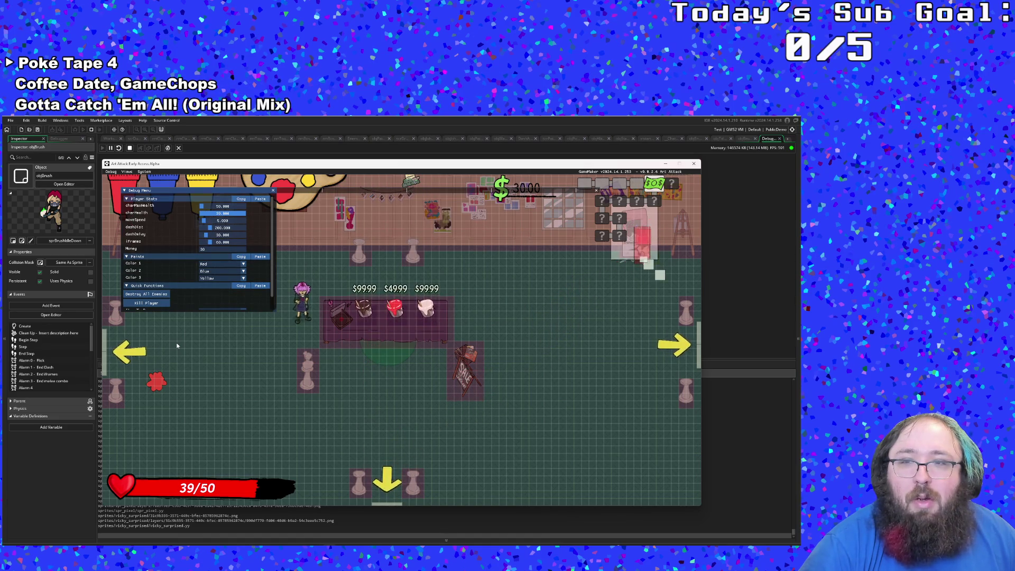
pyautogui.press('s')
pyautogui.press('d')
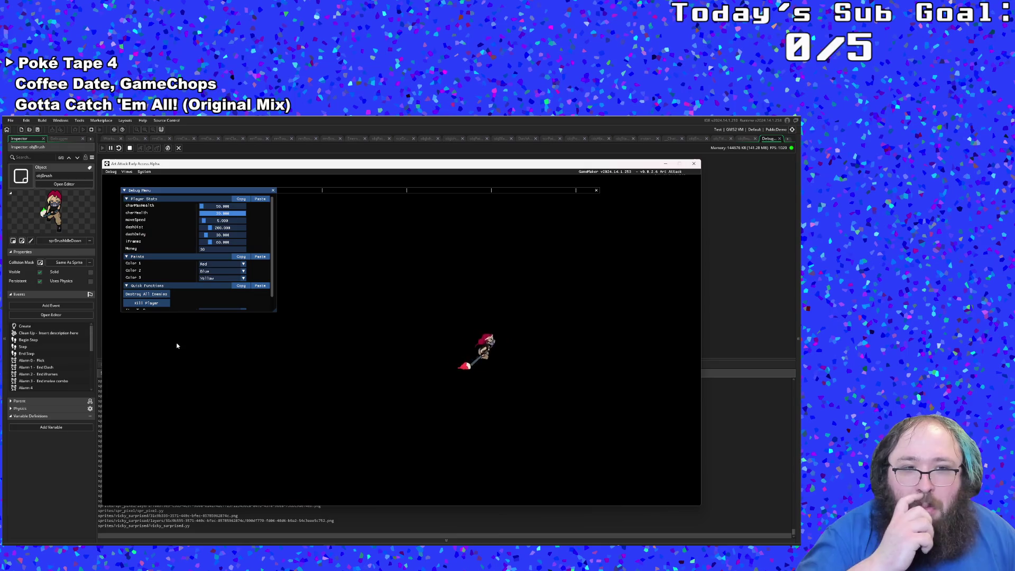
pyautogui.press('d')
# Clear the next room with Destroy All Enemies and leave through the left exit.
pyautogui.press('s')
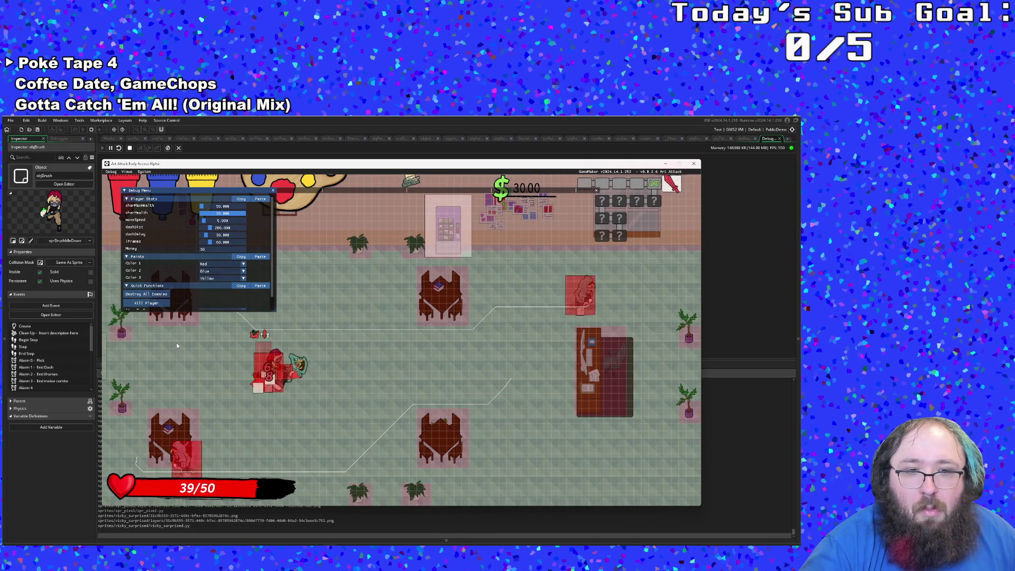
pyautogui.press('d')
pyautogui.press('w')
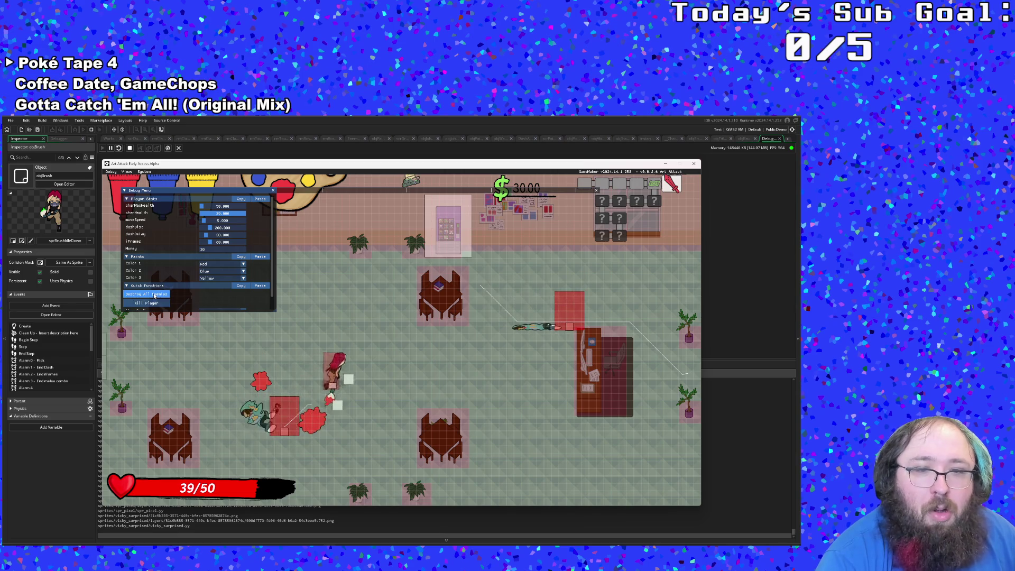
pyautogui.click(154, 294)
pyautogui.press('d')
pyautogui.press('w')
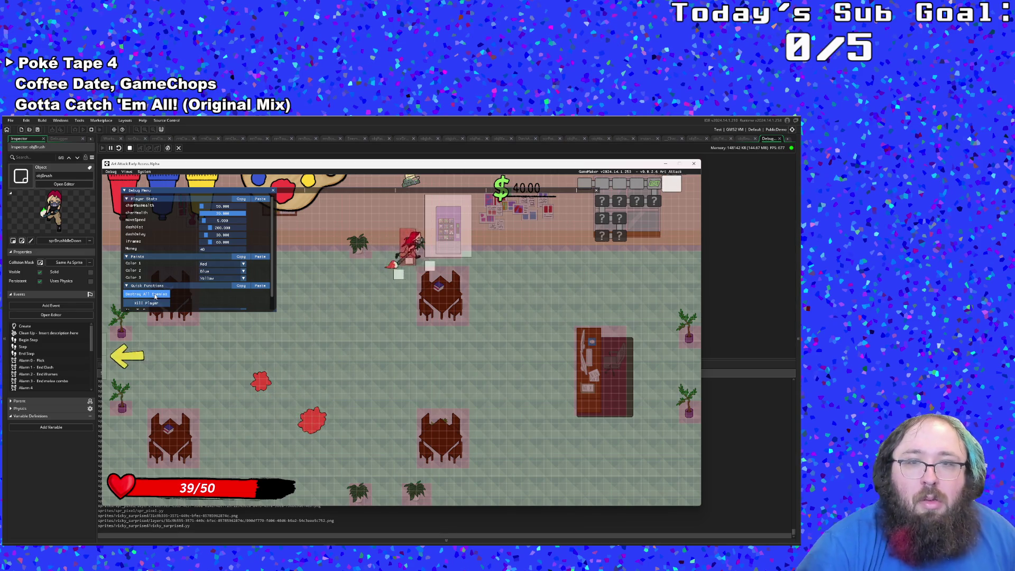
pyautogui.press('s')
pyautogui.press('a')
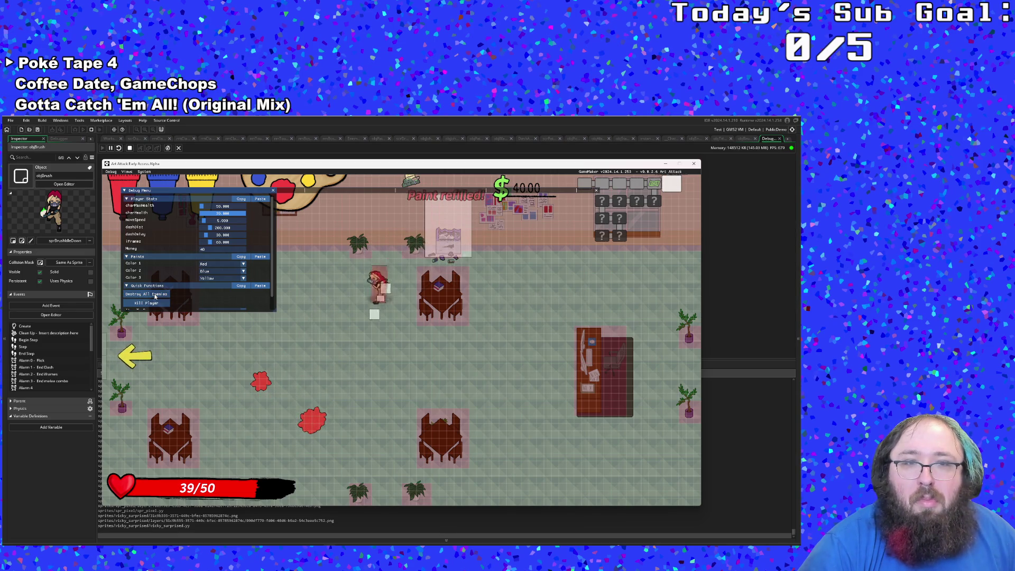
pyautogui.press('s')
pyautogui.press('a')
pyautogui.press('w')
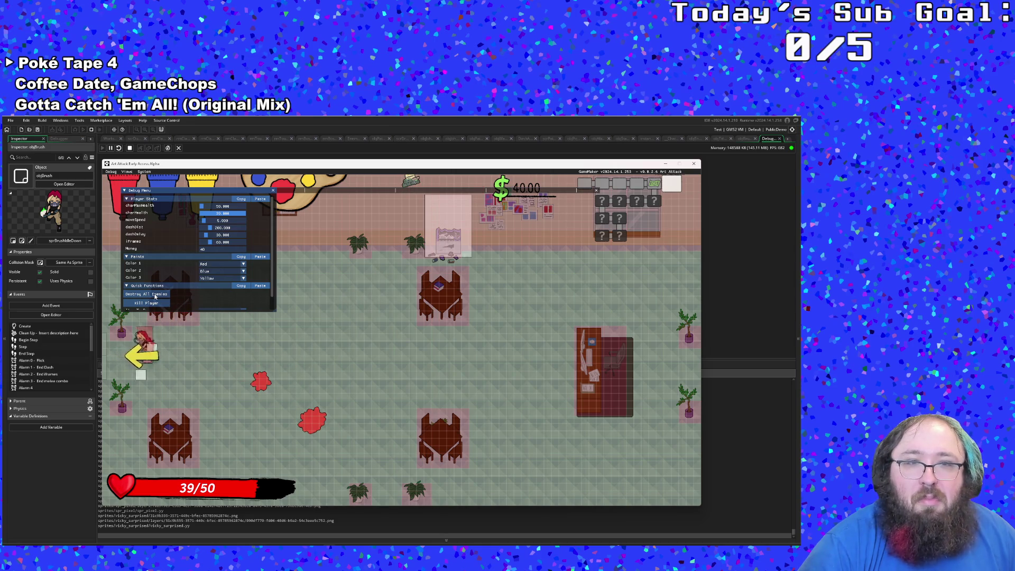
pyautogui.press('a')
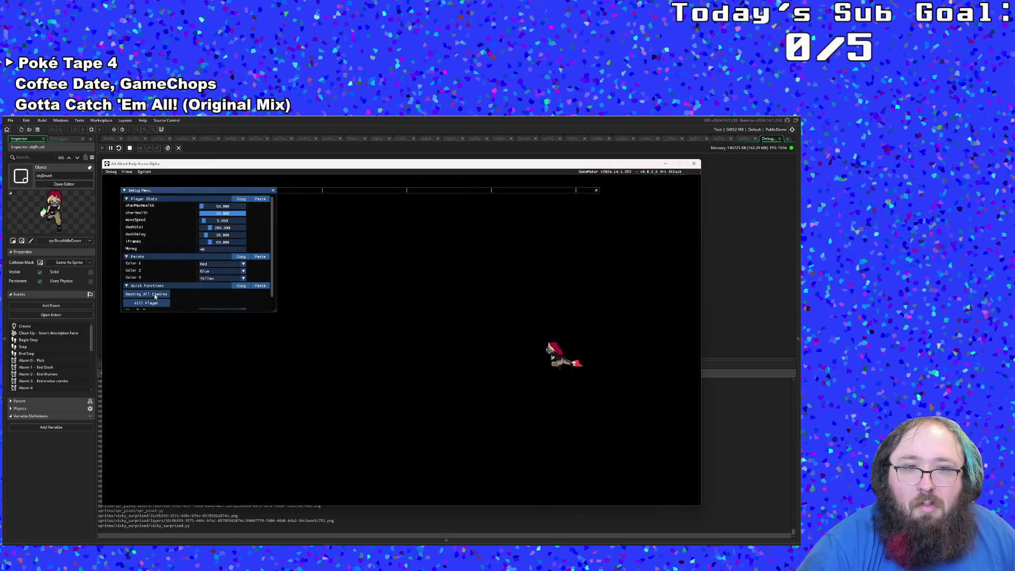
# Clear the following room with Destroy All Enemies and exit left.
pyautogui.press('a')
pyautogui.press('s')
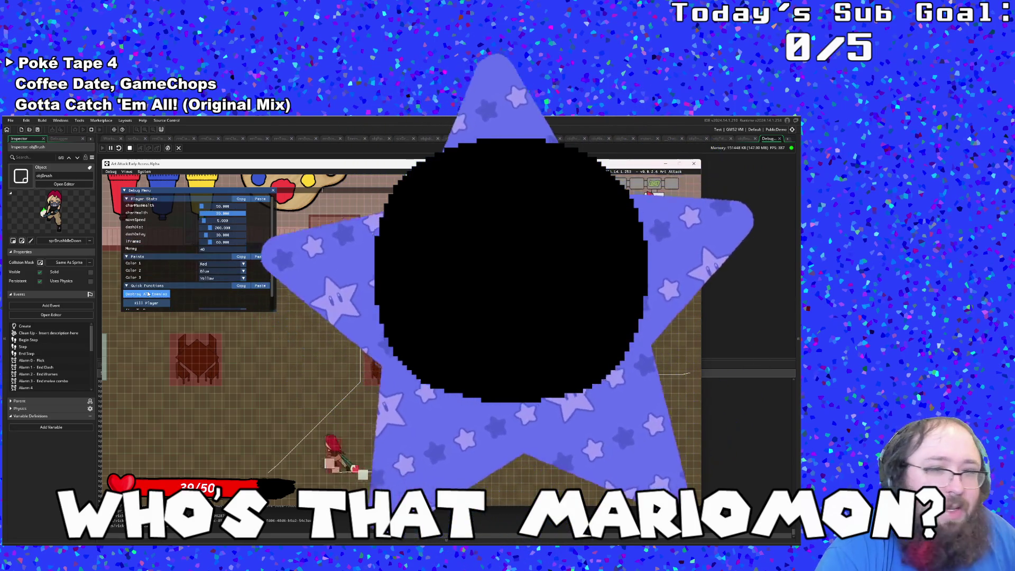
pyautogui.scroll(-1, 156, 259)
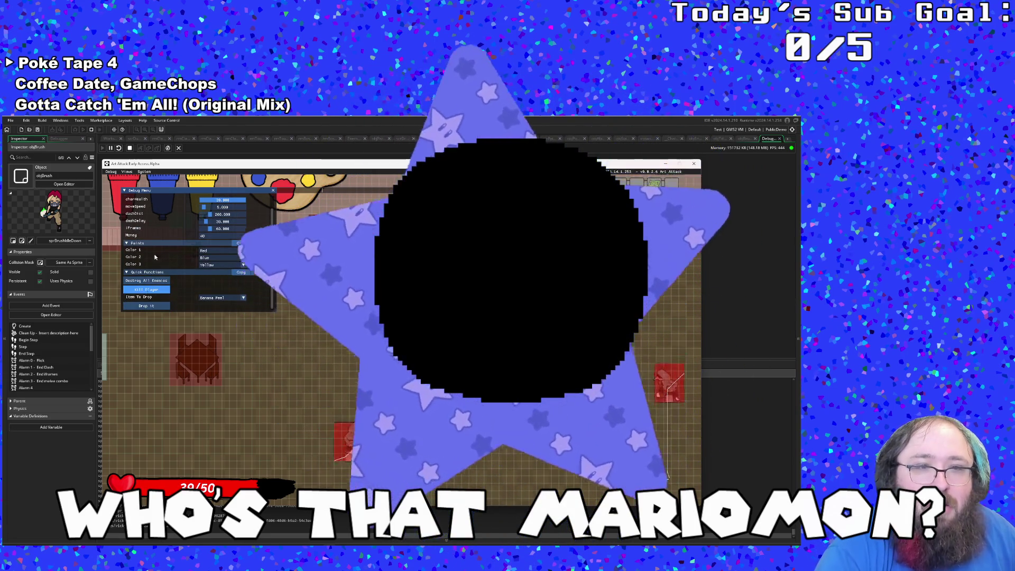
pyautogui.scroll(1, 159, 254)
pyautogui.click(147, 293)
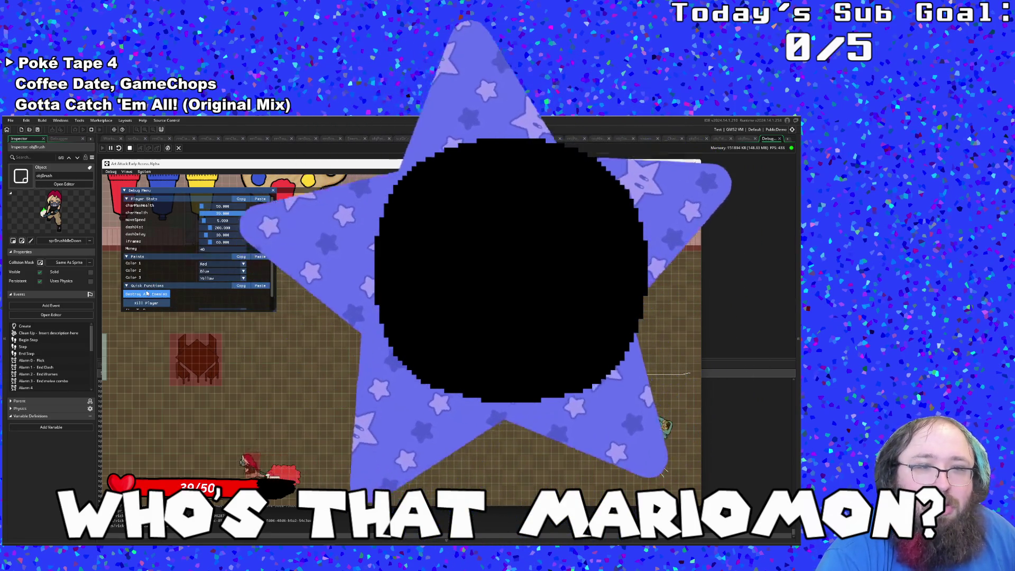
pyautogui.press('w')
pyautogui.press('d')
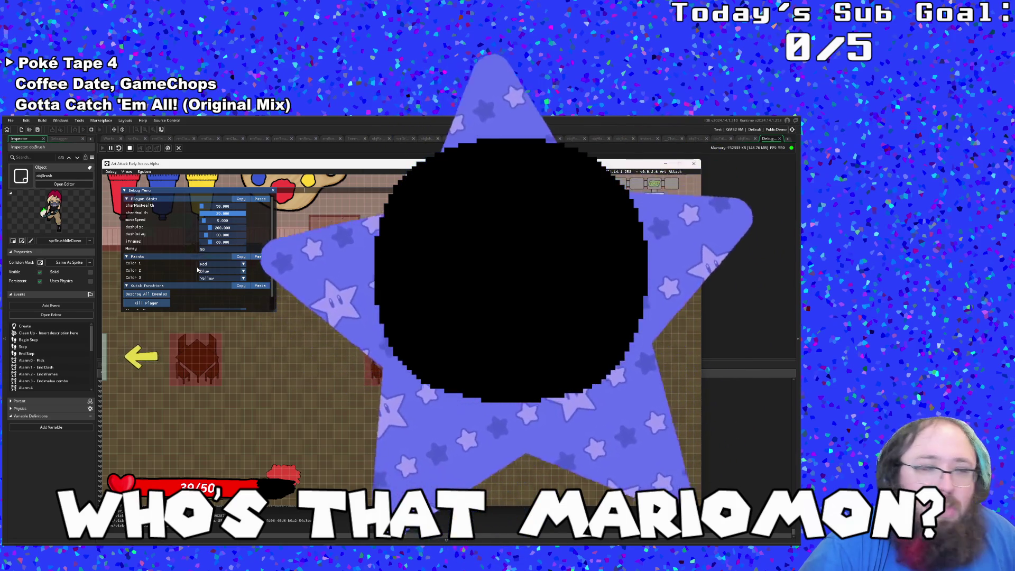
pyautogui.press('a')
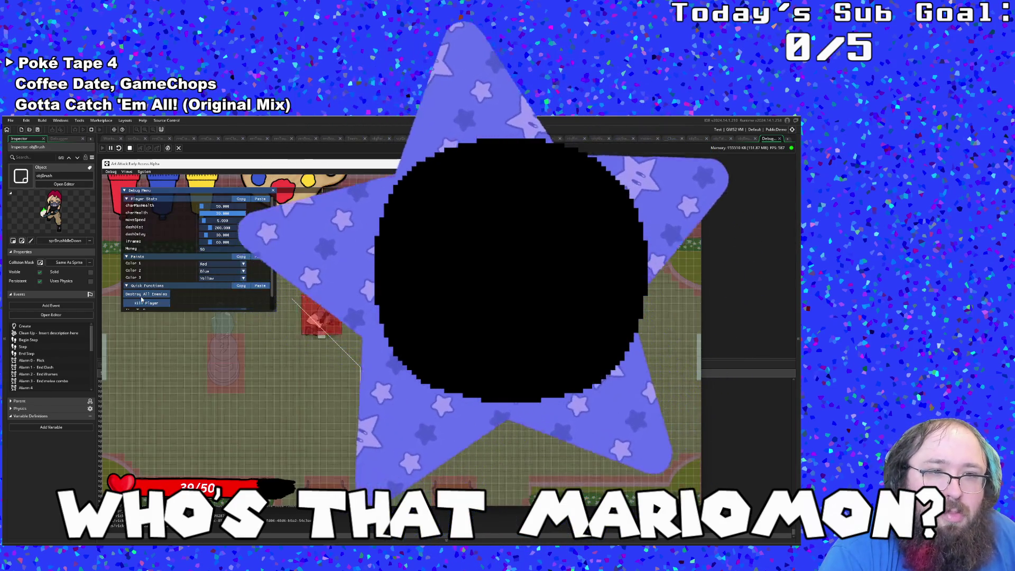
pyautogui.scroll(-1, 144, 297)
pyautogui.scroll(1, 141, 296)
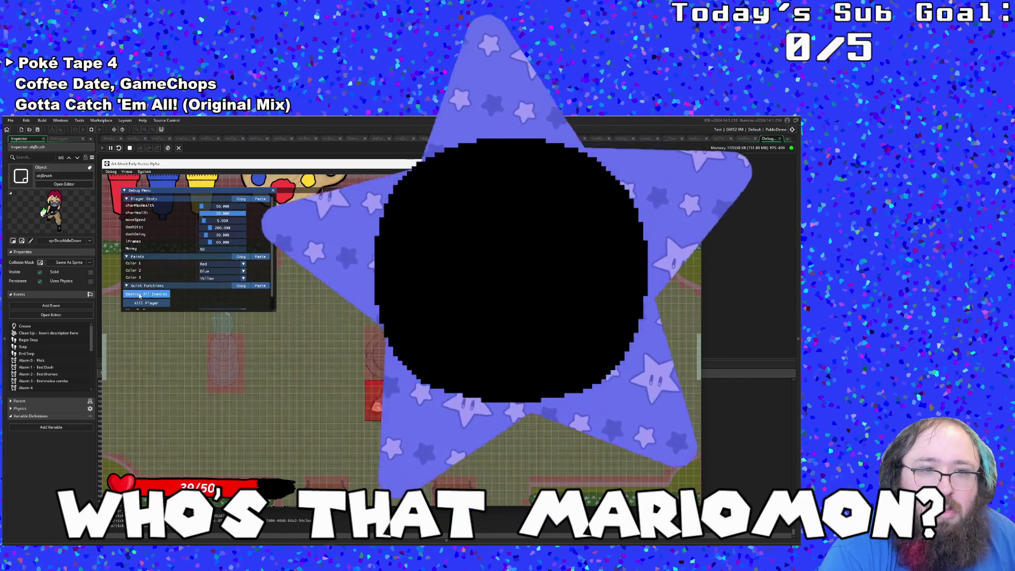
pyautogui.scroll(-1, 140, 296)
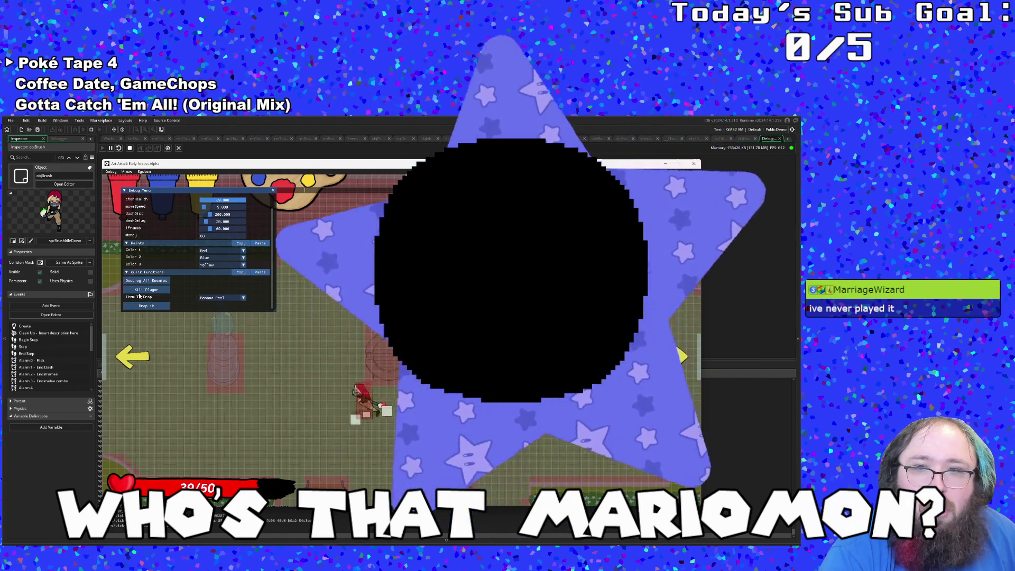
pyautogui.scroll(1, 140, 296)
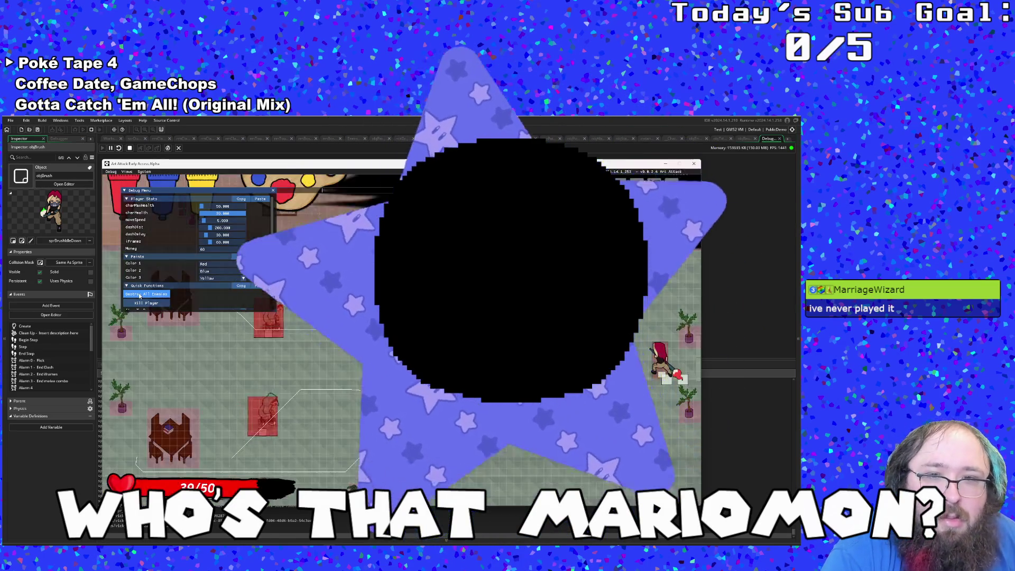
pyautogui.scroll(-1, 139, 296)
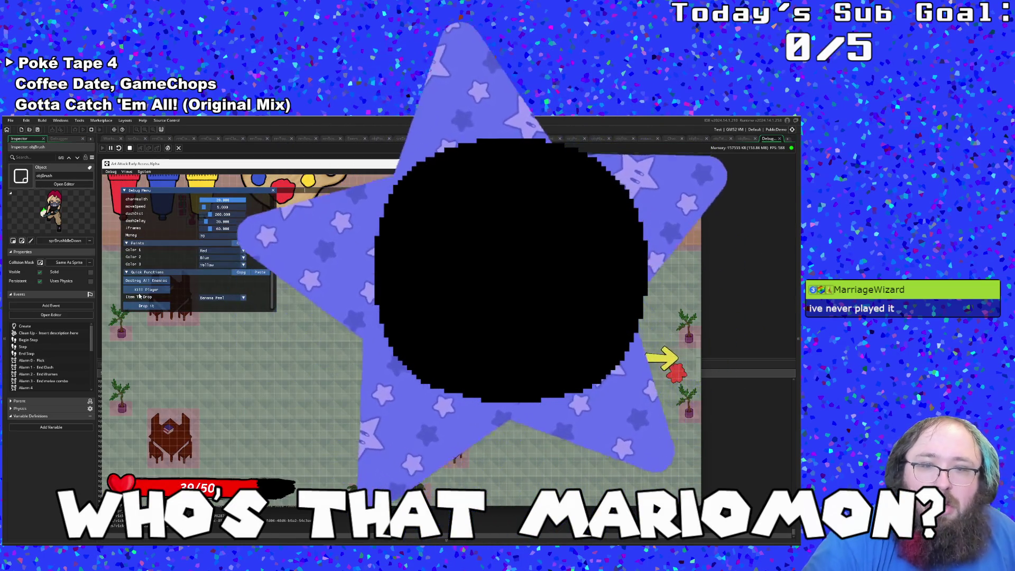
pyautogui.scroll(1, 140, 295)
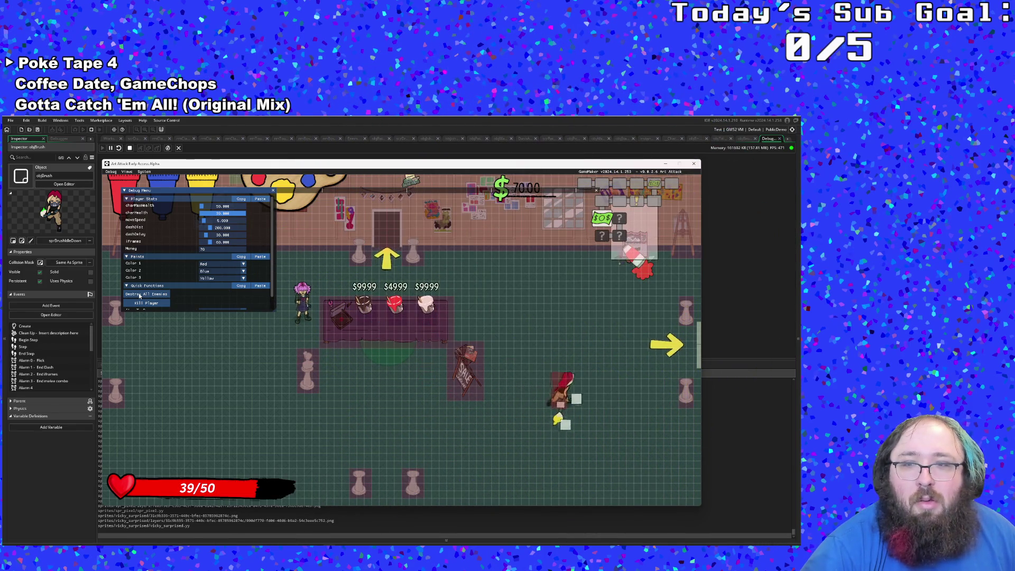
# Clear the next room with Destroy All Enemies and leave through the bottom exit.
pyautogui.press('d')
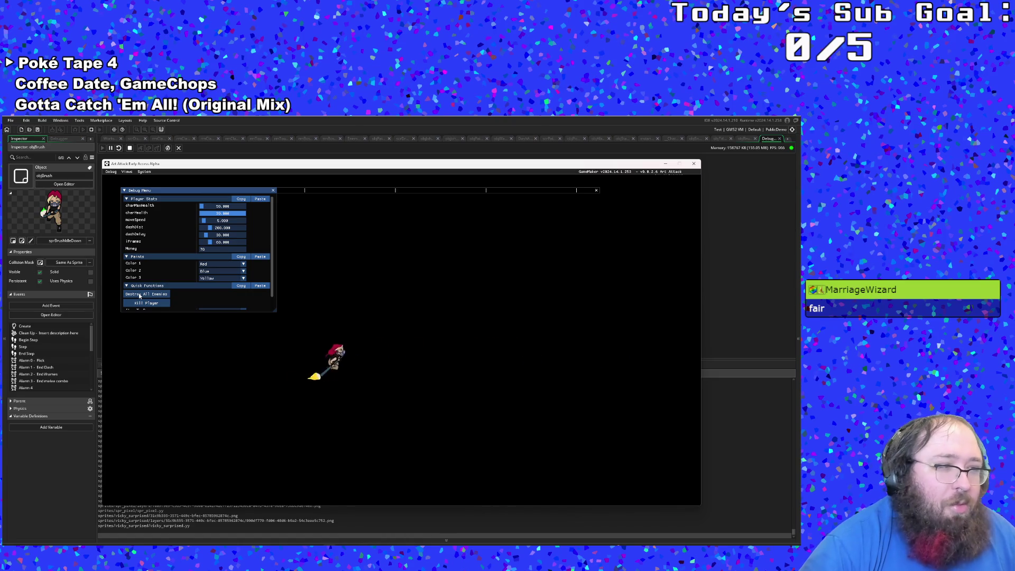
pyautogui.press('d')
pyautogui.press('s')
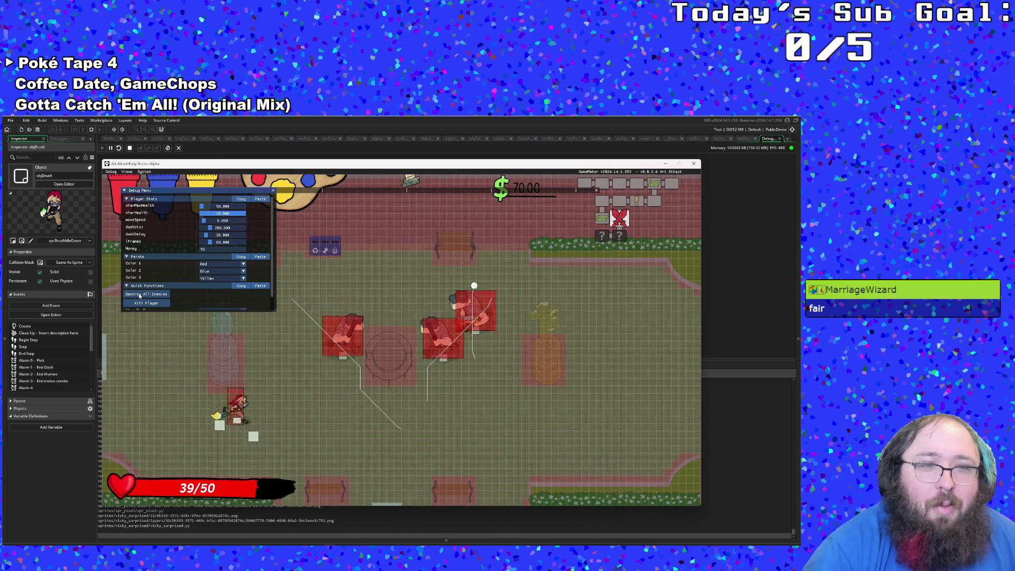
pyautogui.press('d')
pyautogui.click(140, 295)
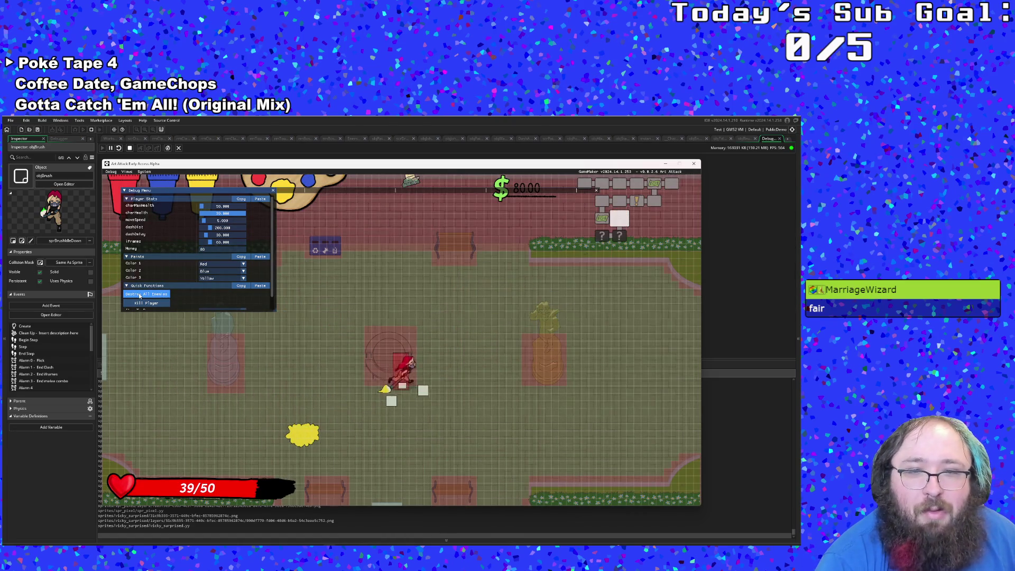
pyautogui.scroll(-1, 140, 295)
pyautogui.press('s')
pyautogui.press('a')
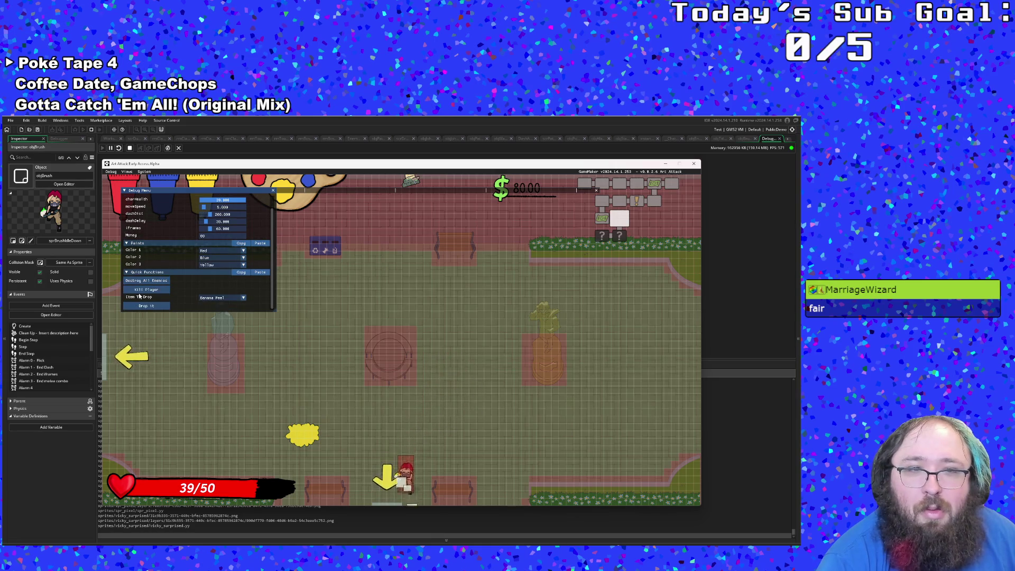
pyautogui.press('s')
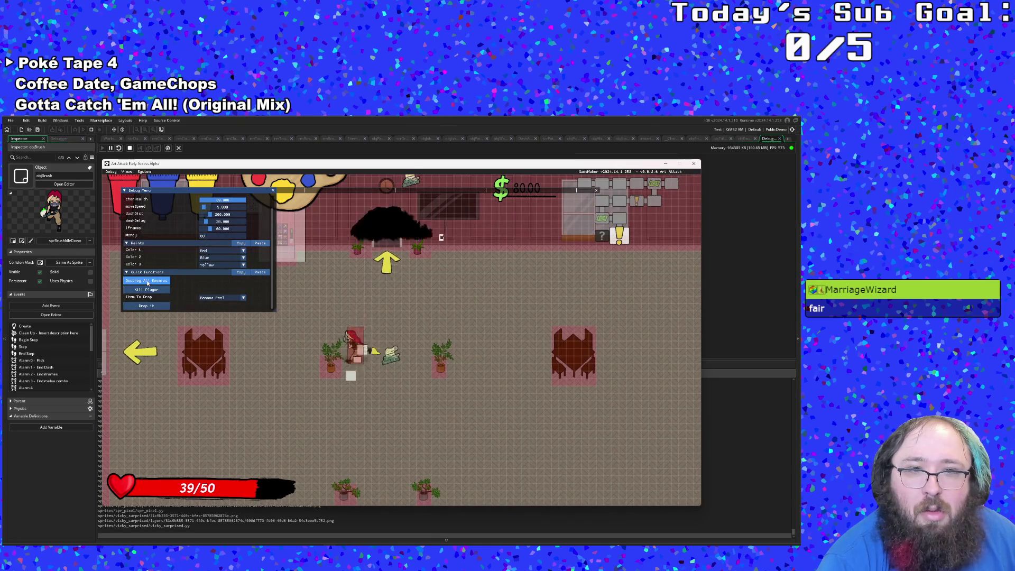
pyautogui.scroll(1, 147, 283)
# Walk left into the recruiter's room and start his dialogue.
pyautogui.press('w')
pyautogui.press('a')
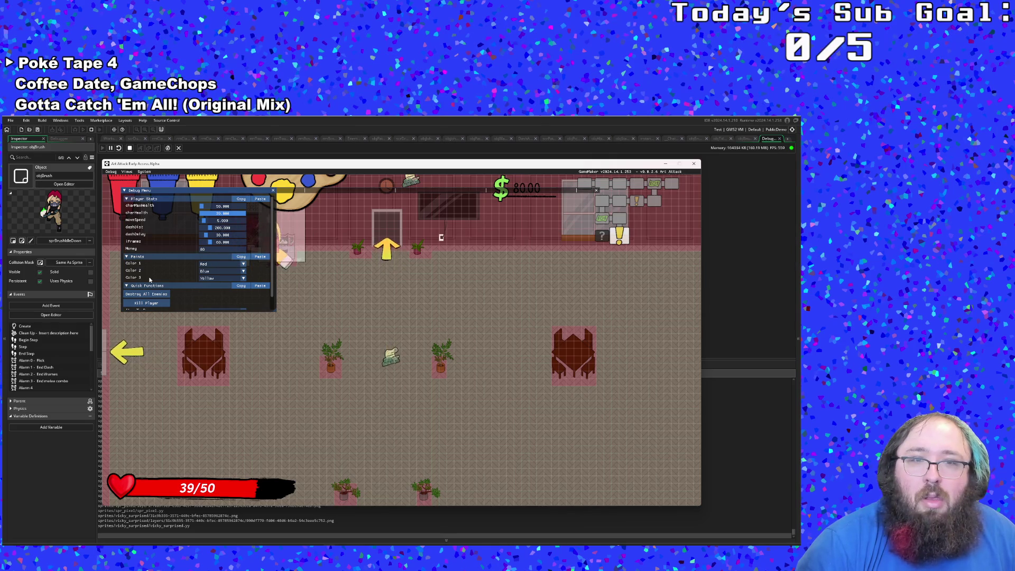
pyautogui.press('a')
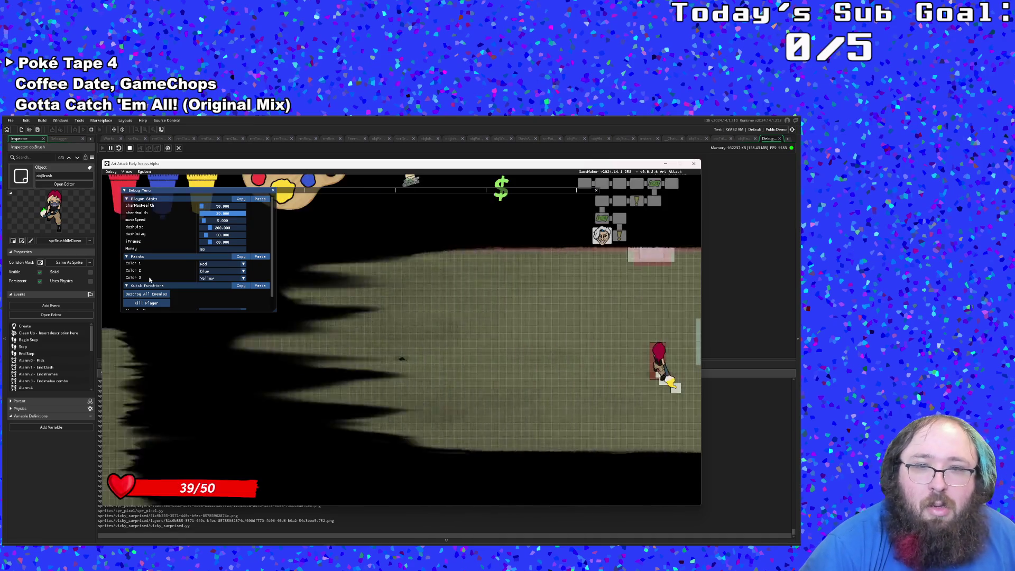
pyautogui.press('w')
pyautogui.press('a')
pyautogui.press('s')
pyautogui.press('e')
pyautogui.press('e')
# Enter the boss arena and dodge the hand enemy.
pyautogui.press('s')
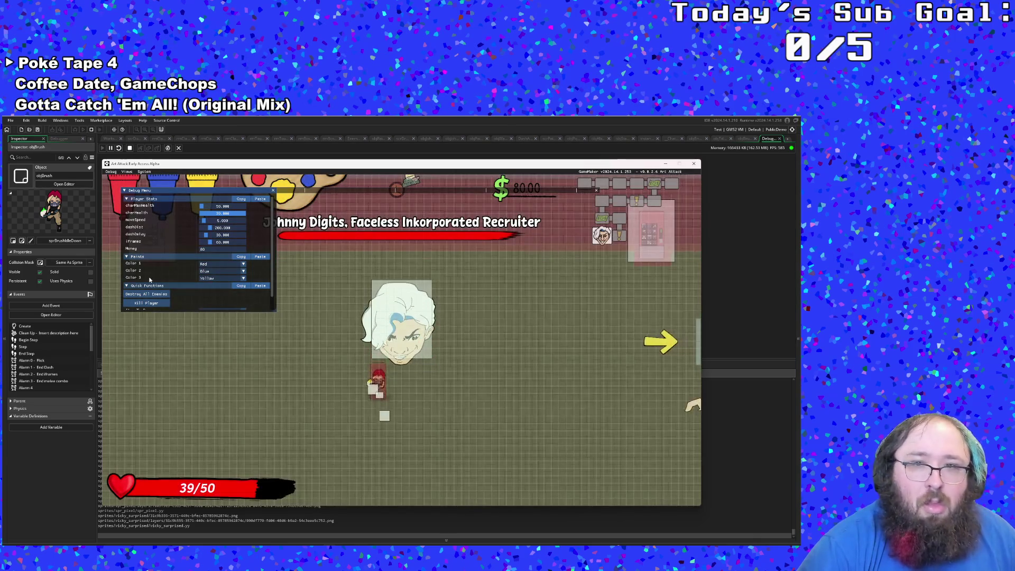
pyautogui.press('d')
pyautogui.press('s')
pyautogui.press('a')
pyautogui.press('a')
pyautogui.press('w')
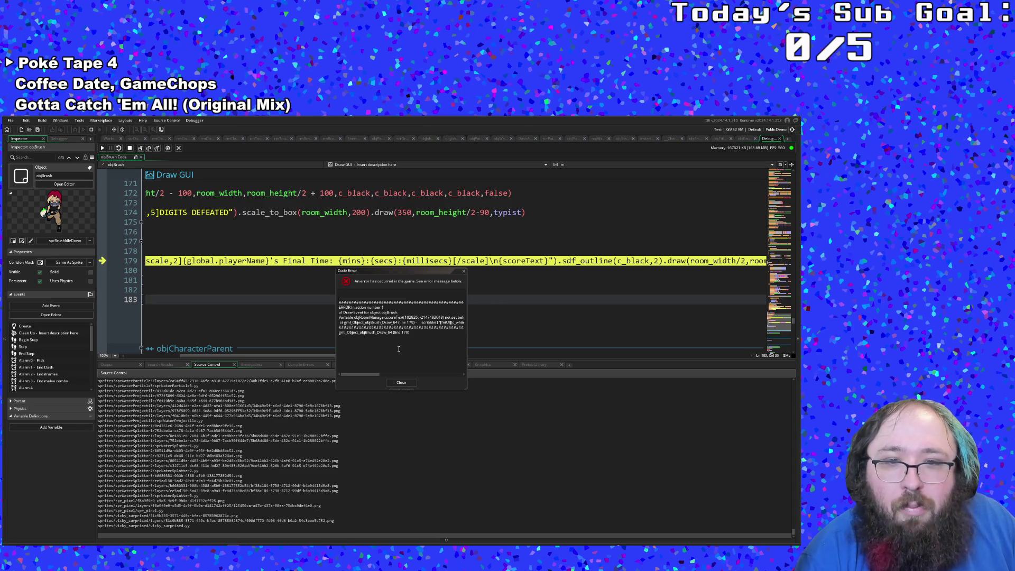
# Dismiss the runtime error and stop the debug session.
pyautogui.moveTo(363, 374)
pyautogui.mouseDown()
pyautogui.moveTo(385, 375)
pyautogui.moveTo(348, 377)
pyautogui.mouseUp()
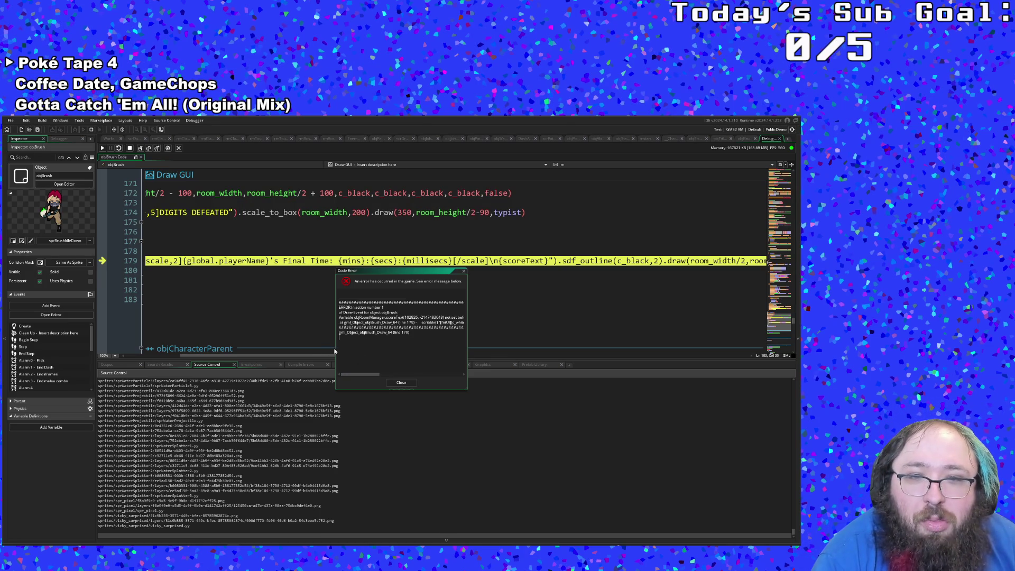
pyautogui.click(396, 382)
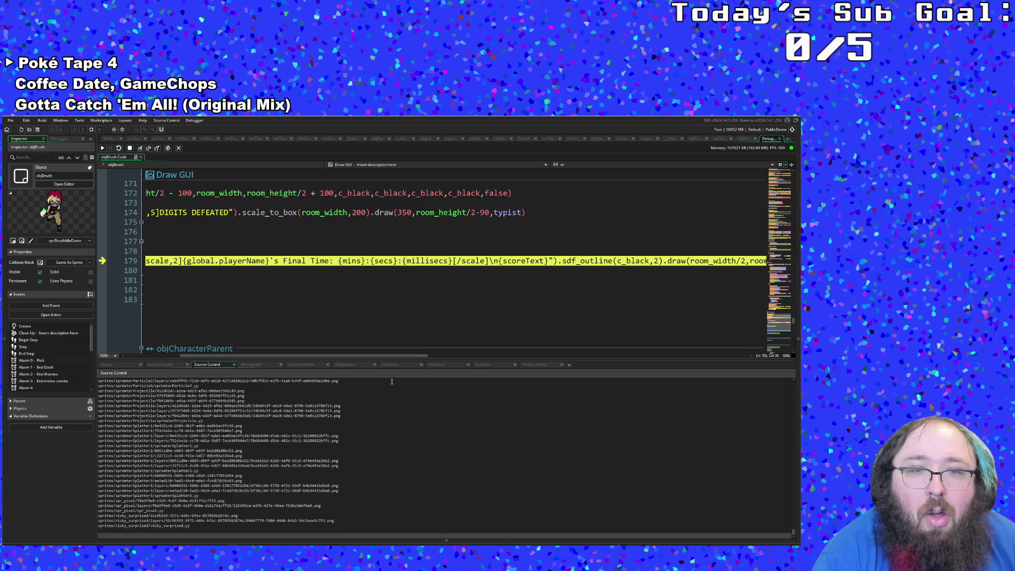
pyautogui.moveTo(374, 357)
pyautogui.mouseDown()
pyautogui.moveTo(290, 359)
pyautogui.moveTo(408, 356)
pyautogui.mouseUp()
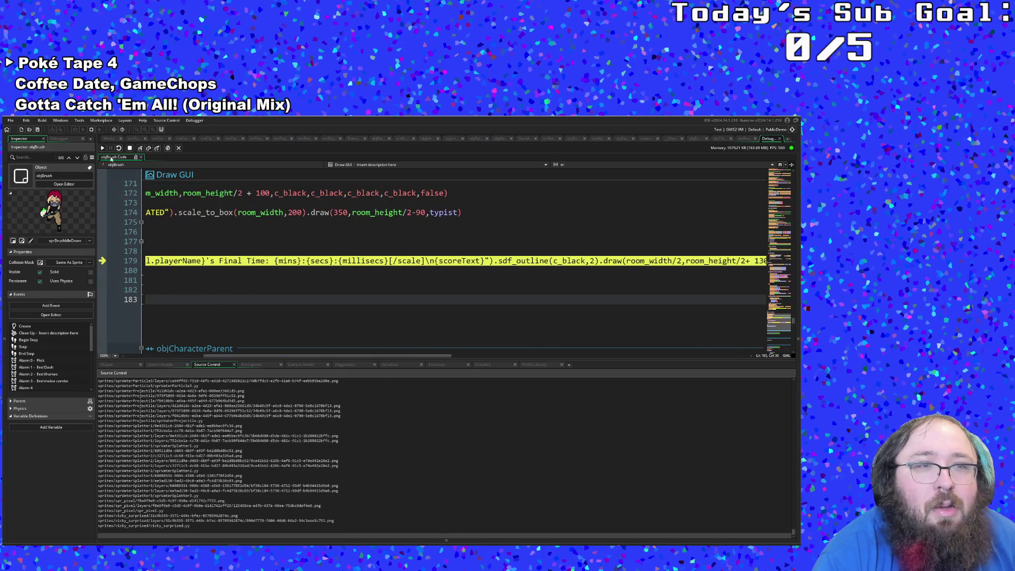
pyautogui.click(129, 148)
pyautogui.click(593, 289)
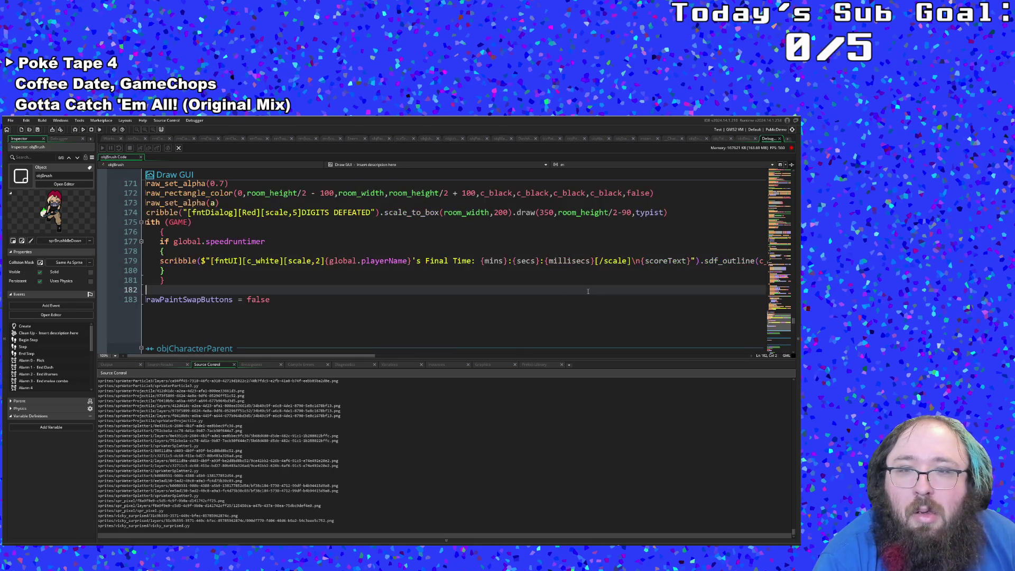
# Change line 179's scoreText to PLAYER.scoreText.
pyautogui.moveTo(369, 358); pyautogui.dragTo(445, 346)
pyautogui.click(434, 262)
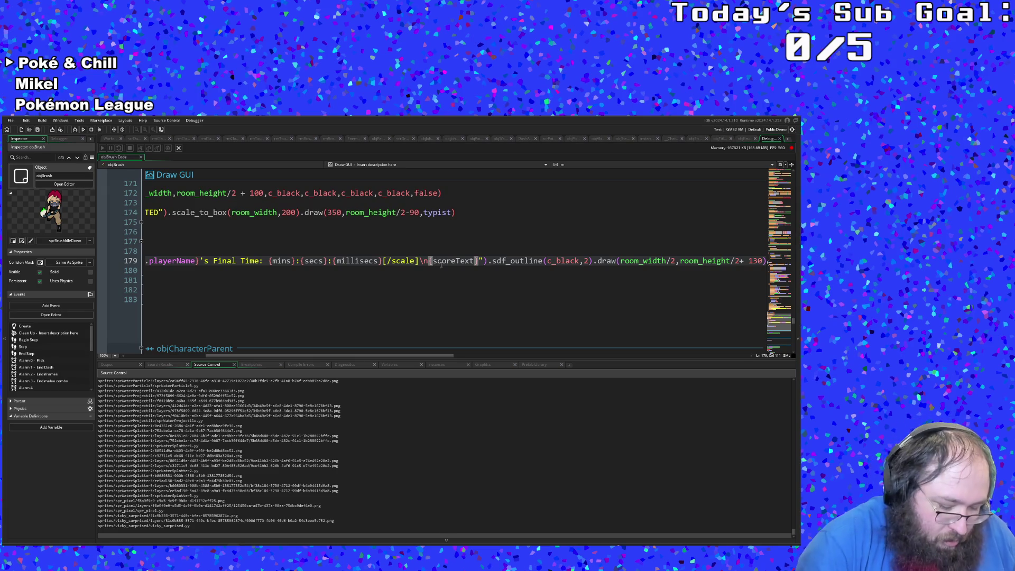
pyautogui.write('PLAYER.')
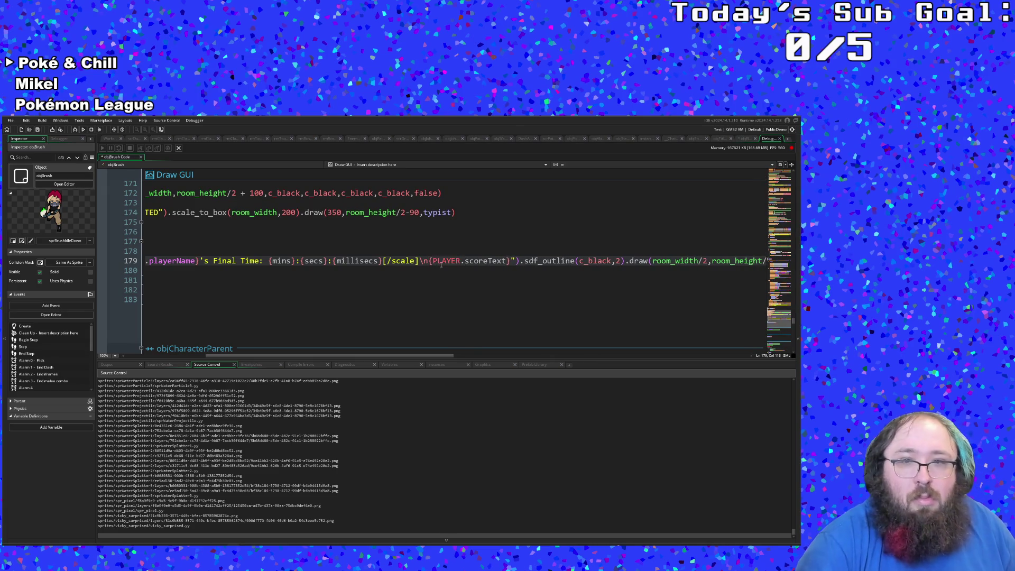
pyautogui.click(308, 274)
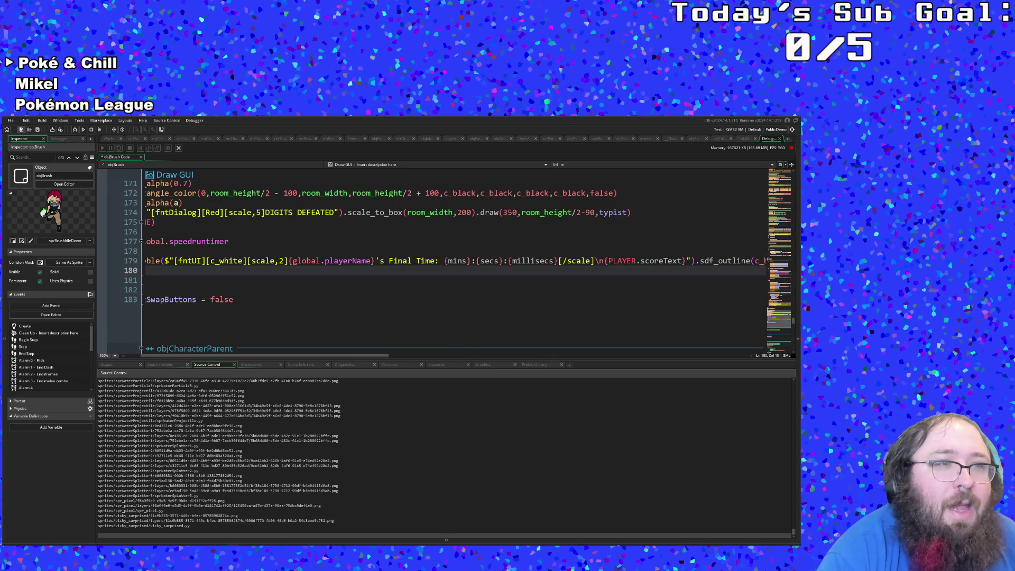
# Save the project and launch a debug build.
pyautogui.click(11, 120)
pyautogui.click(20, 154)
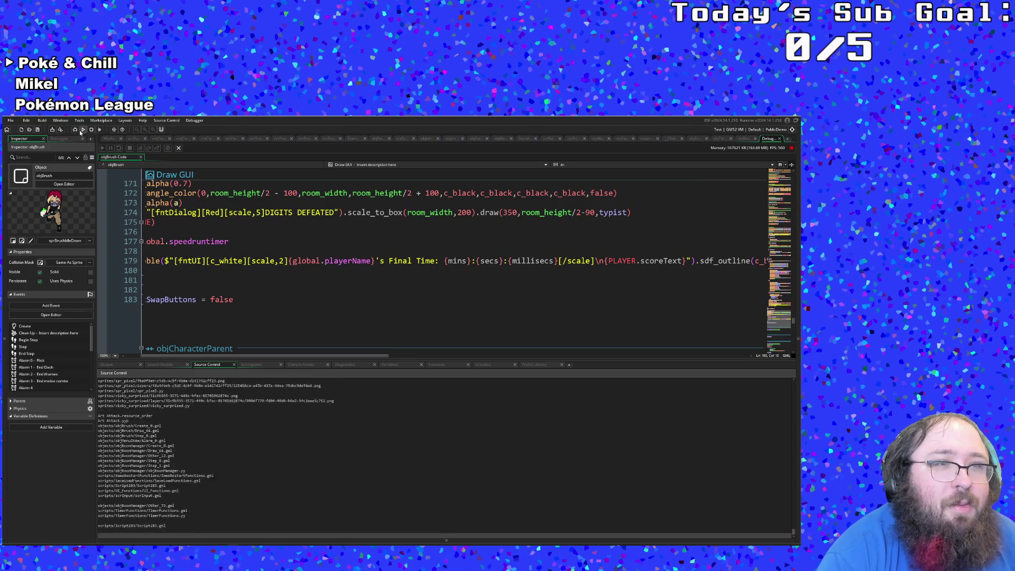
pyautogui.click(75, 130)
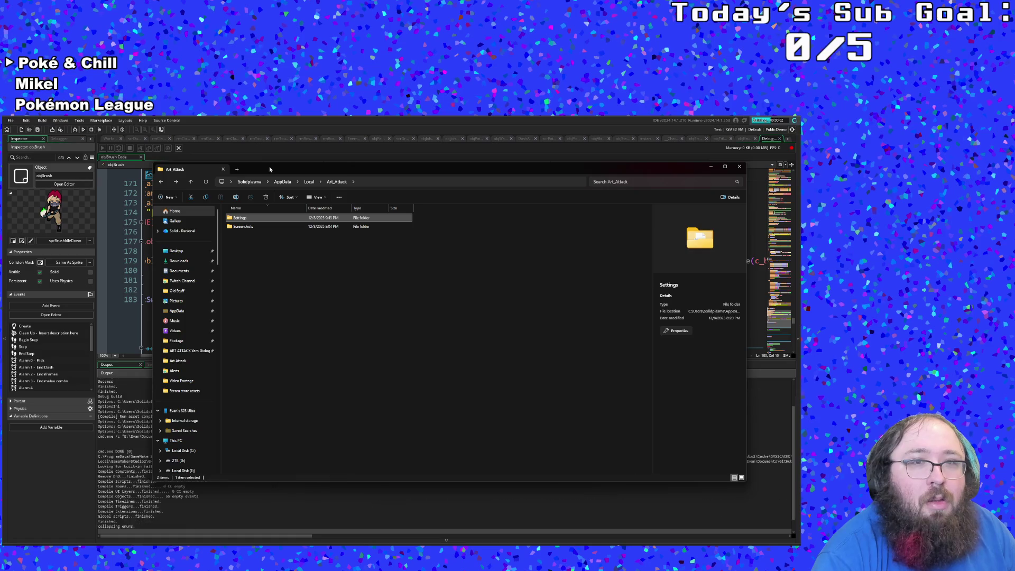
# Bring the GameMaker IDE in front of the Art_Attack folder window.
pyautogui.click(273, 163)
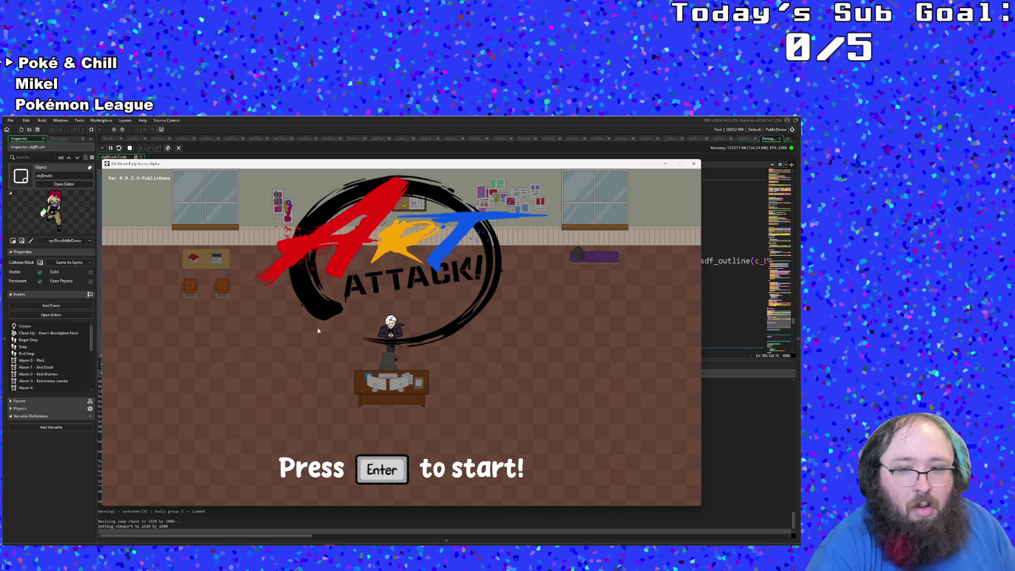
# Start the game and turn on the Speedrun Timer in settings.
pyautogui.press('Return')
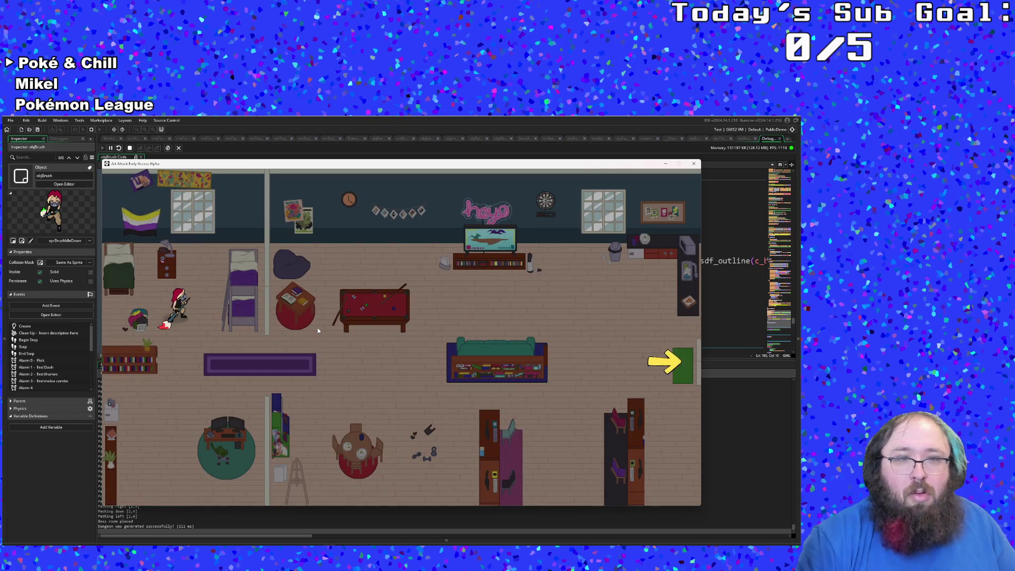
pyautogui.press('Escape')
pyautogui.press('Up')
pyautogui.press('Down')
pyautogui.press('Up')
pyautogui.press('Escape')
# Type the player handle, correct its ending, and confirm it.
pyautogui.press('Return')
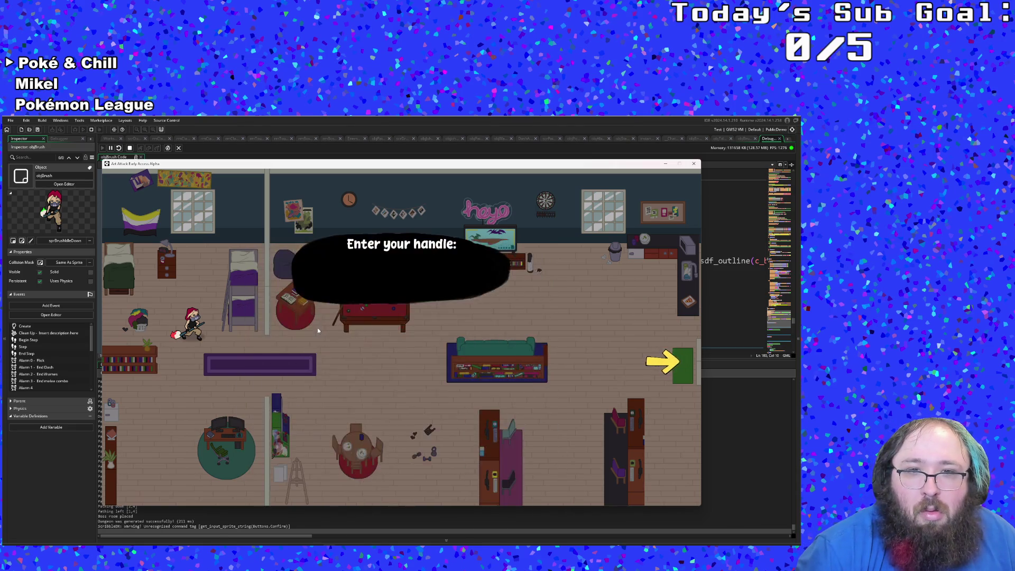
pyautogui.write('S')
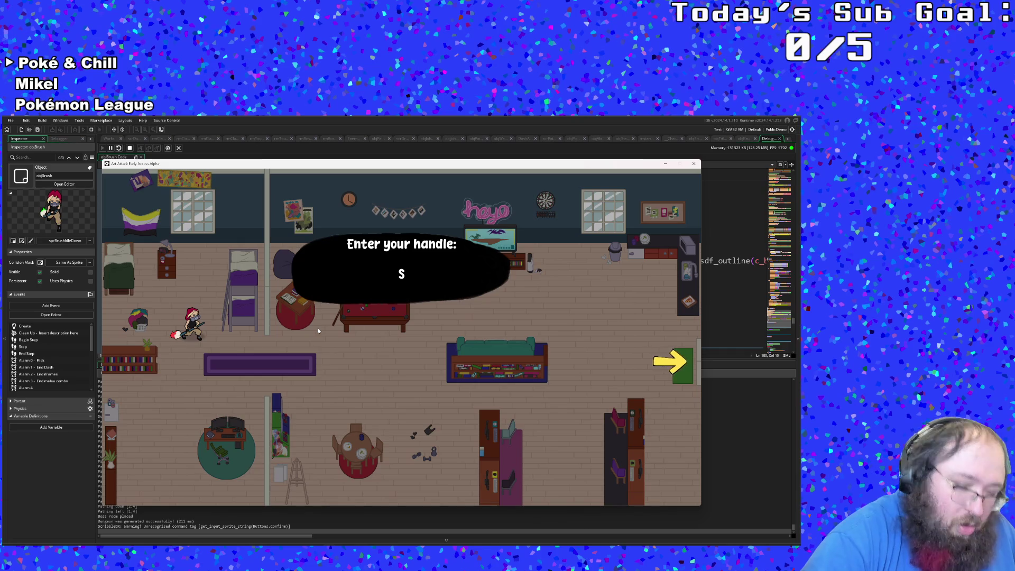
pyautogui.write('olidplasma')
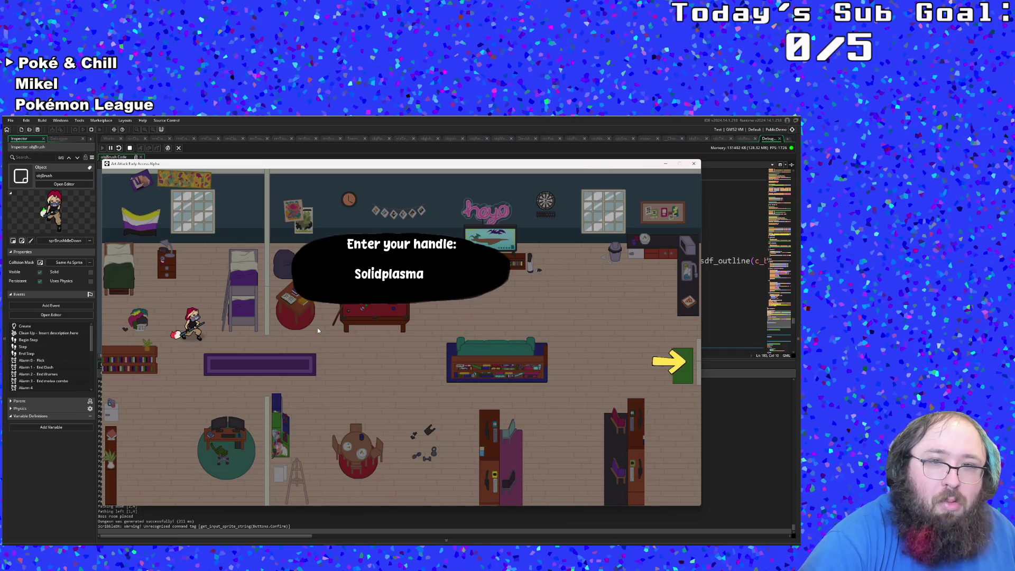
pyautogui.press('BackSpace')
pyautogui.press('BackSpace')
pyautogui.write('ma')
pyautogui.press('Return')
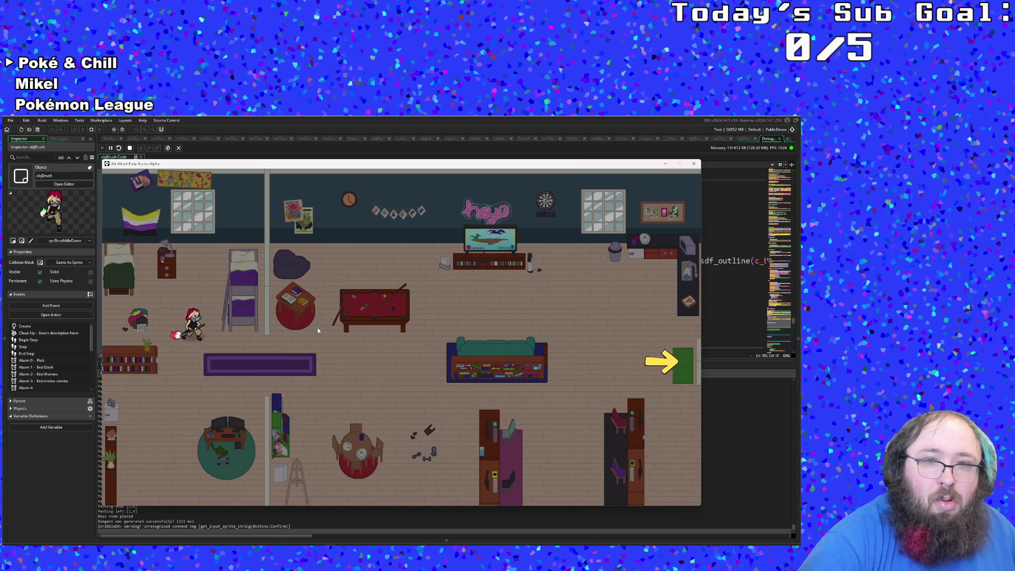
# Walk the character past the couch and through the exit into the next room.
pyautogui.press('s')
pyautogui.press('d')
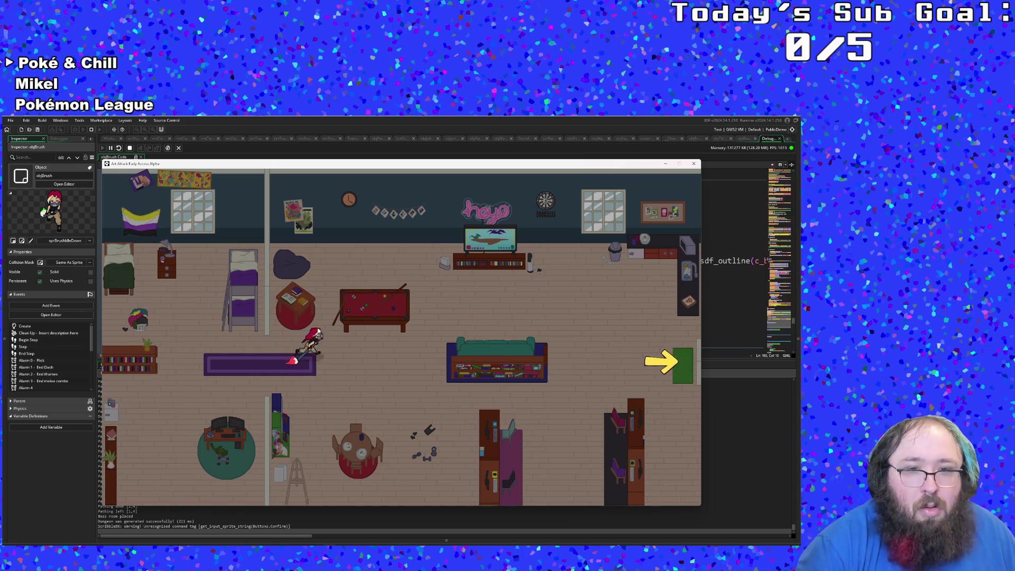
pyautogui.press('d')
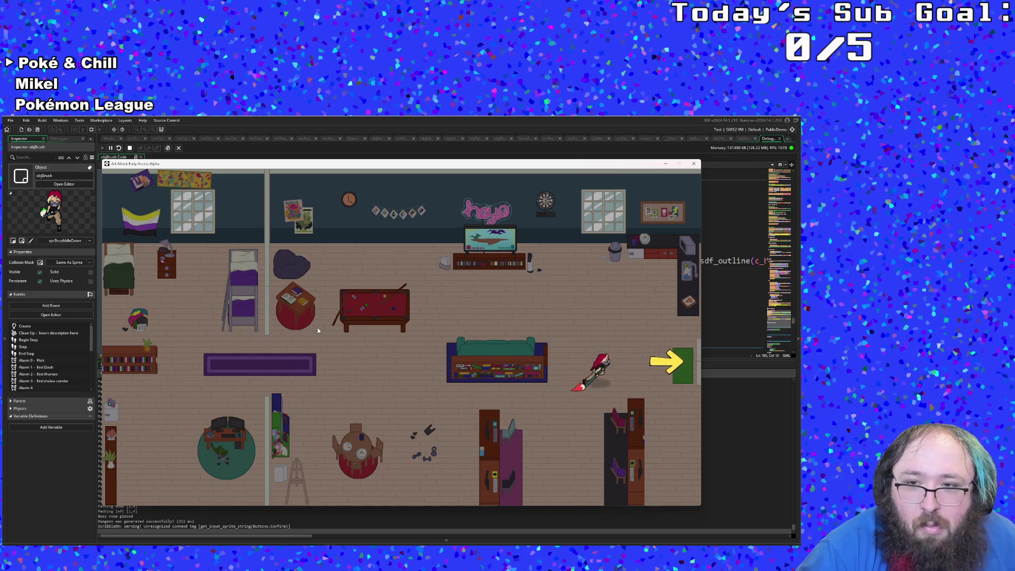
pyautogui.press('d')
pyautogui.press('a')
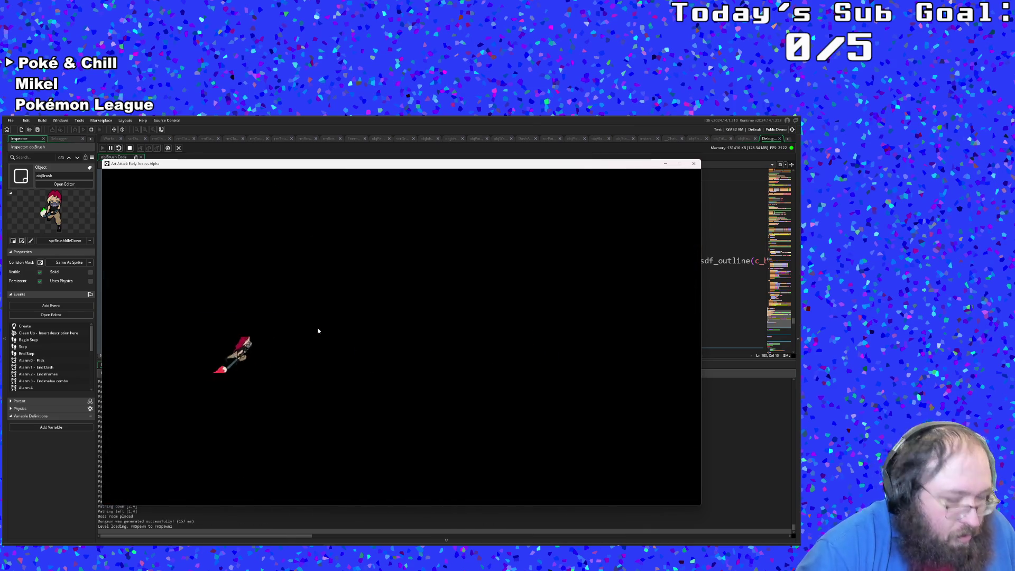
pyautogui.press('d')
pyautogui.press('d')
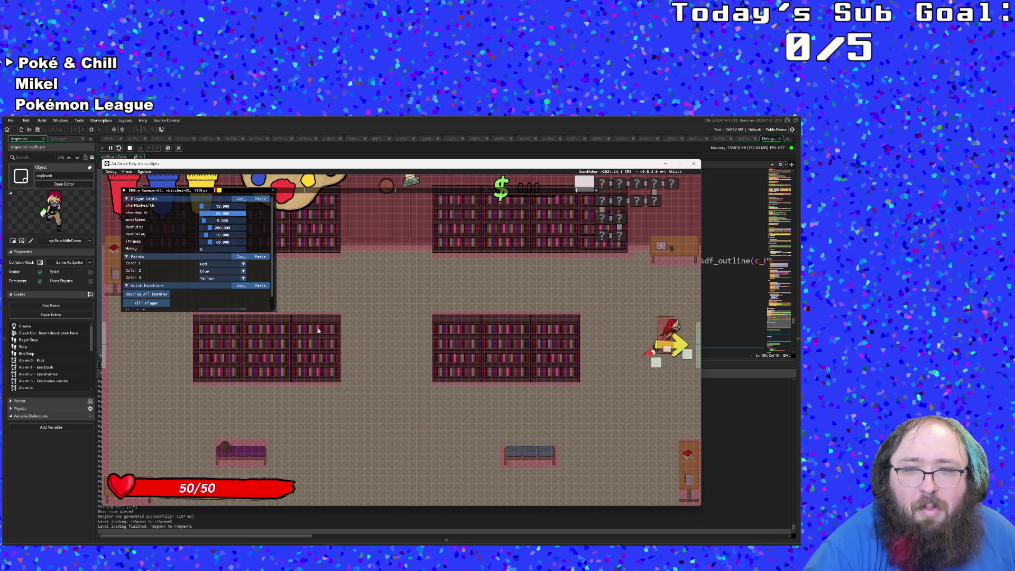
# Destroy all enemies in this room, then walk right and up into the next room.
pyautogui.click(136, 296)
pyautogui.press('d')
pyautogui.press('d')
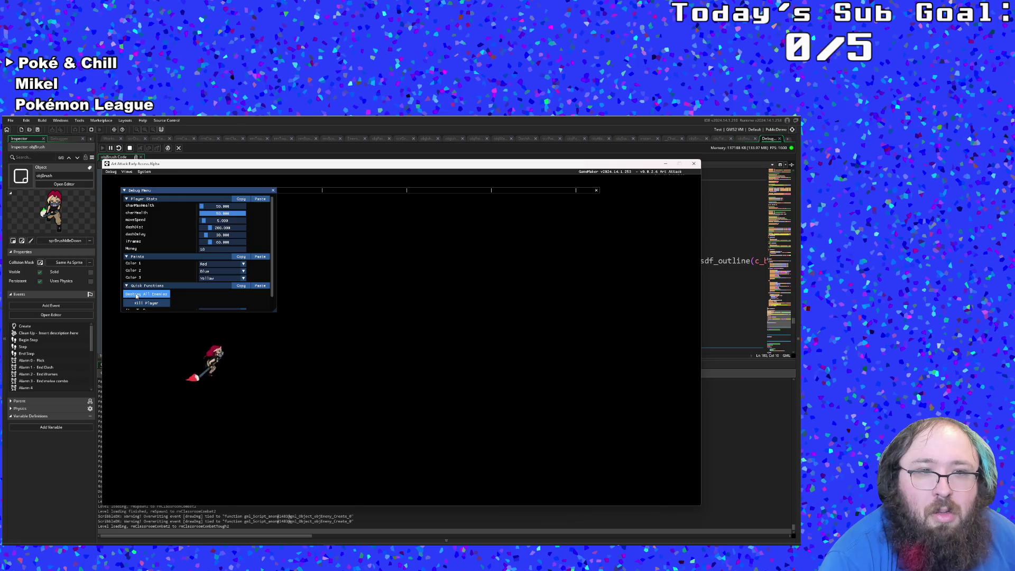
pyautogui.press('d')
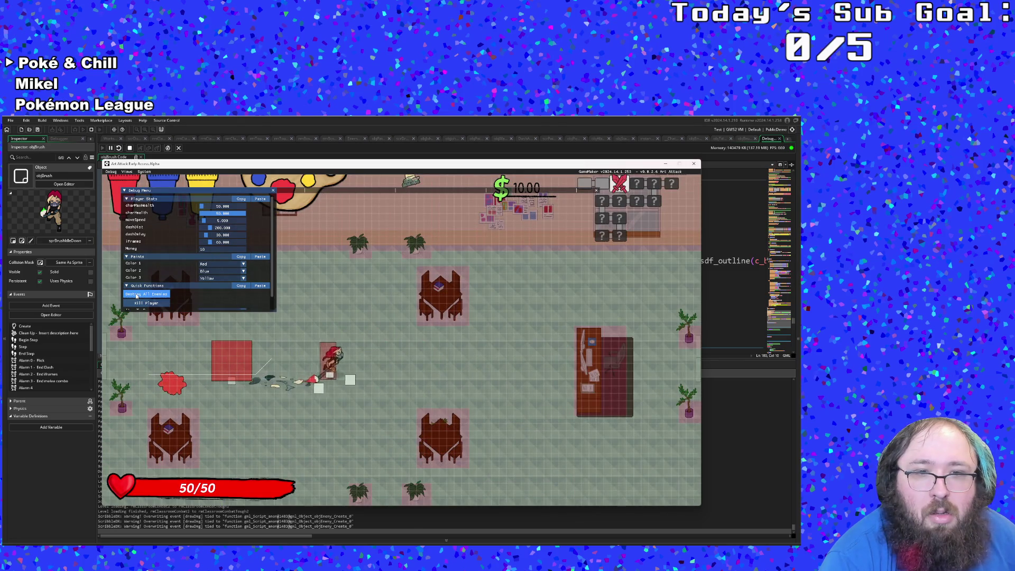
pyautogui.press('d')
pyautogui.press('w')
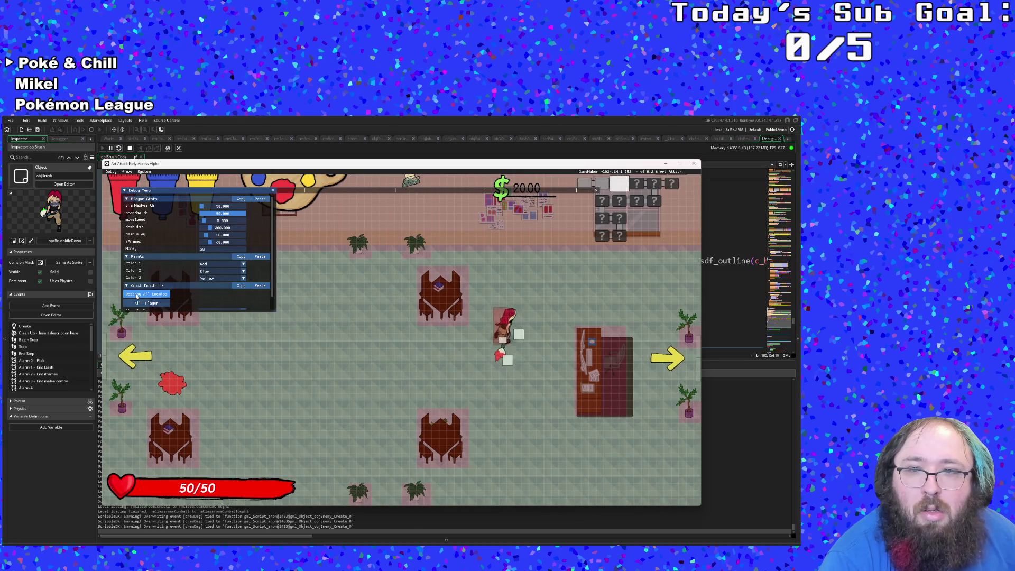
pyautogui.scroll(-1, 136, 297)
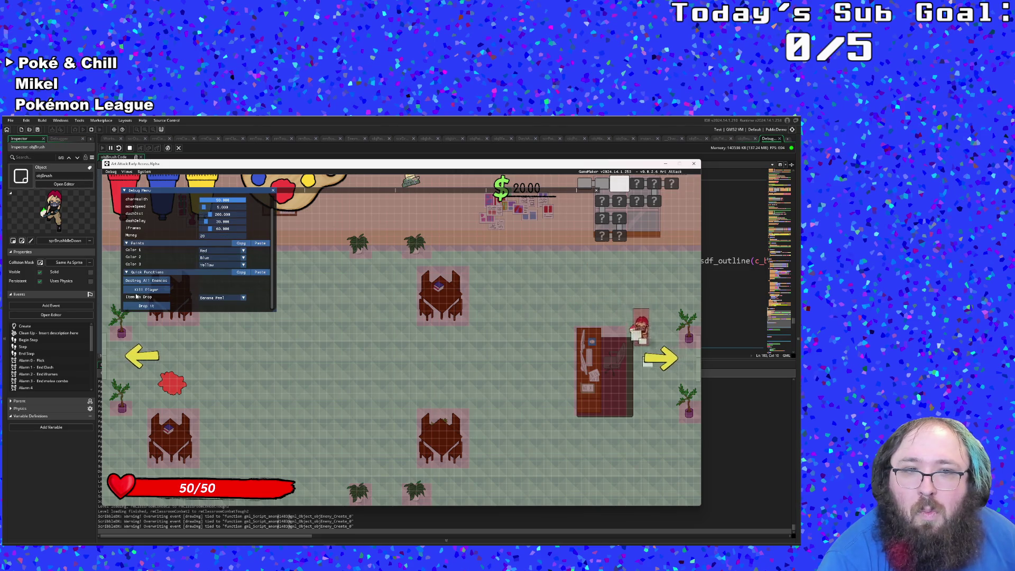
pyautogui.scroll(1, 135, 292)
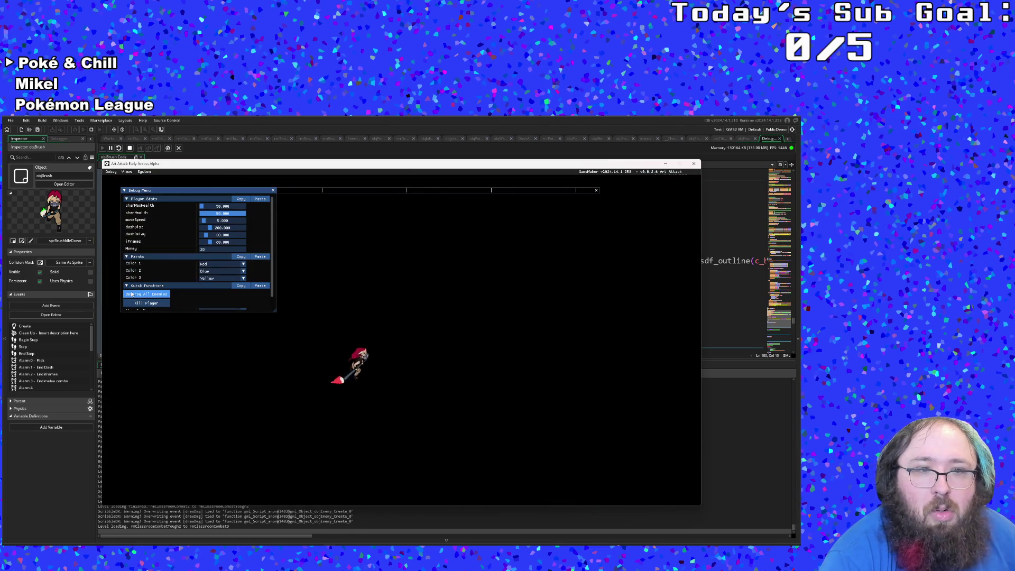
pyautogui.press('d')
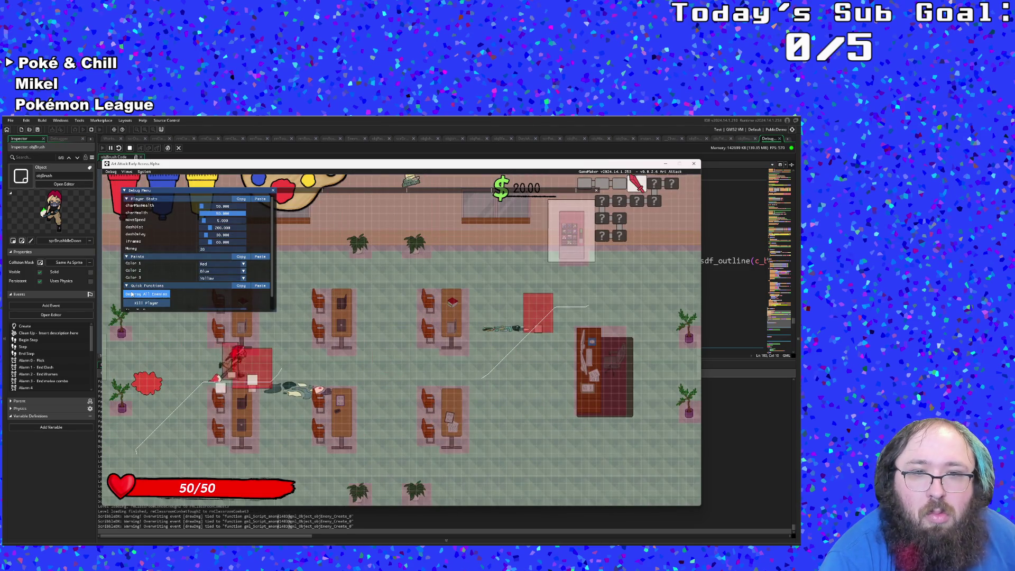
# Clear the next room's enemies and walk right into the exit toward the shop.
pyautogui.click(133, 294)
pyautogui.press('d')
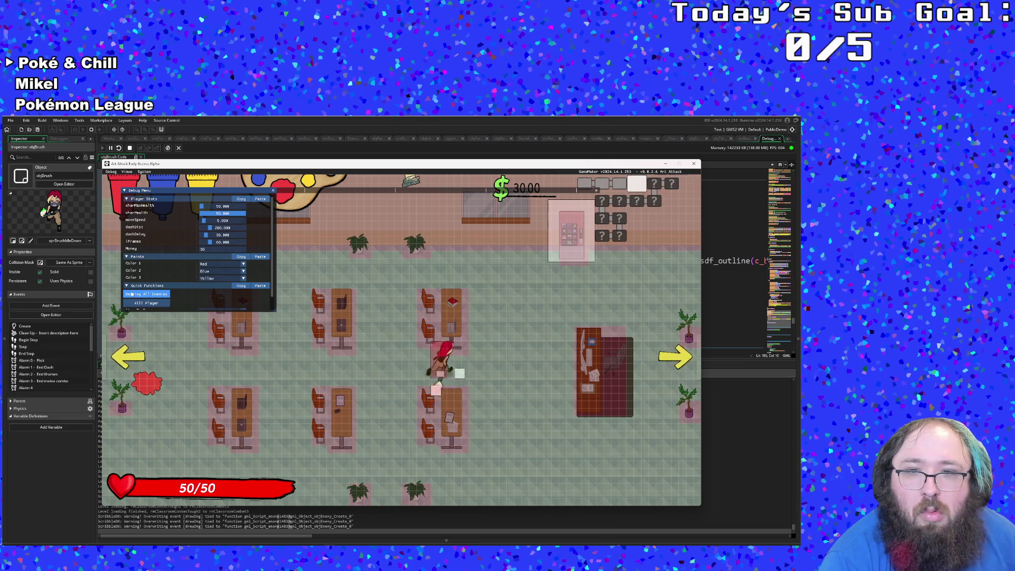
pyautogui.press('d')
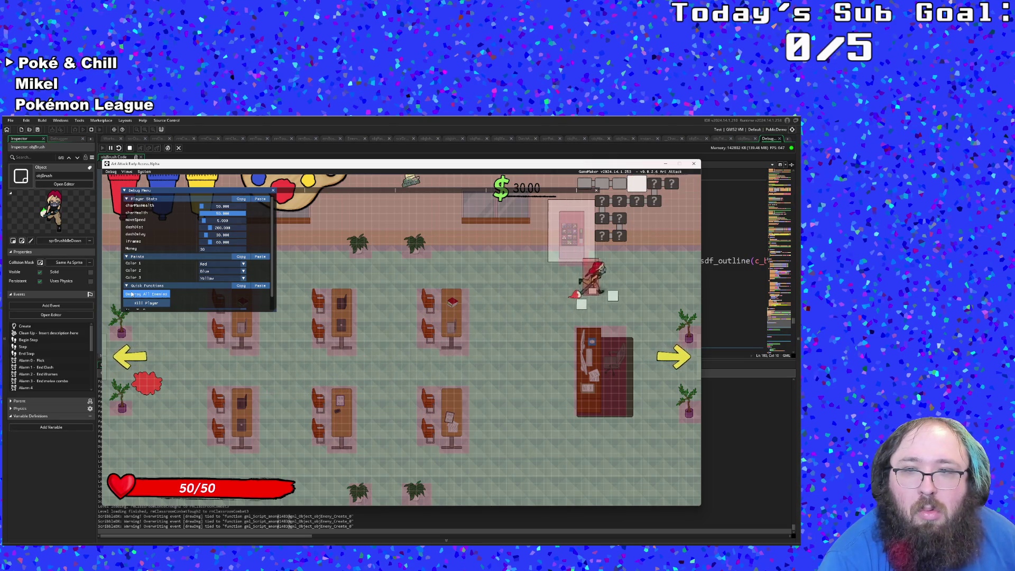
pyautogui.scroll(-1, 132, 294)
pyautogui.press('s')
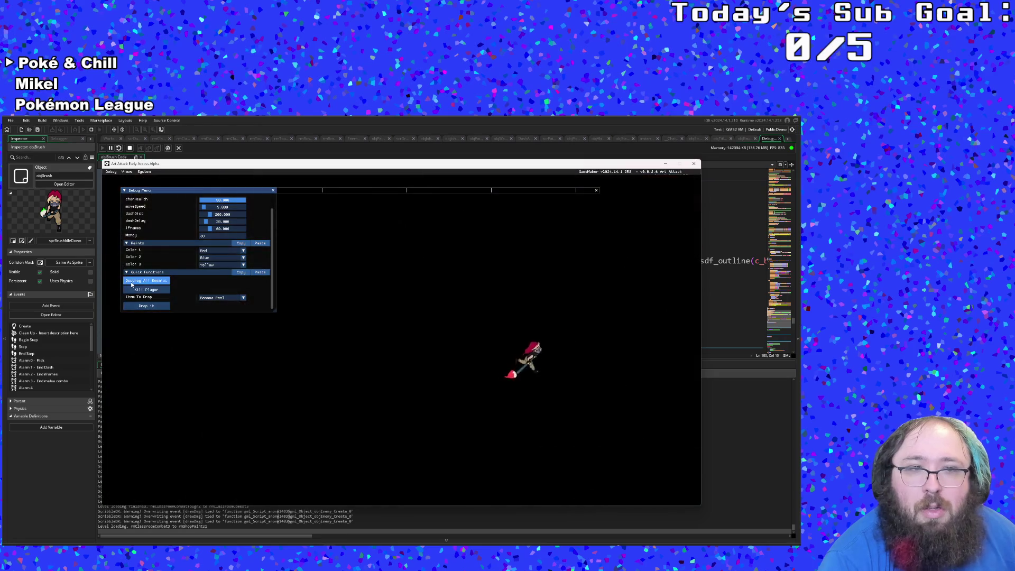
# Cross the shop and take its bottom exit into the combat room.
pyautogui.press('d')
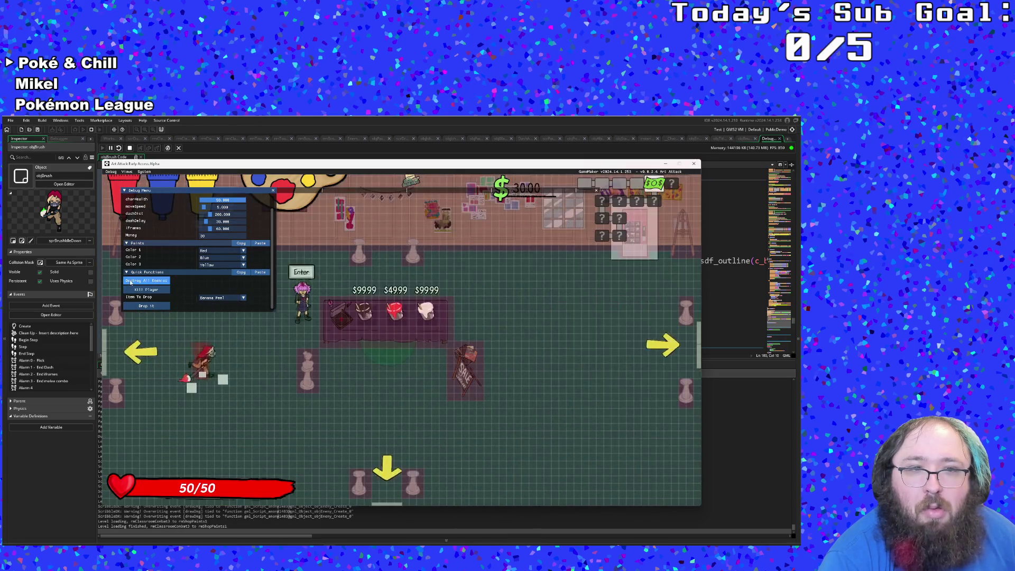
pyautogui.press('s')
pyautogui.press('d')
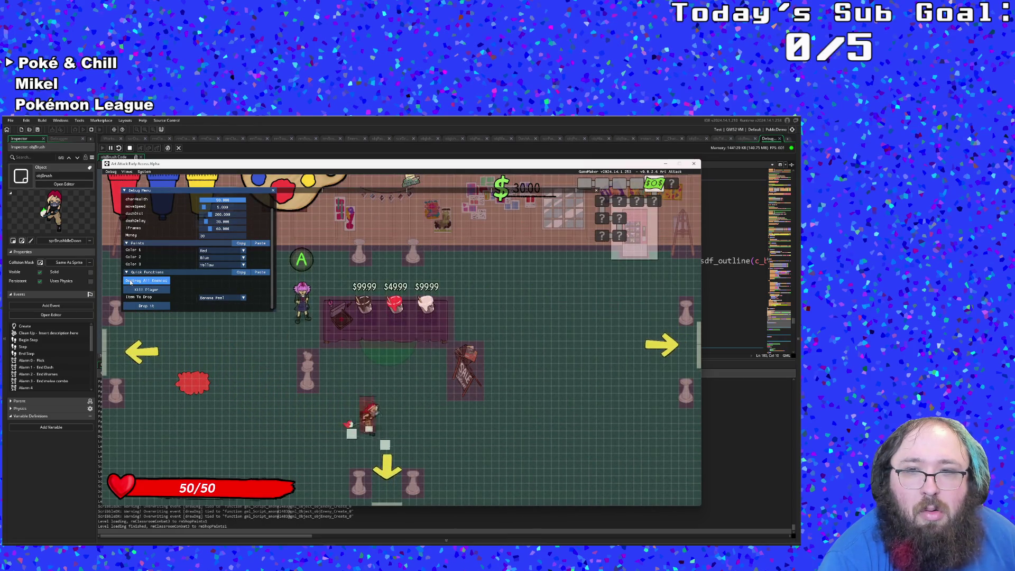
pyautogui.press('s')
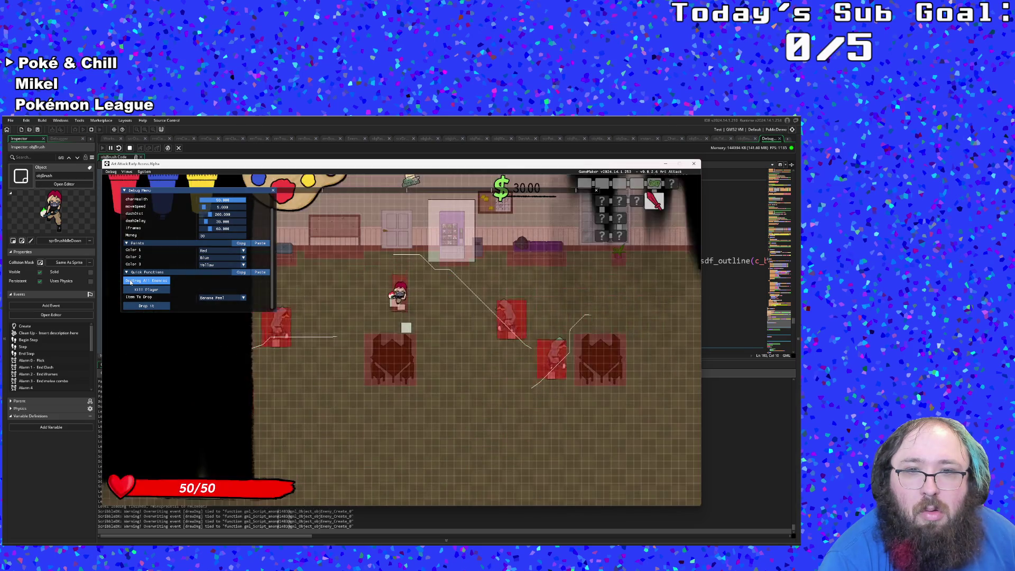
# Wipe out the combat room's enemies and leave through the left exit, continuing left.
pyautogui.click(130, 282)
pyautogui.press('a')
pyautogui.press('a')
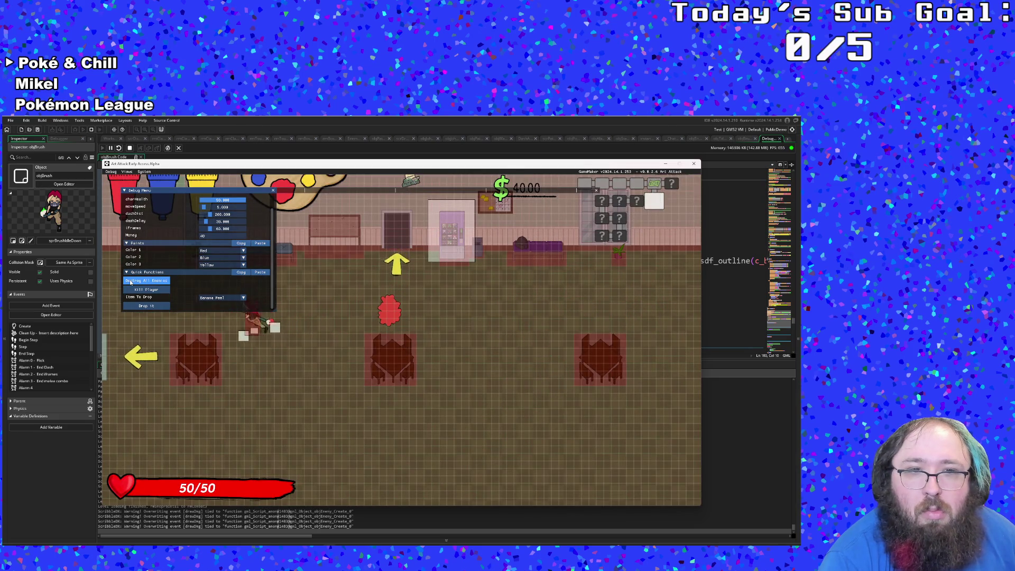
pyautogui.press('a')
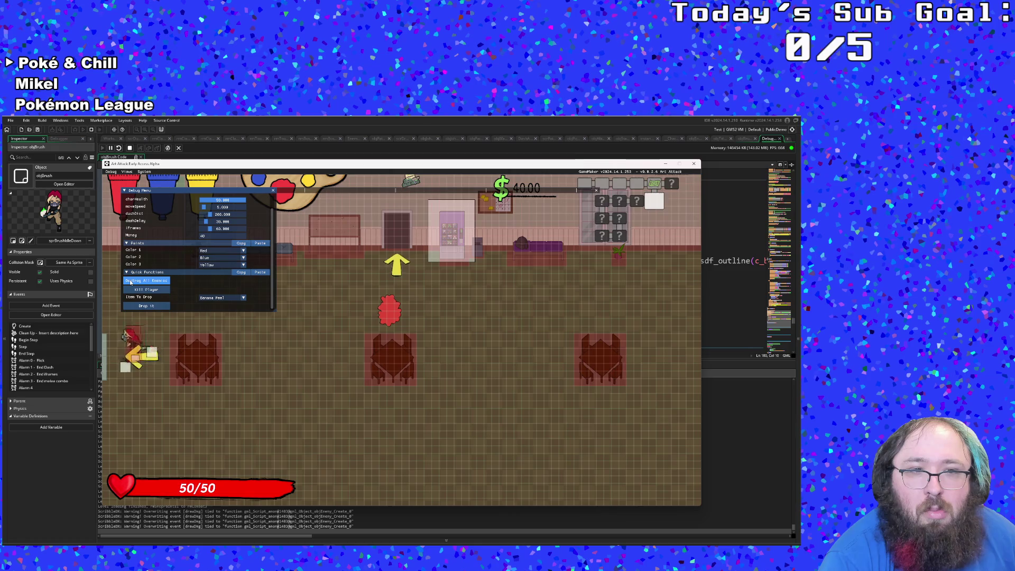
pyautogui.press('a')
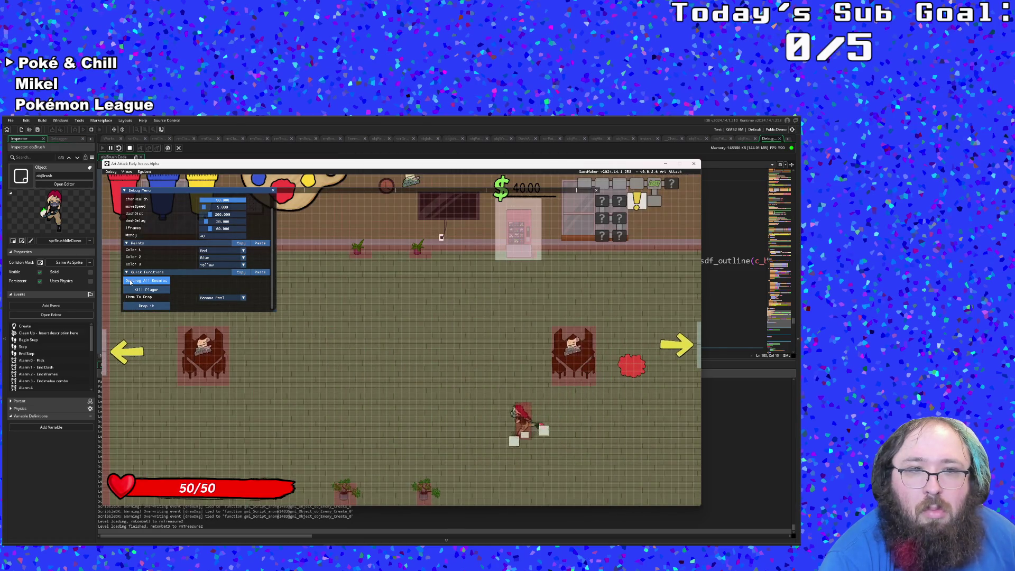
pyautogui.press('a')
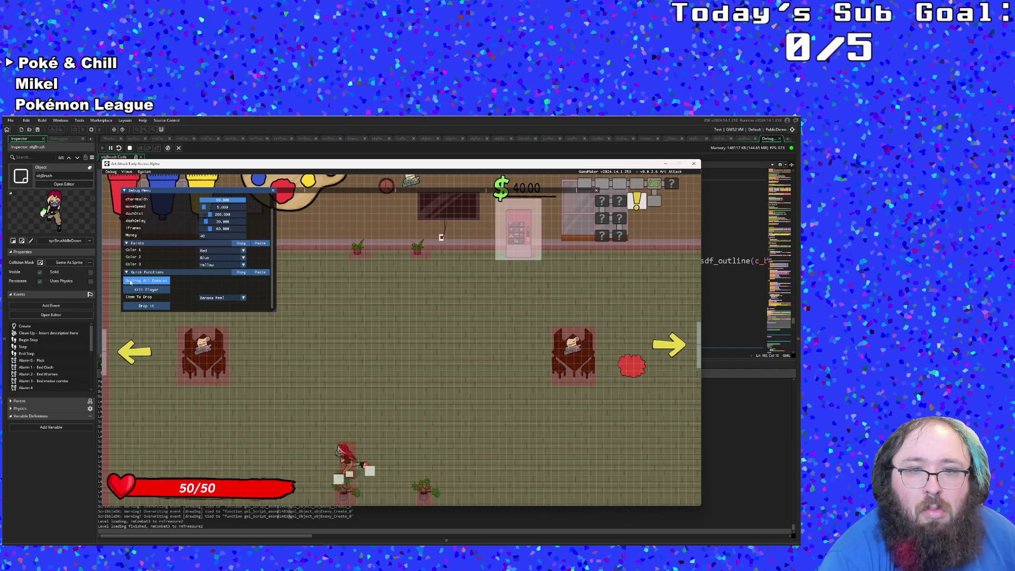
pyautogui.scroll(1, 131, 282)
pyautogui.press('a')
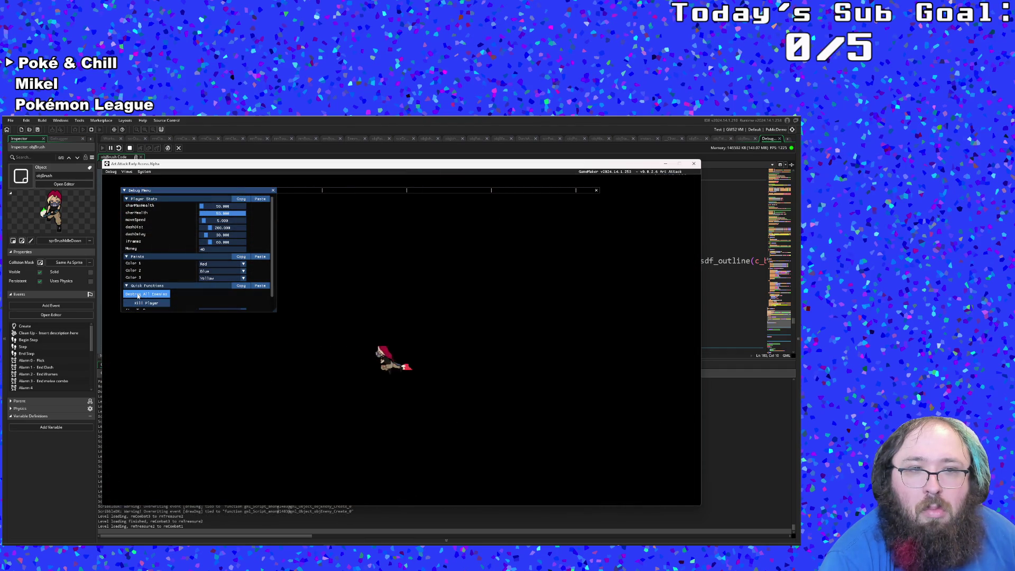
# Walk the player up and left out of the room's left exit.
pyautogui.scroll(-1, 138, 296)
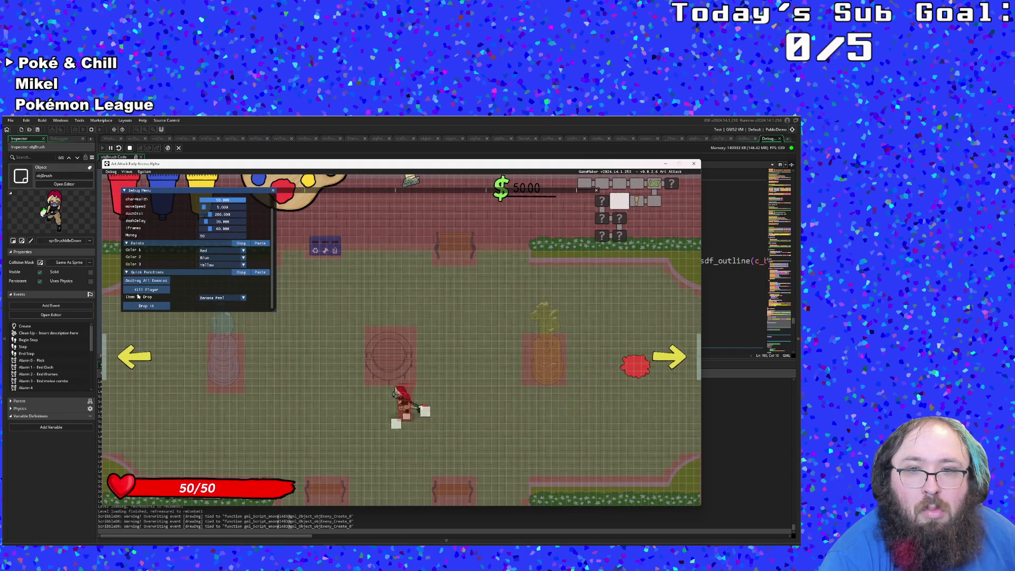
pyautogui.press('a')
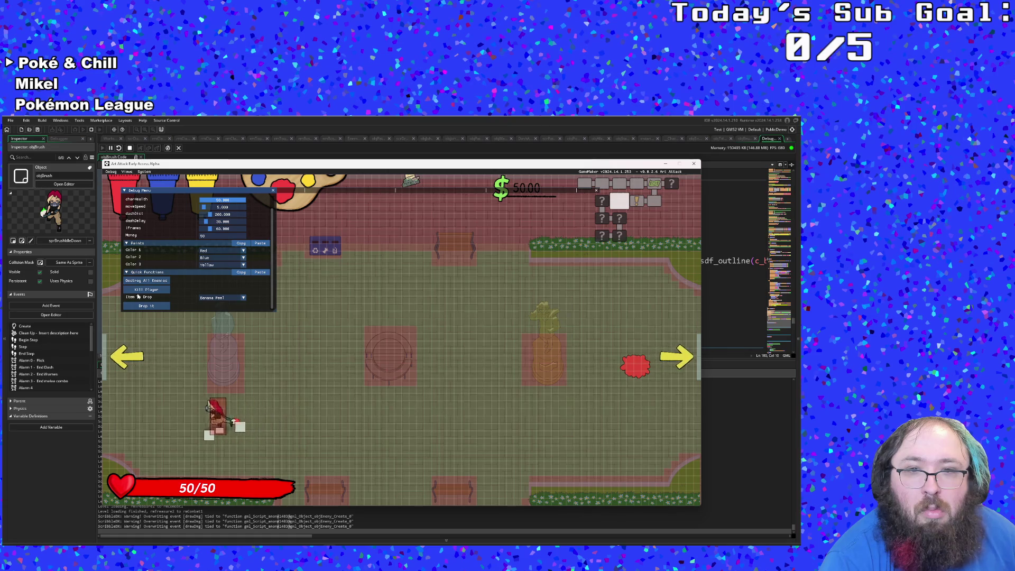
pyautogui.scroll(1, 138, 296)
pyautogui.press('w')
pyautogui.press('a')
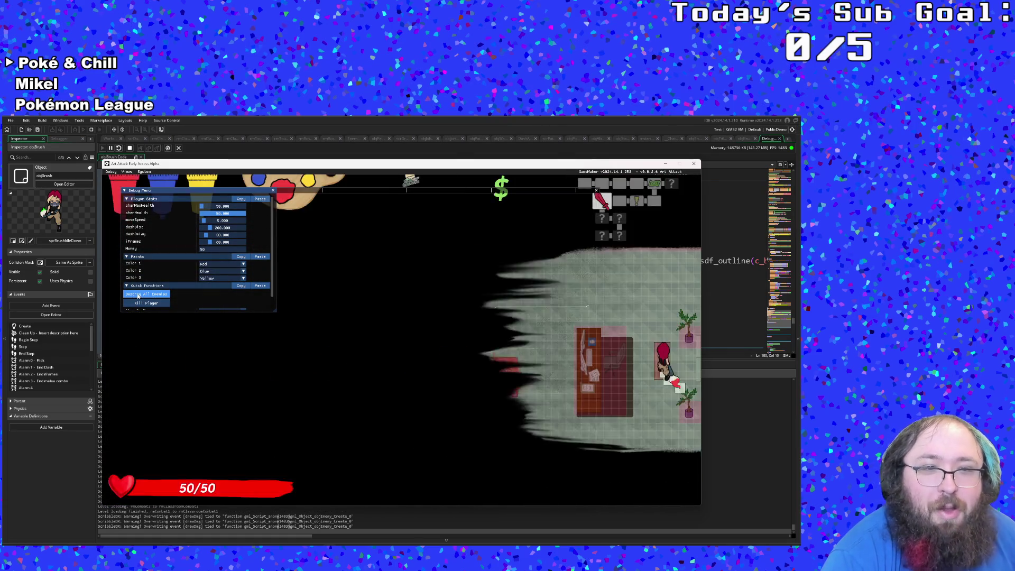
# Destroy all enemies in the combat room and walk on through it.
pyautogui.scroll(-1, 138, 296)
pyautogui.press('a')
pyautogui.scroll(1, 138, 297)
pyautogui.click(138, 296)
pyautogui.press('a')
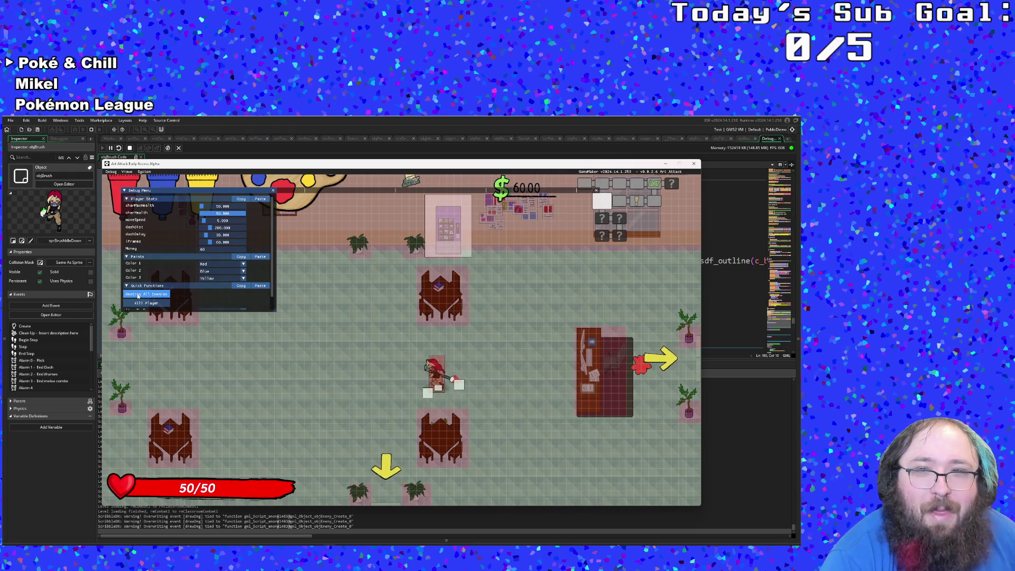
pyautogui.scroll(-1, 138, 296)
pyautogui.press('s')
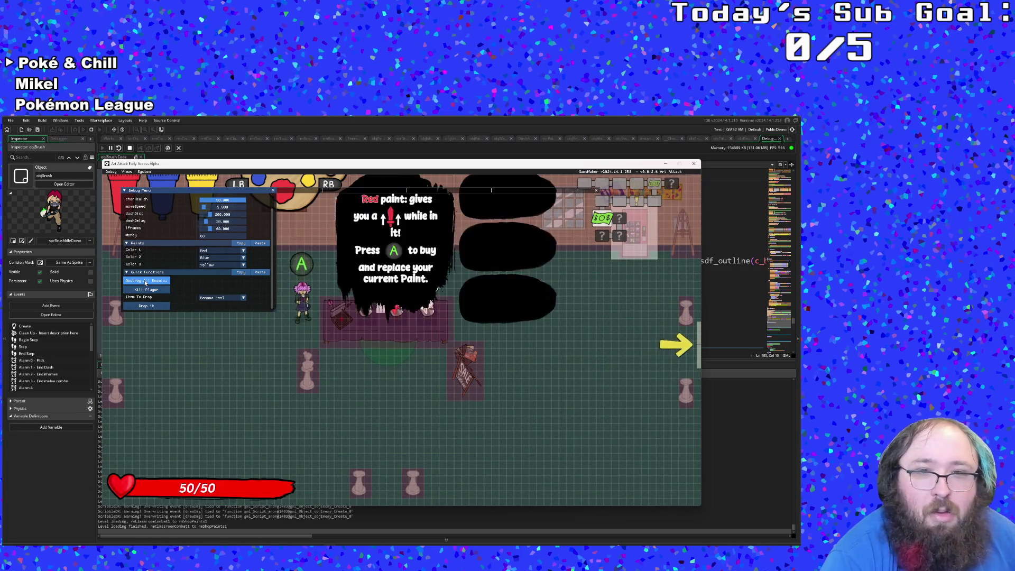
# Cross the shop, clear the next room's enemies, and leave through its lower exit.
pyautogui.press('d')
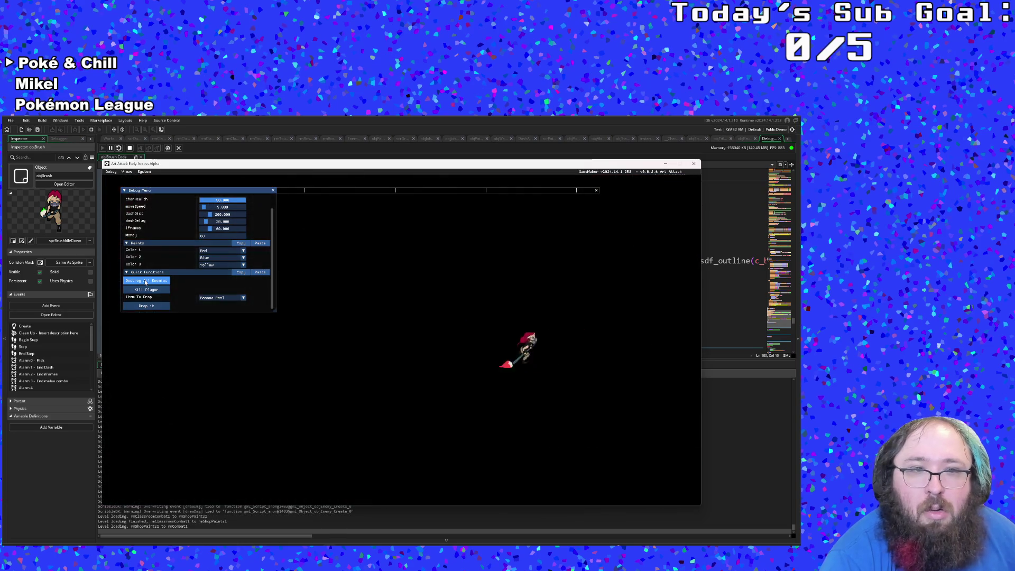
pyautogui.click(146, 282)
pyautogui.press('d')
pyautogui.press('s')
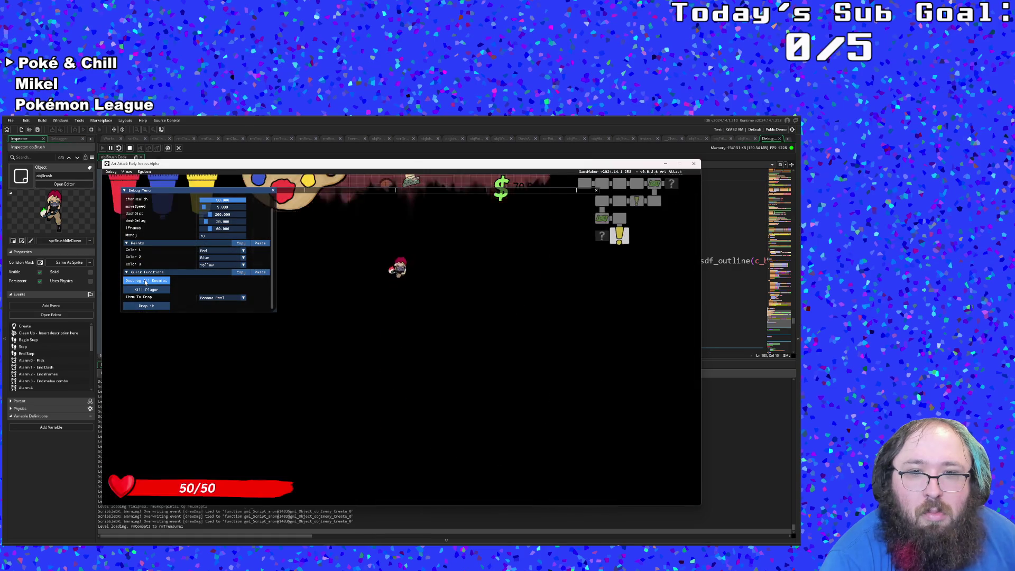
# Walk left into the boss room and talk to the boss to start its dialogue.
pyautogui.scroll(2, 145, 282)
pyautogui.press('a')
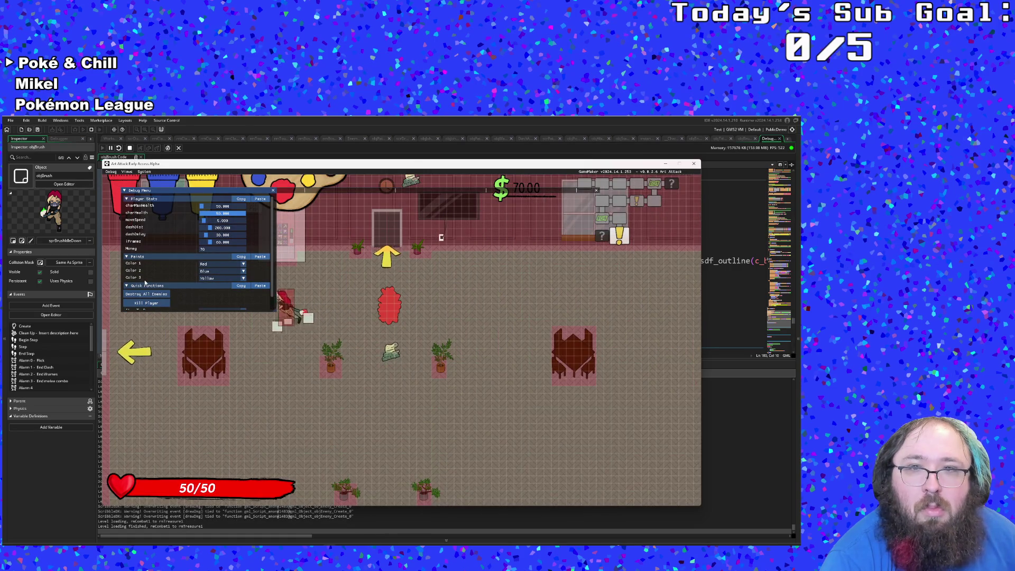
pyautogui.scroll(-1, 145, 282)
pyautogui.press('a')
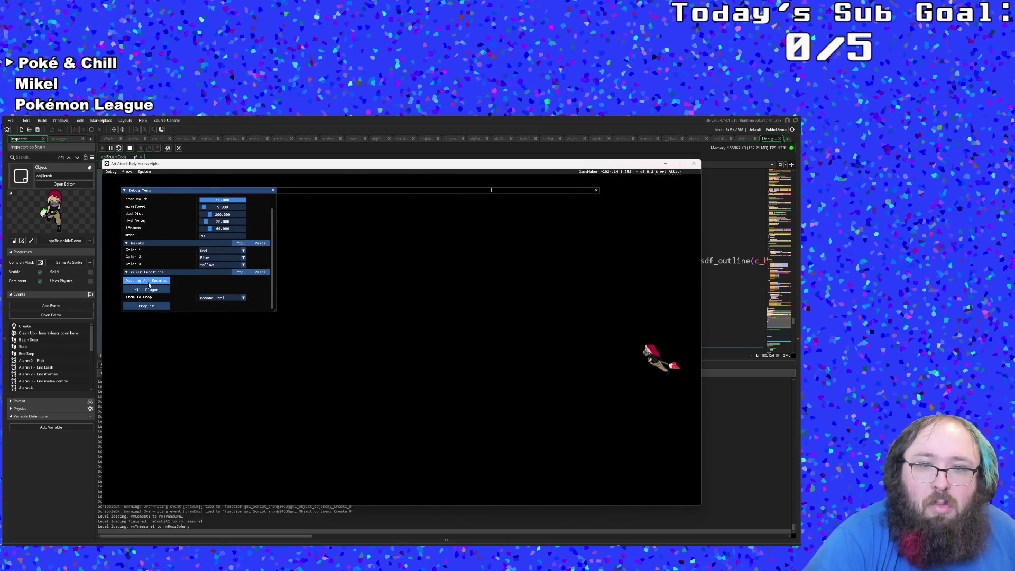
pyautogui.press('a')
pyautogui.press('space')
pyautogui.press('space')
pyautogui.press('space')
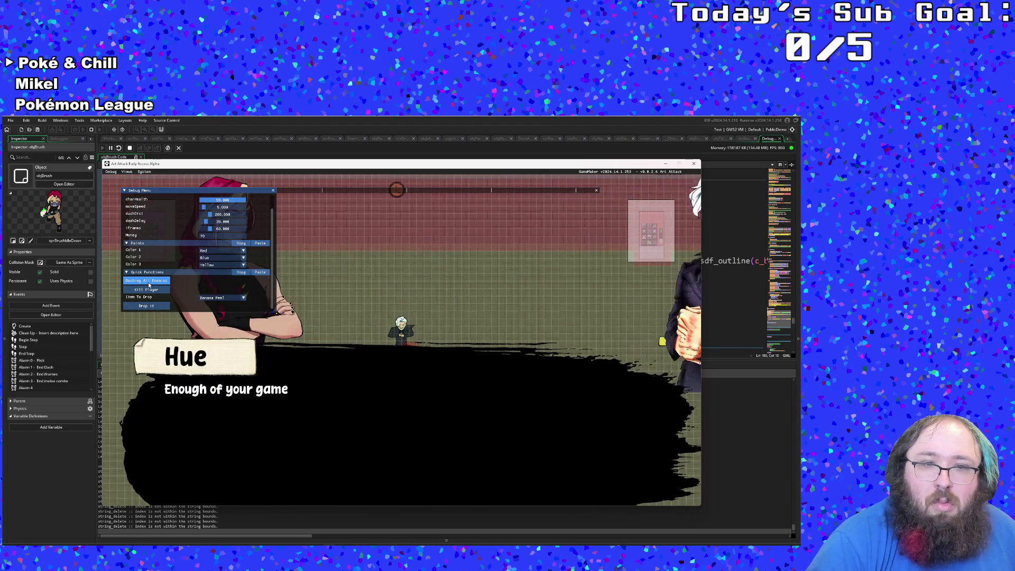
# Start the boss fight and destroy the boss instantly to show the DIGITS DEFEATED results.
pyautogui.press('space')
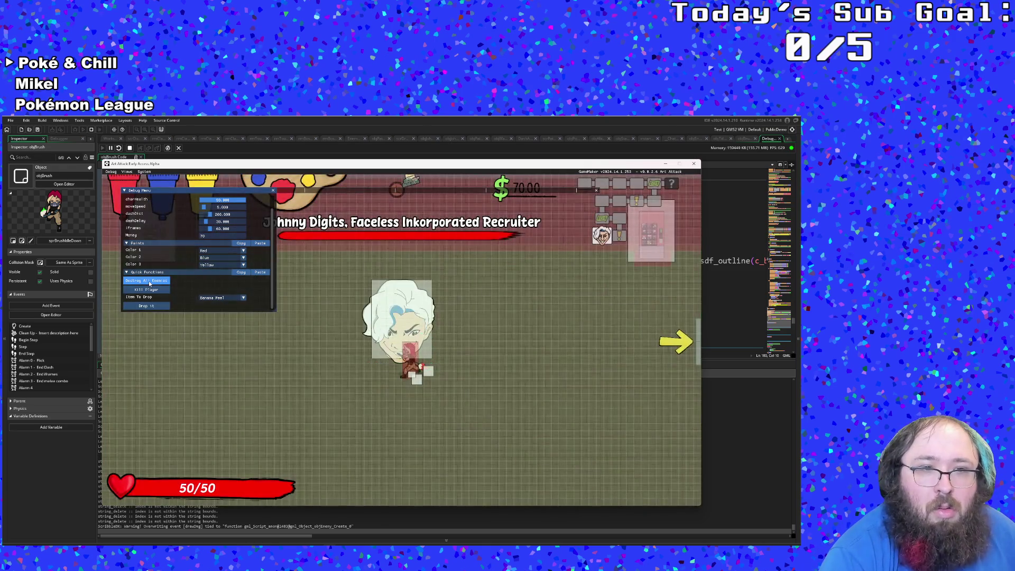
pyautogui.click(150, 284)
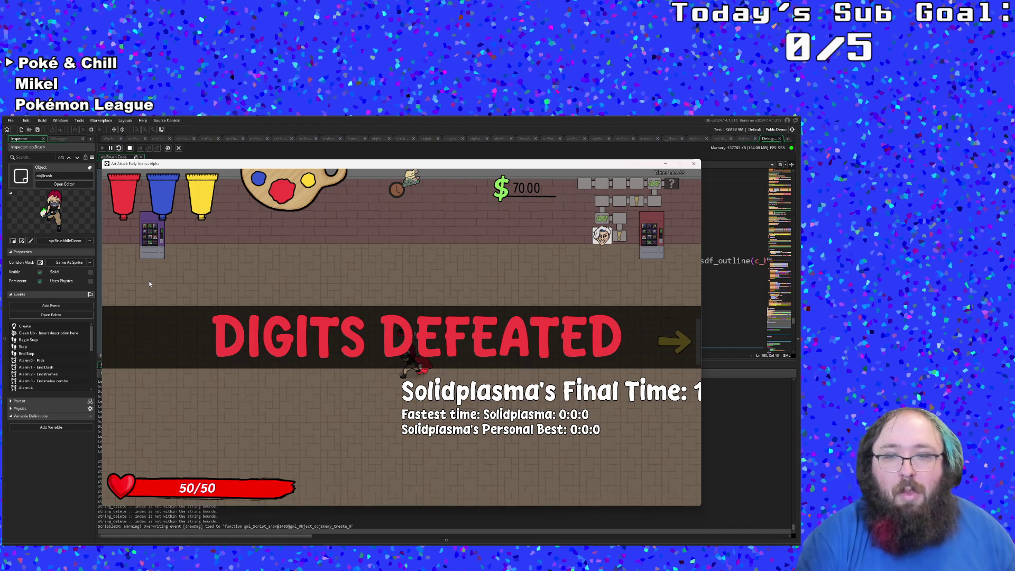
pyautogui.press('a')
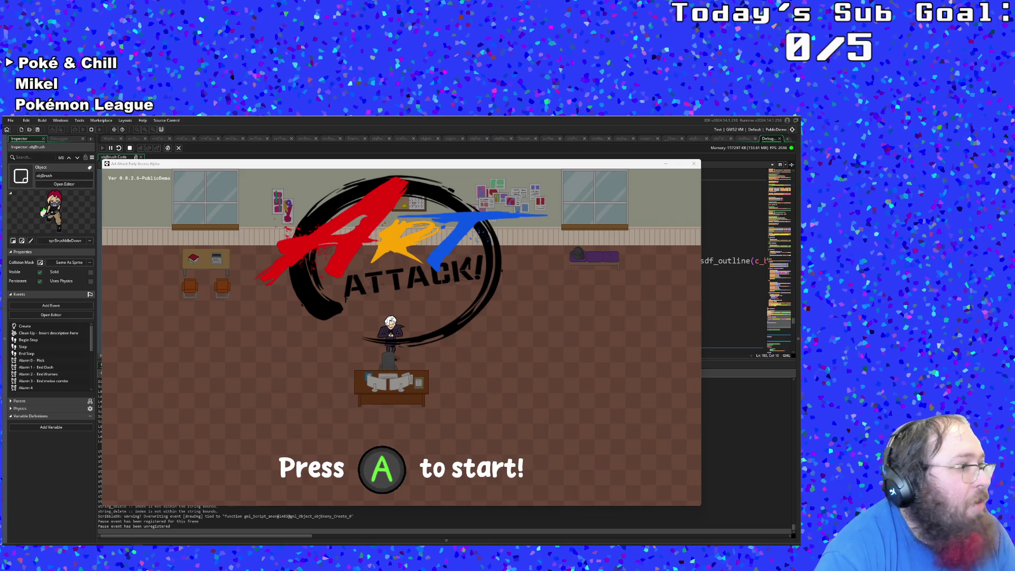
pyautogui.hotkey('alt', 'Tab')
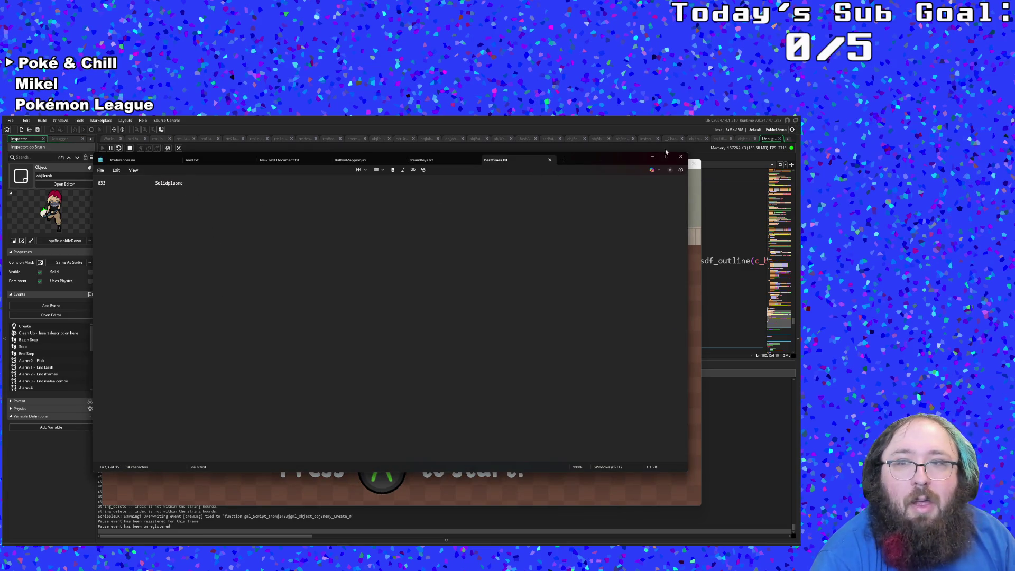
pyautogui.click(680, 156)
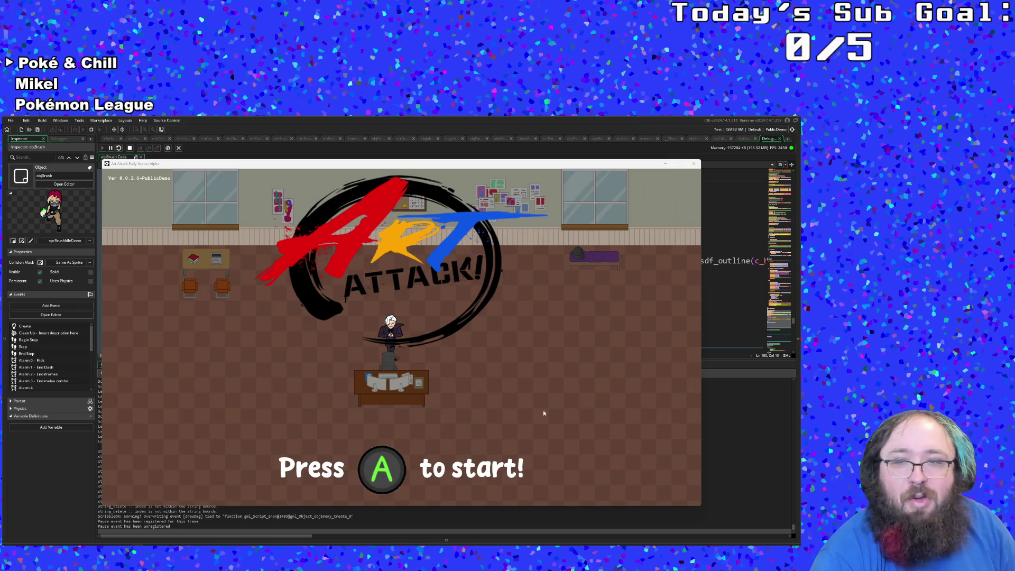
pyautogui.click(725, 421)
# Switch back from the game to objBrush's code workspace in the IDE.
pyautogui.scroll(5, 370, 317)
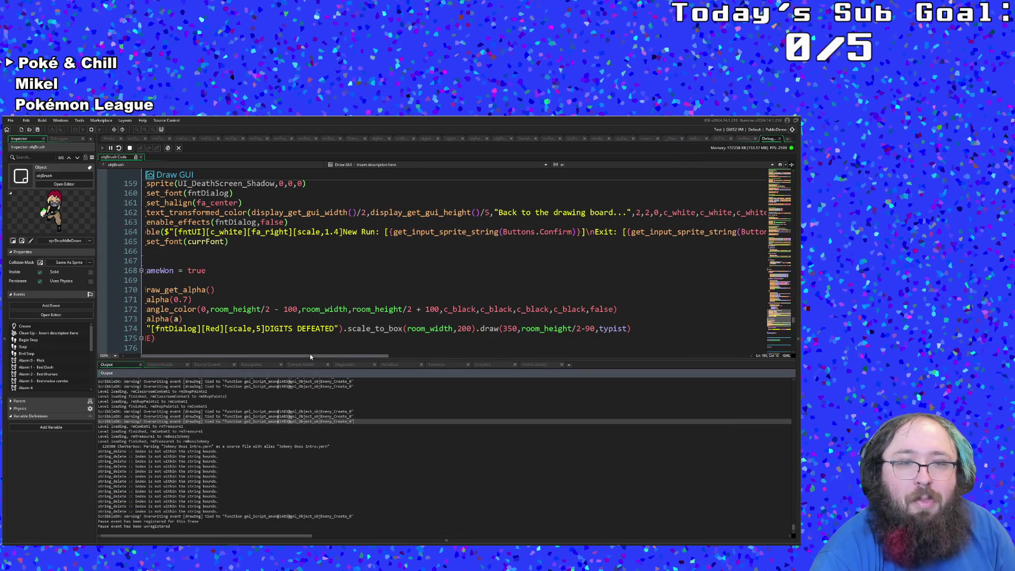
pyautogui.scroll(20, 220, 340)
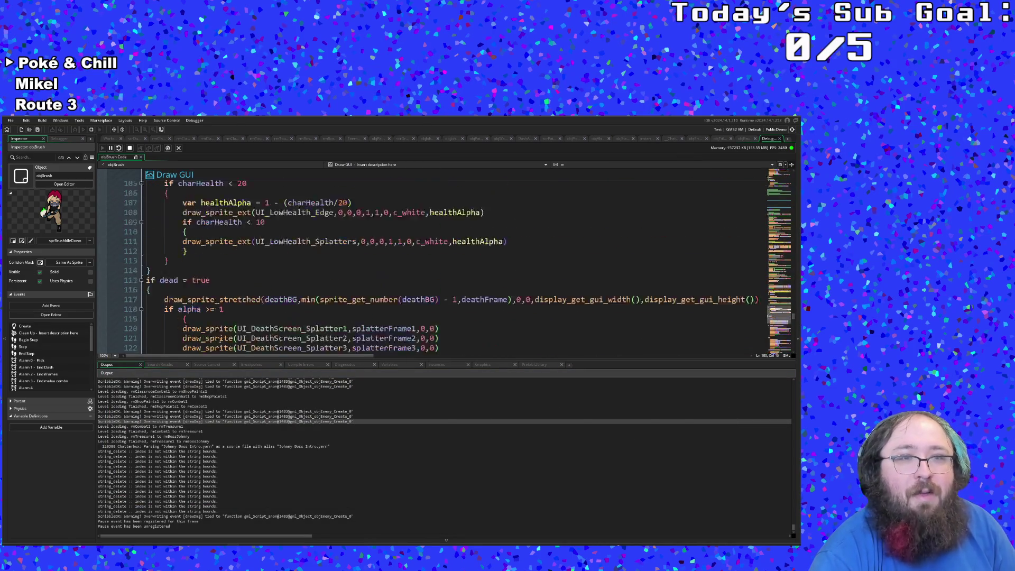
pyautogui.scroll(20, 220, 340)
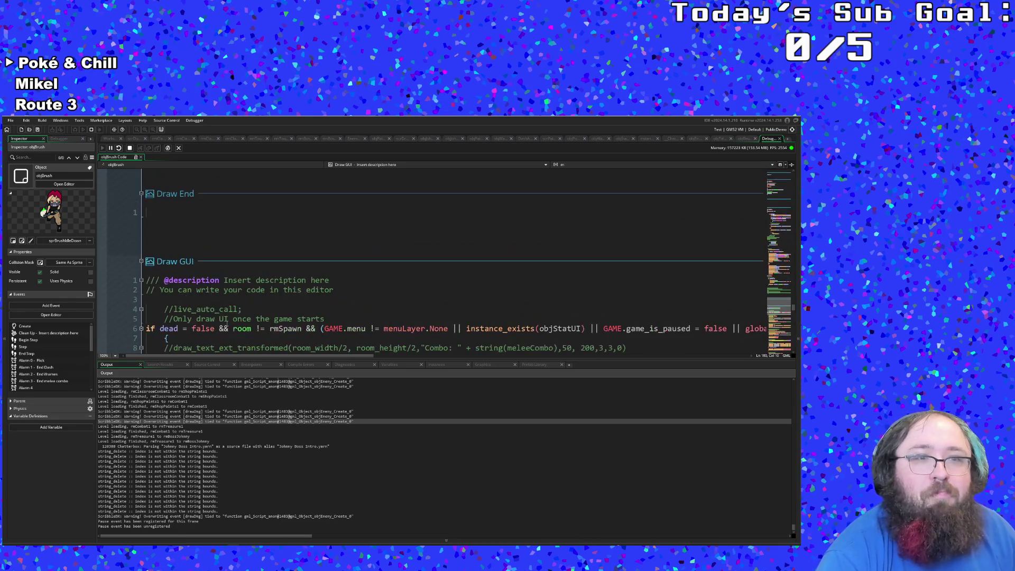
pyautogui.click(744, 138)
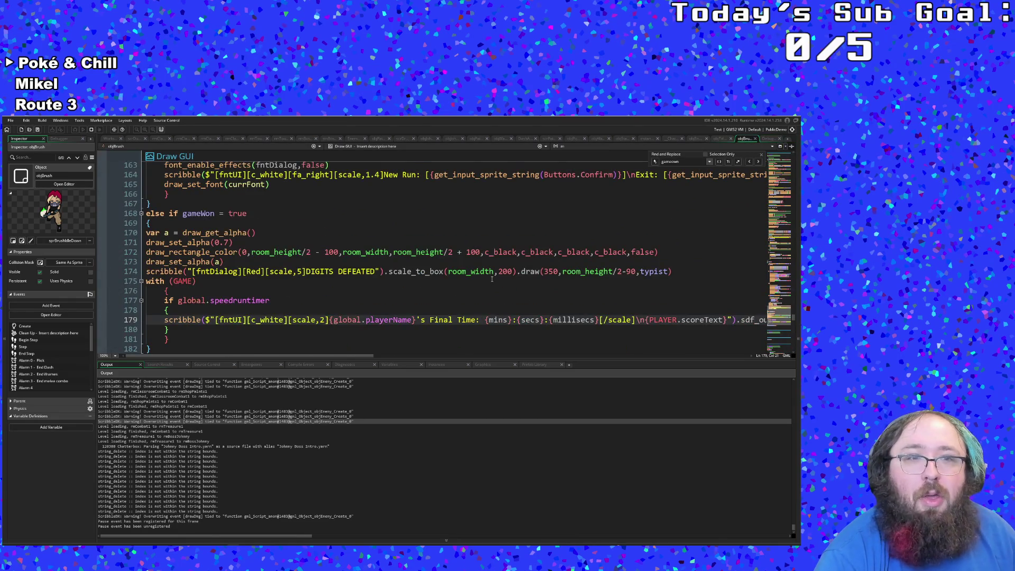
pyautogui.scroll(20, 492, 278)
pyautogui.scroll(20, 481, 278)
pyautogui.scroll(20, 481, 274)
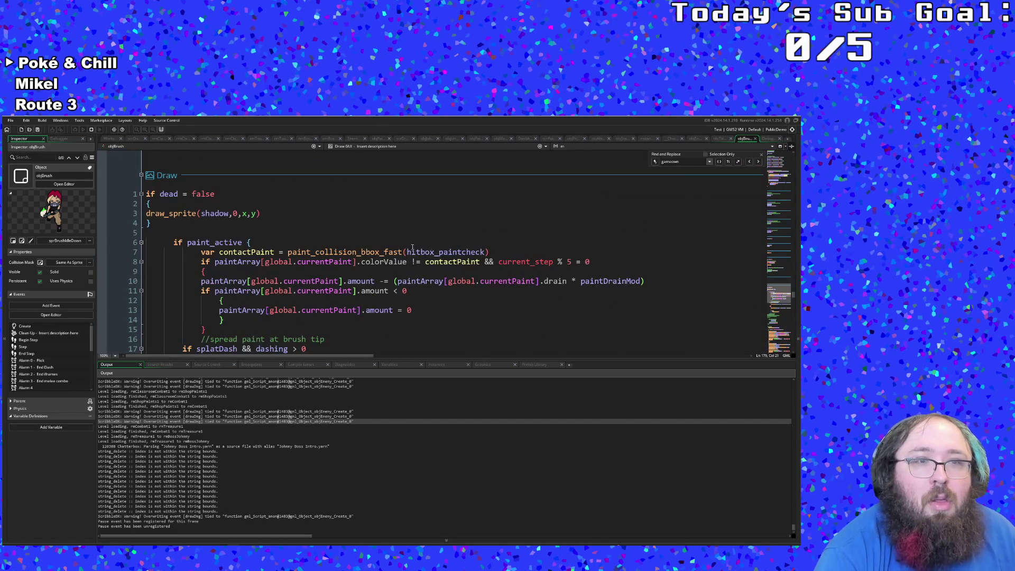
pyautogui.scroll(15, 412, 251)
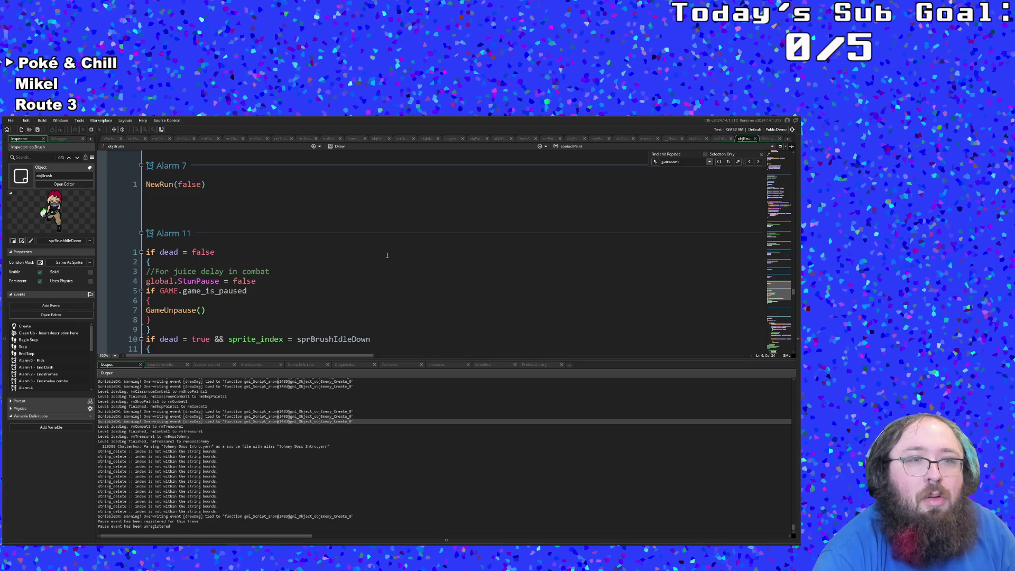
pyautogui.scroll(20, 386, 255)
pyautogui.scroll(15, 390, 242)
pyautogui.scroll(20, 390, 236)
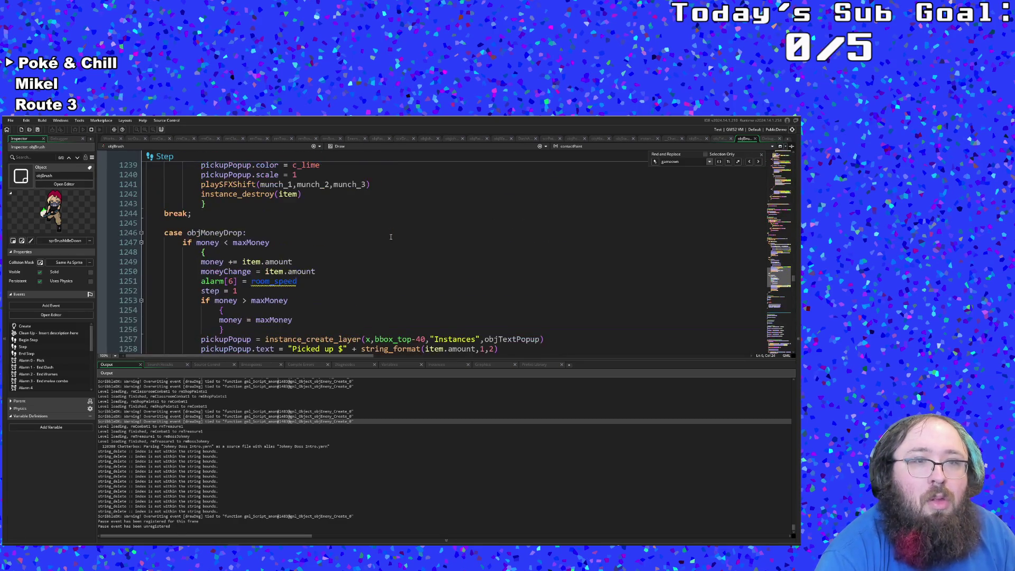
# Open objBrush's Step event and select the newOverallBest condition on line 63.
pyautogui.click(443, 147)
pyautogui.scroll(2, 394, 164)
pyautogui.click(370, 164)
pyautogui.scroll(-18, 361, 214)
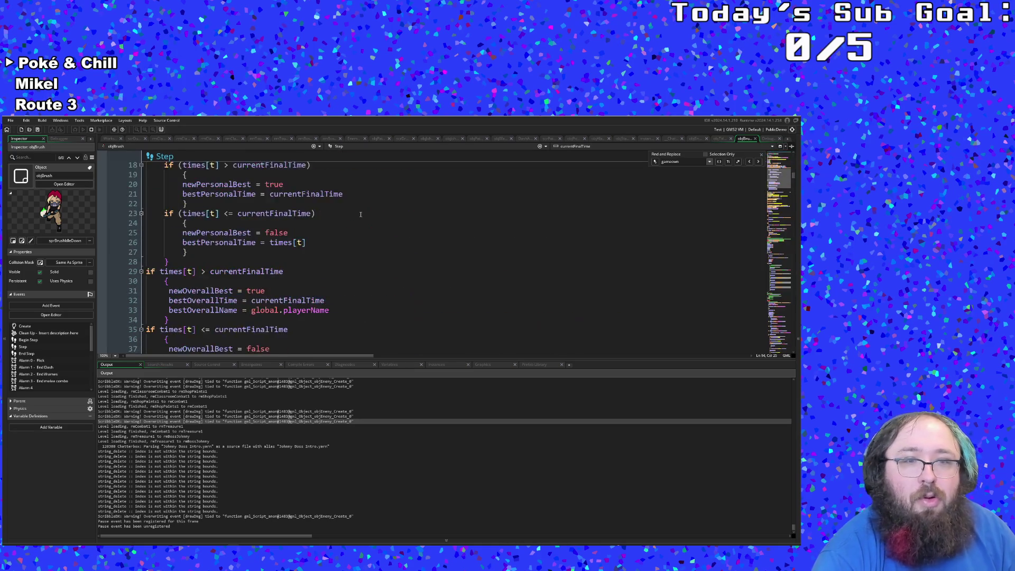
pyautogui.scroll(4, 362, 213)
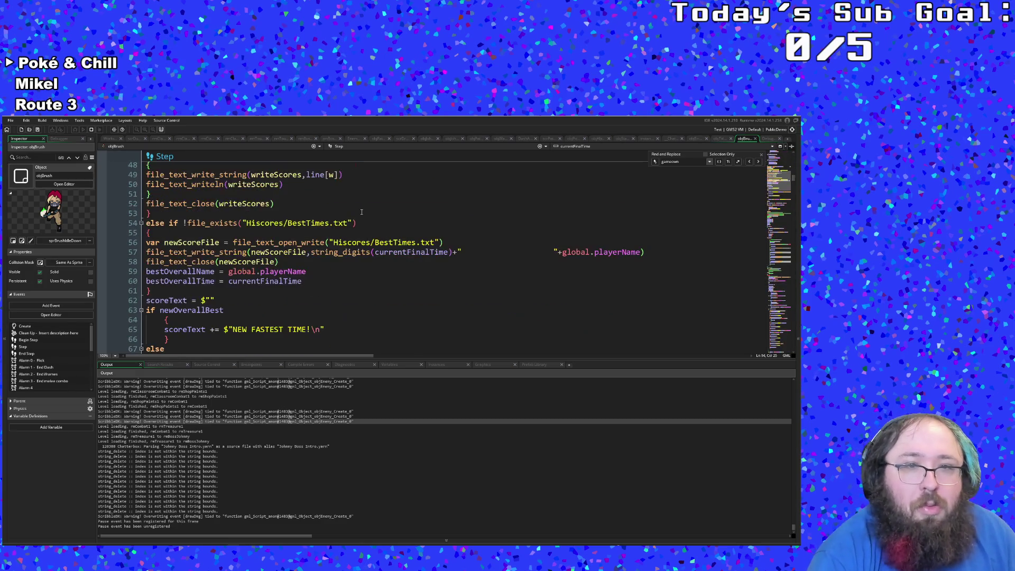
pyautogui.scroll(-4, 362, 213)
pyautogui.scroll(2, 317, 227)
pyautogui.click(288, 232)
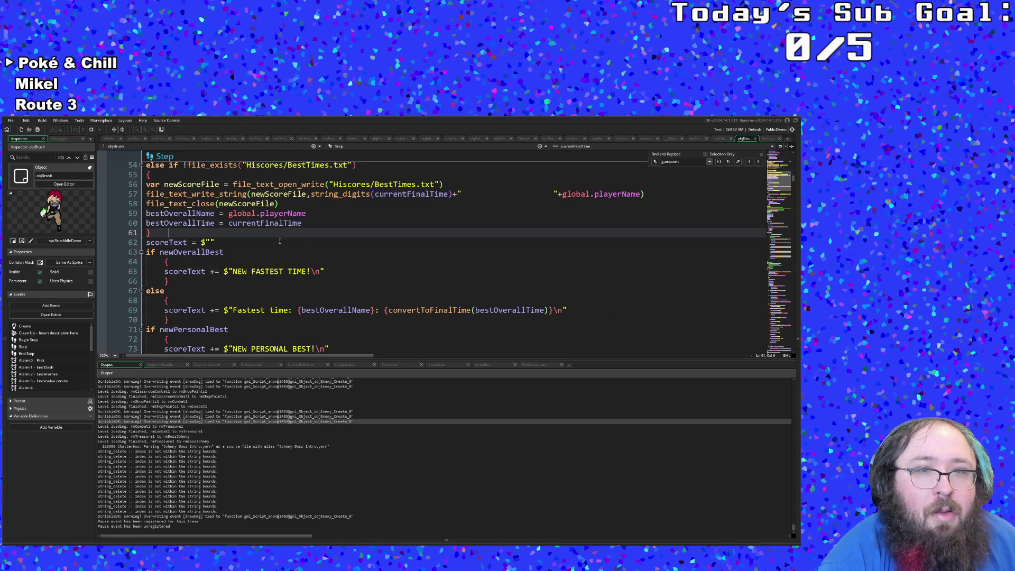
pyautogui.scroll(2, 280, 241)
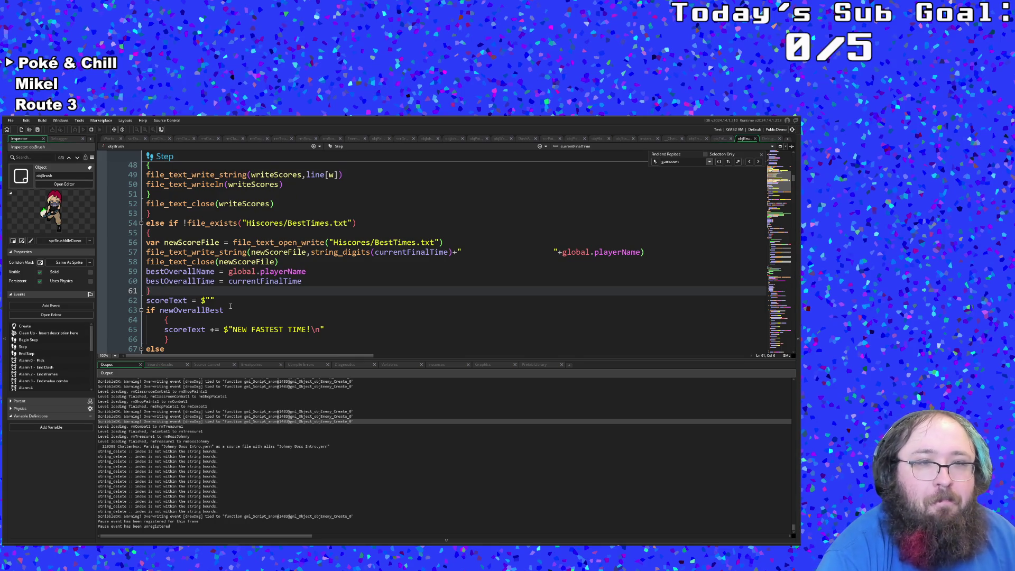
pyautogui.scroll(-2, 230, 306)
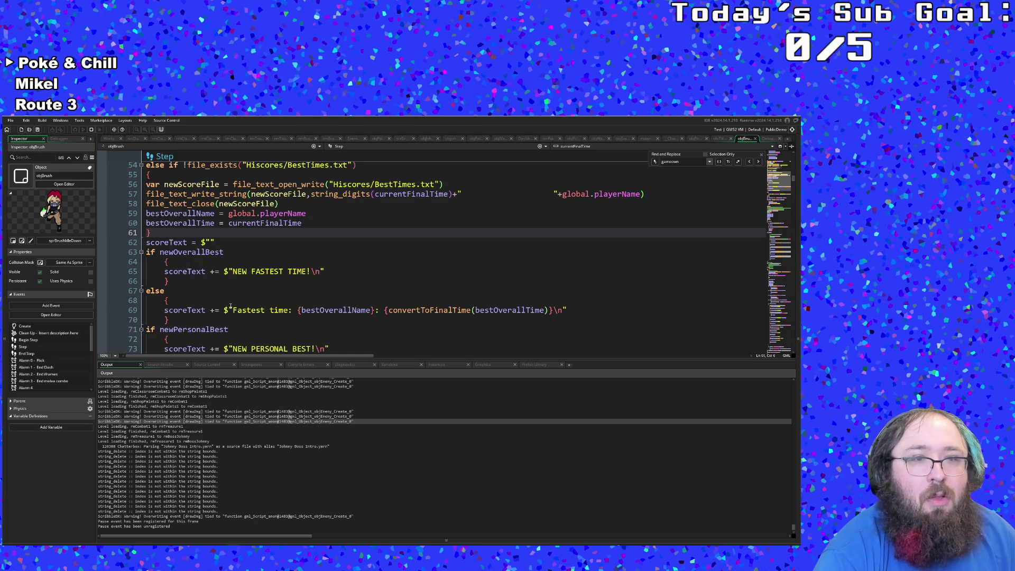
pyautogui.scroll(-2, 230, 306)
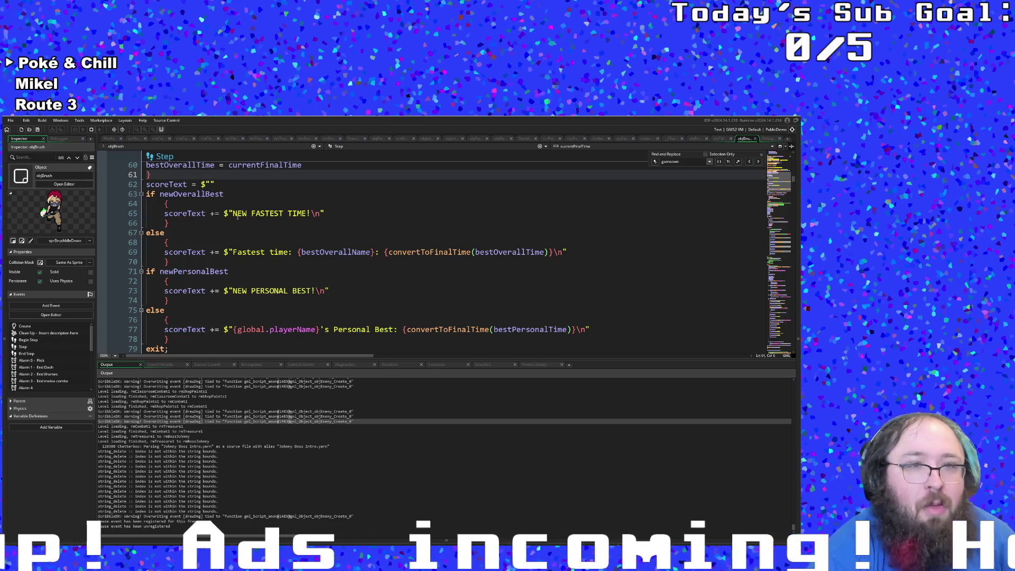
pyautogui.doubleClick(226, 195)
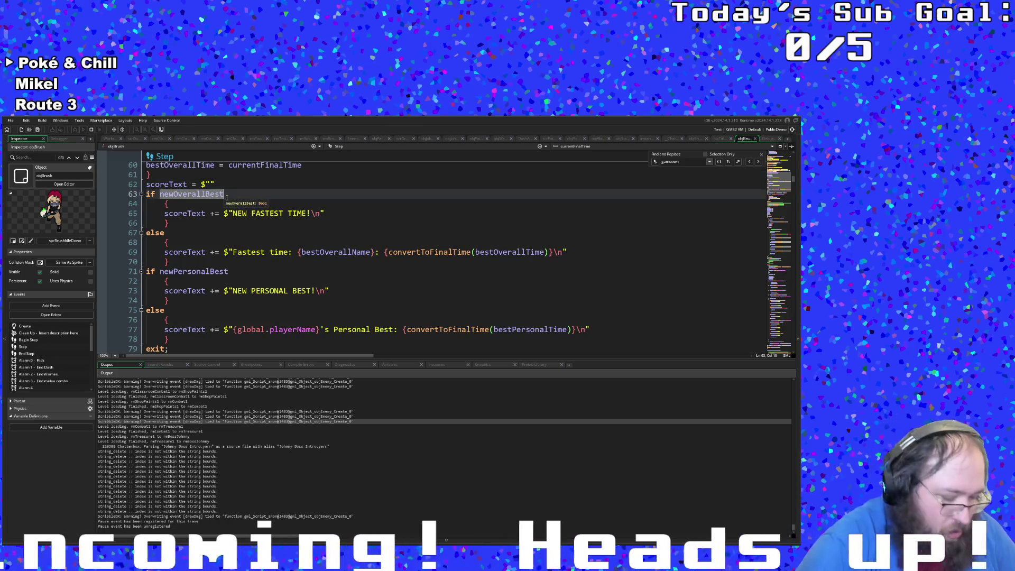
pyautogui.press('End')
pyautogui.write('!= 0')
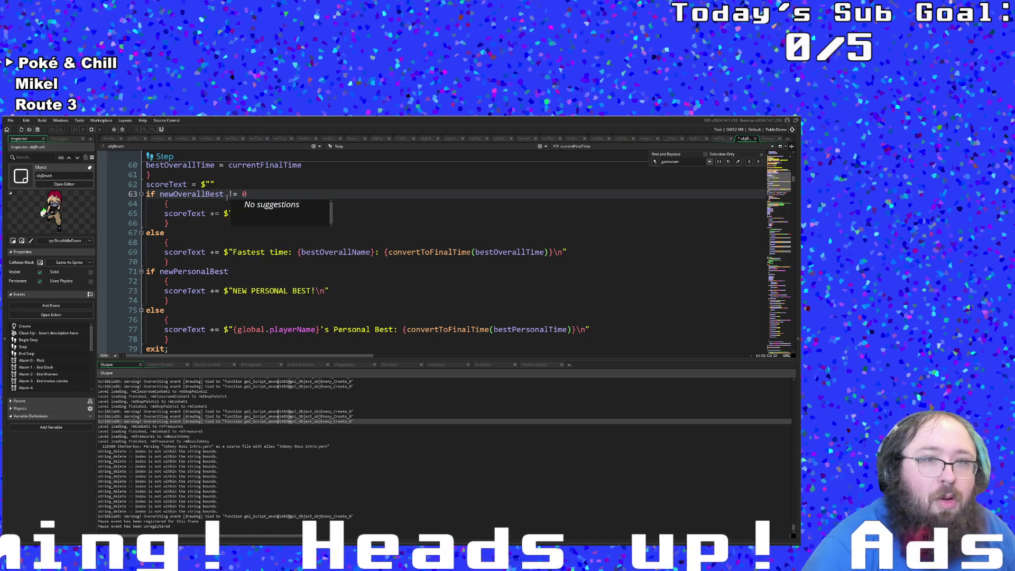
pyautogui.doubleClick(226, 195)
pyautogui.click(248, 194)
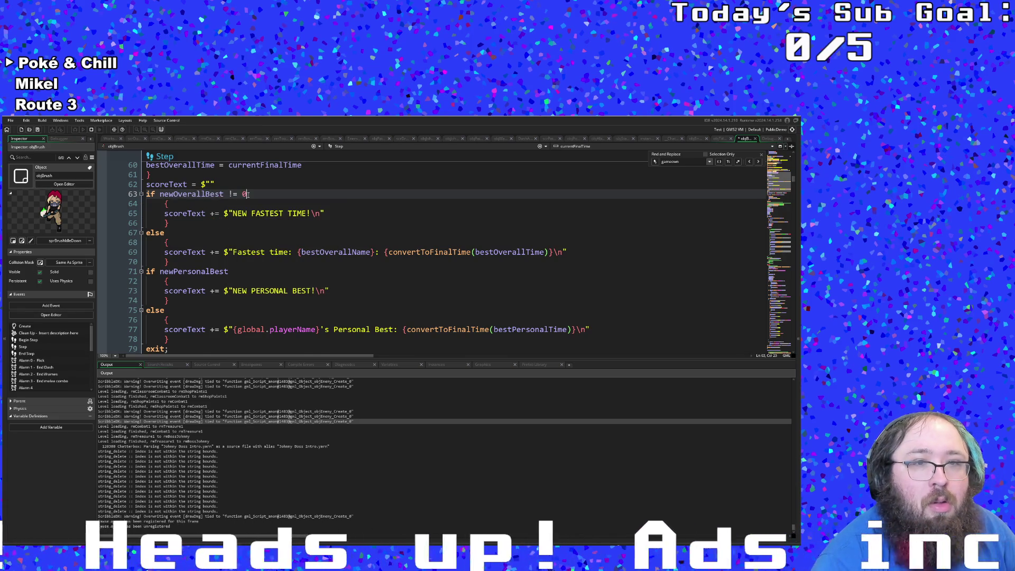
pyautogui.scroll(4, 248, 194)
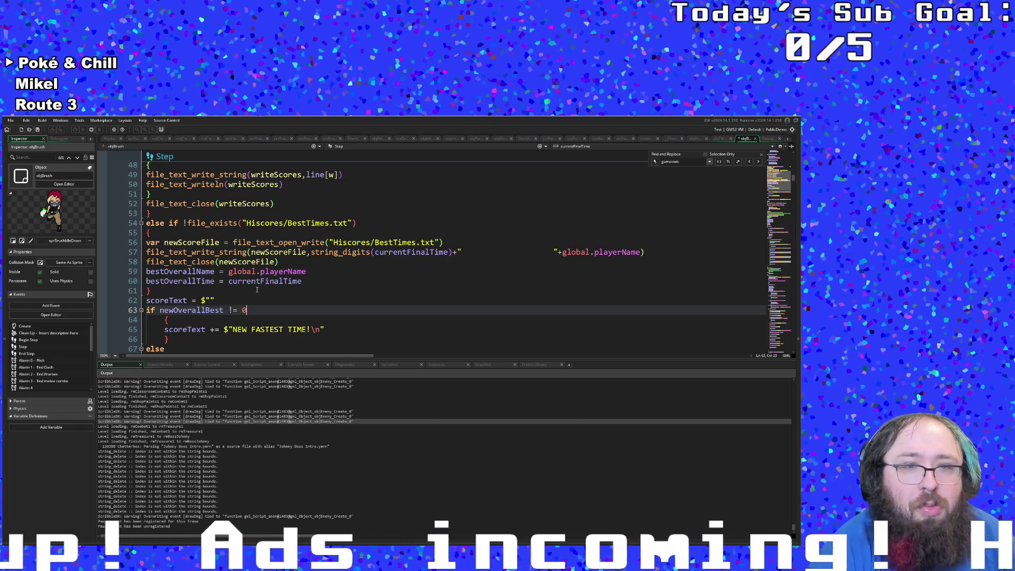
pyautogui.scroll(-6, 256, 290)
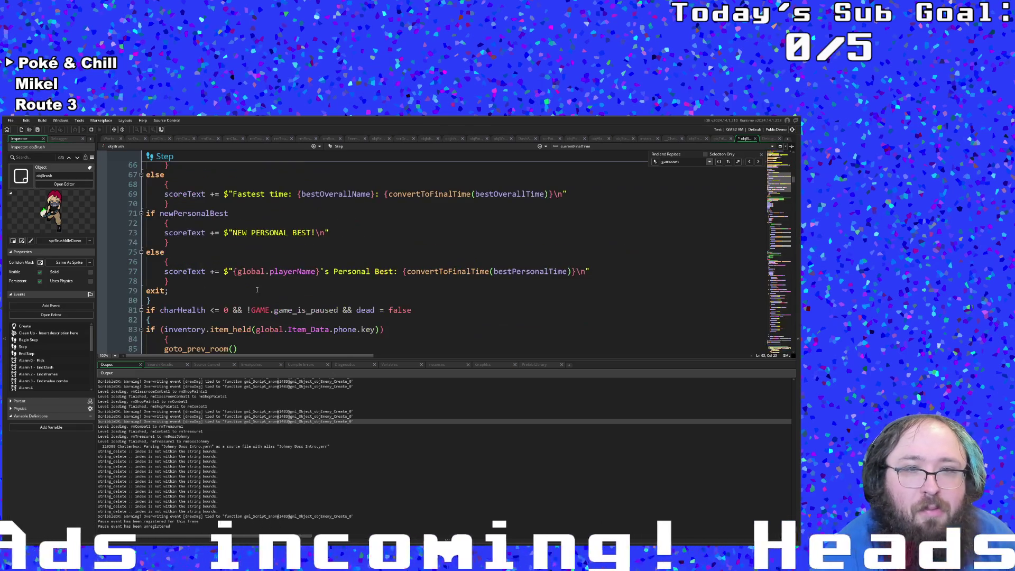
pyautogui.scroll(12, 257, 289)
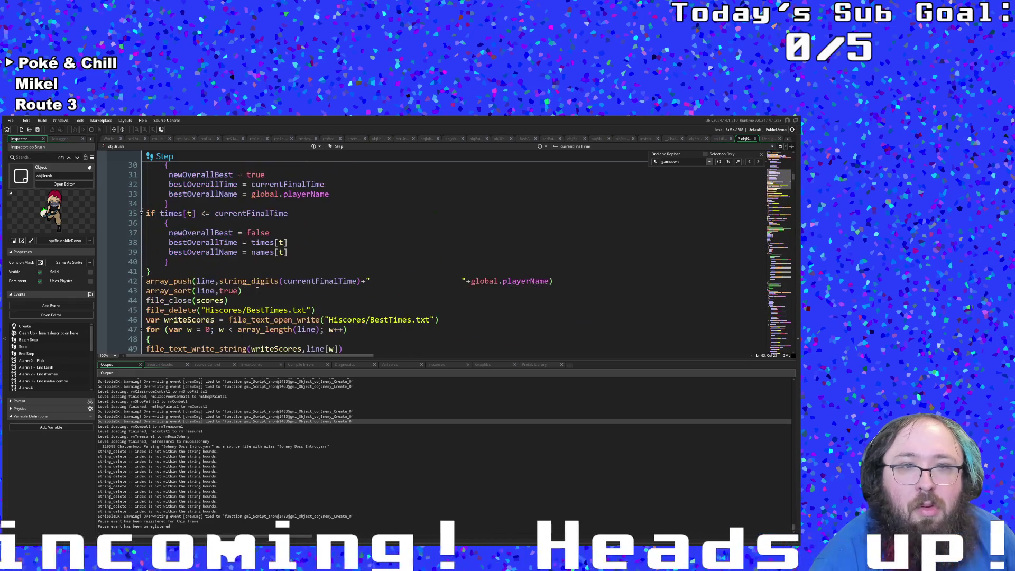
pyautogui.scroll(8, 257, 289)
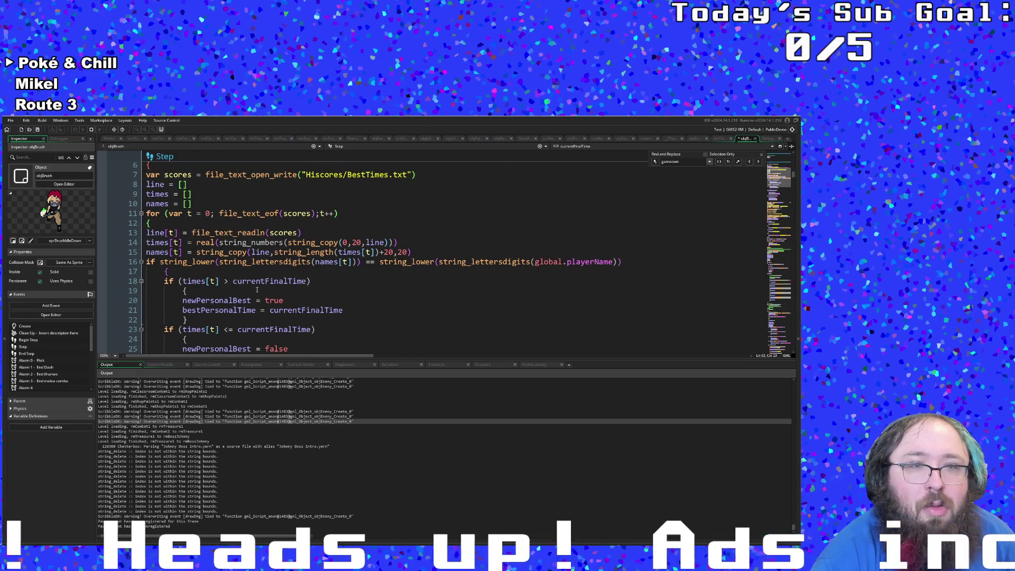
pyautogui.scroll(-20, 257, 289)
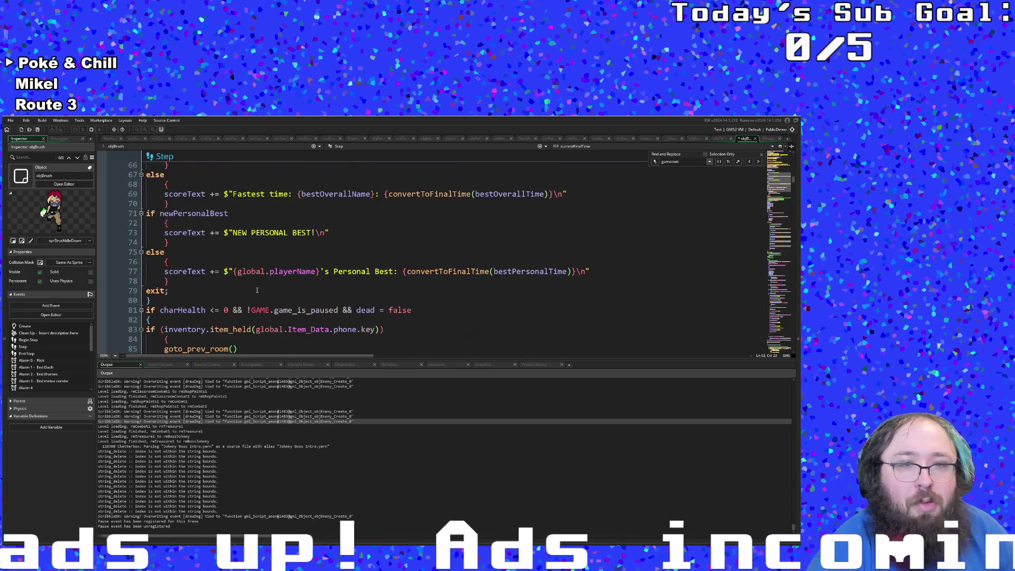
pyautogui.scroll(-4, 256, 289)
pyautogui.scroll(4, 257, 289)
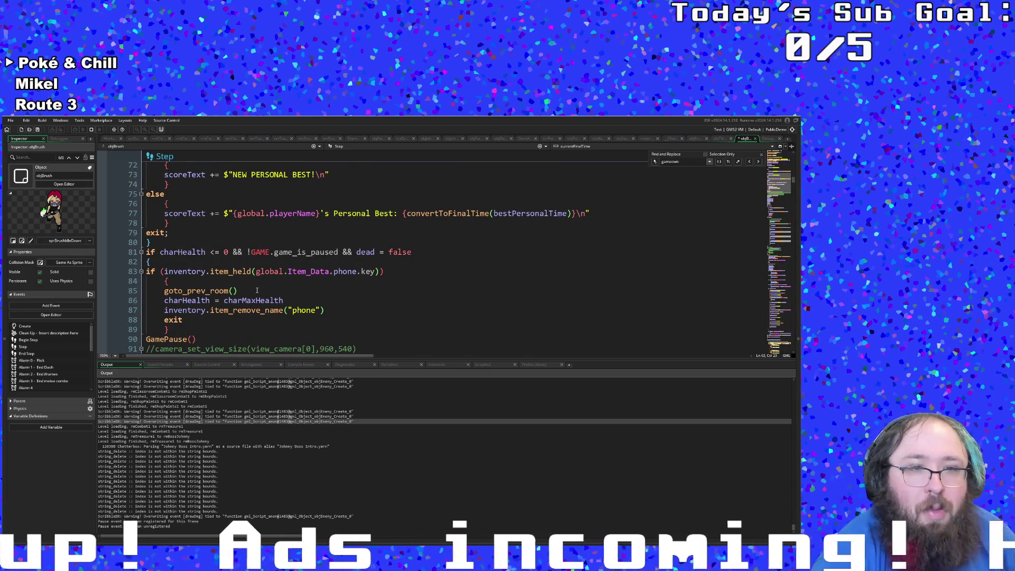
pyautogui.scroll(-16, 257, 290)
pyautogui.scroll(20, 257, 289)
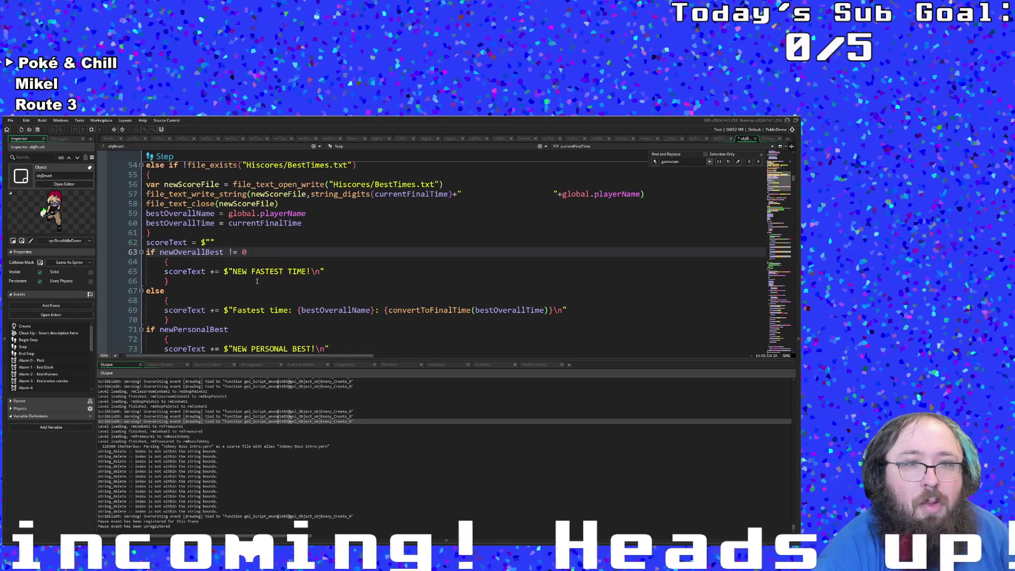
pyautogui.click(252, 264)
pyautogui.click(242, 283)
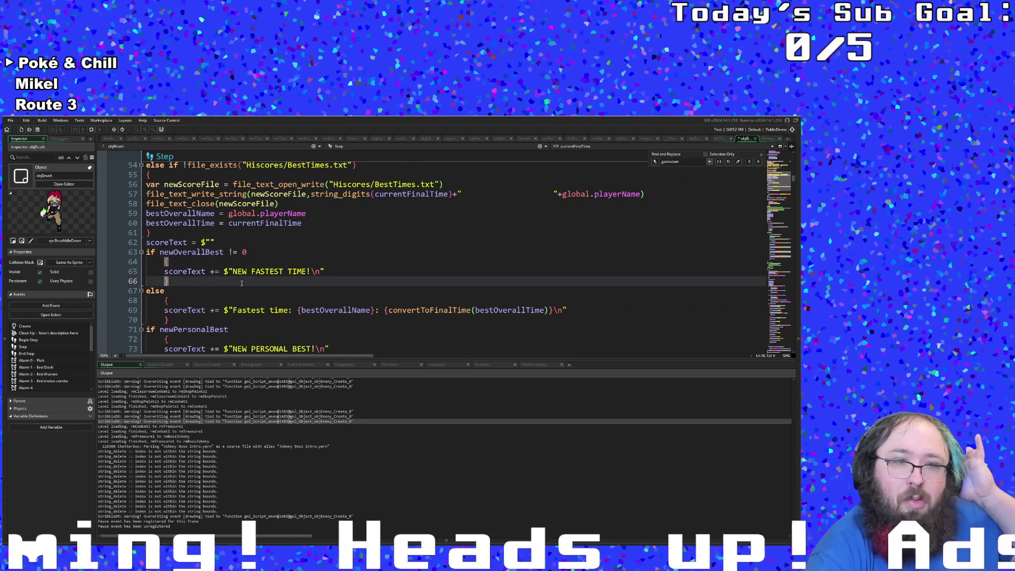
pyautogui.scroll(-2, 240, 284)
pyautogui.click(238, 269)
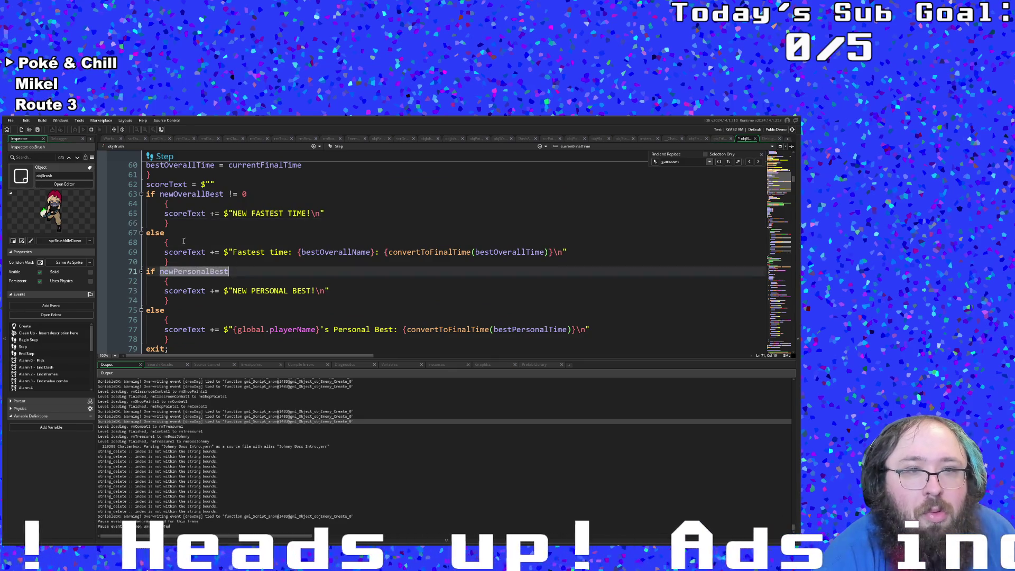
pyautogui.click(174, 233)
pyautogui.moveTo(250, 194); pyautogui.dragTo(168, 194)
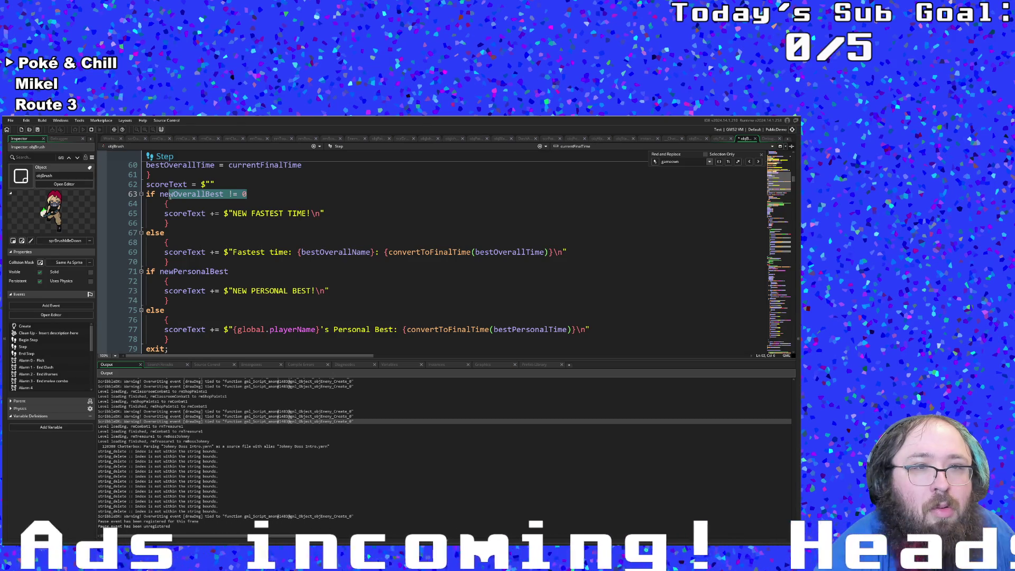
# Append && bestOverallTime to the newOverallBest condition on line 63.
pyautogui.click(243, 193)
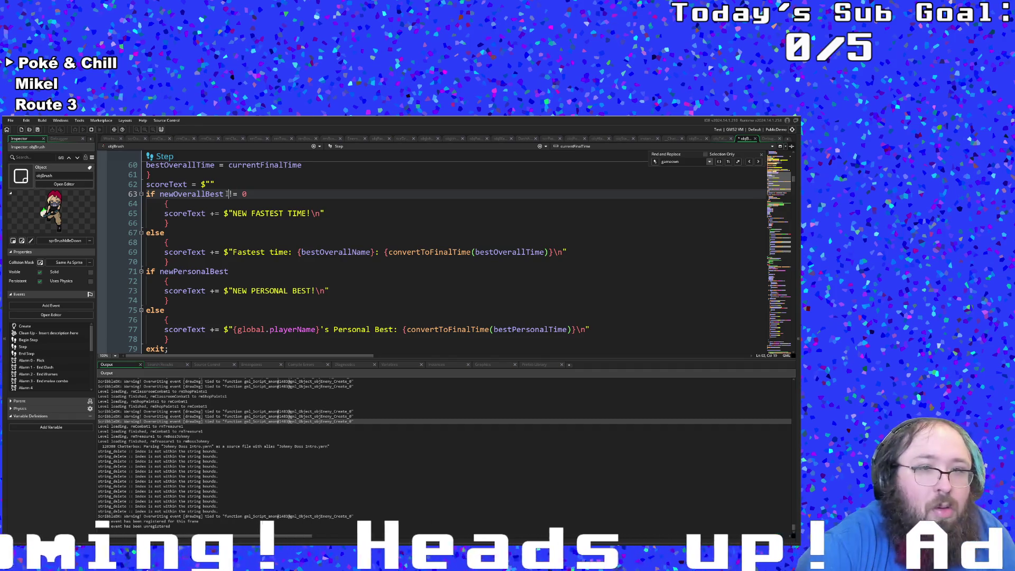
pyautogui.write('&&')
pyautogui.write(' best')
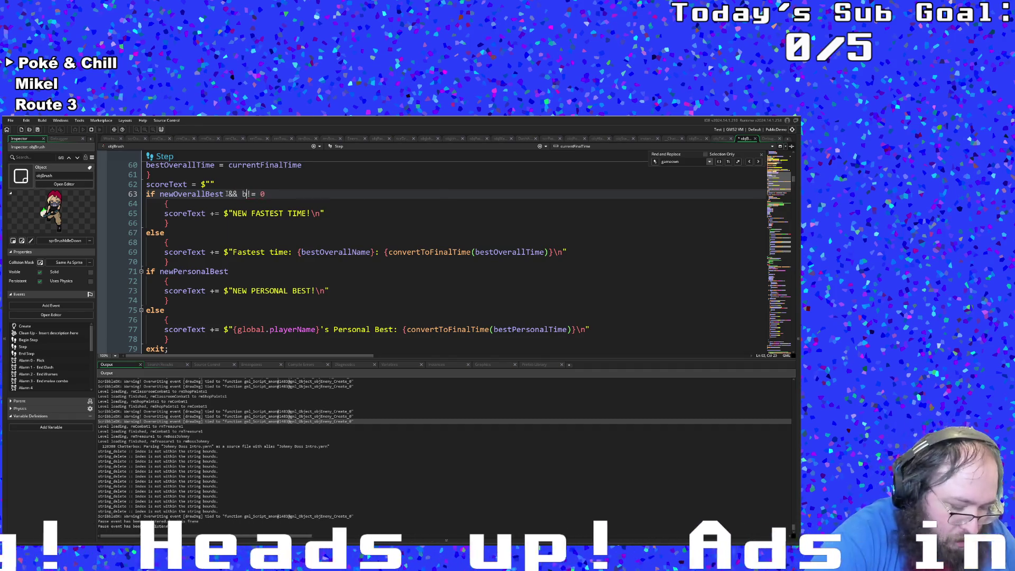
pyautogui.press('Down')
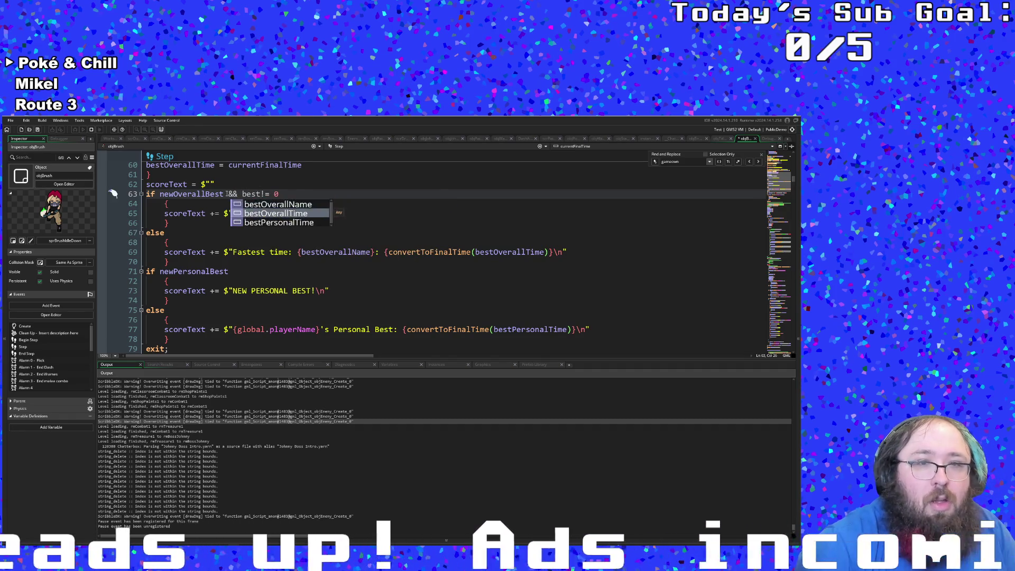
pyautogui.press('Return')
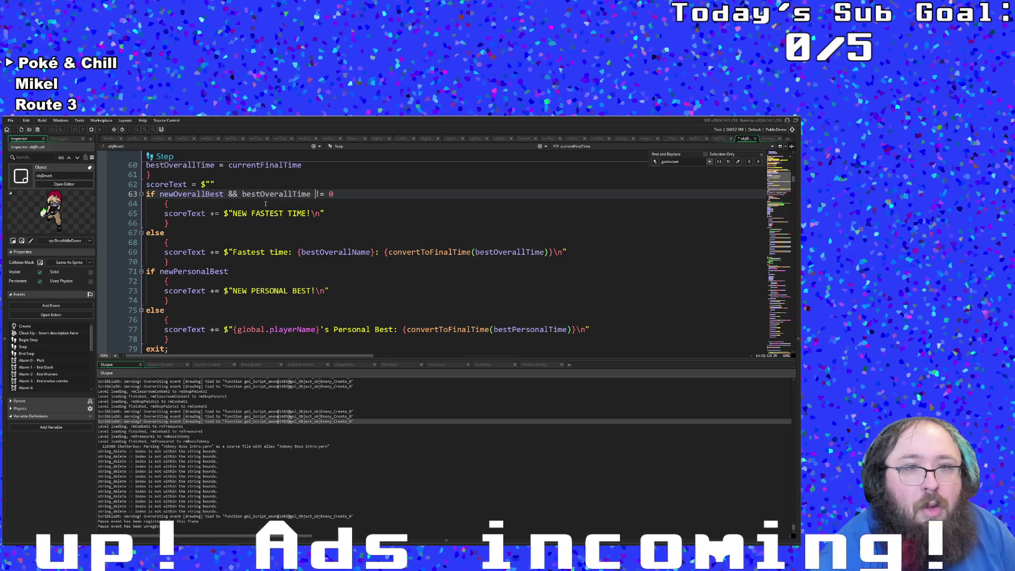
# Copy the bestOverallTime != 0 check to make line 67 else if bestOverallTime != 0.
pyautogui.moveTo(228, 194); pyautogui.dragTo(333, 193)
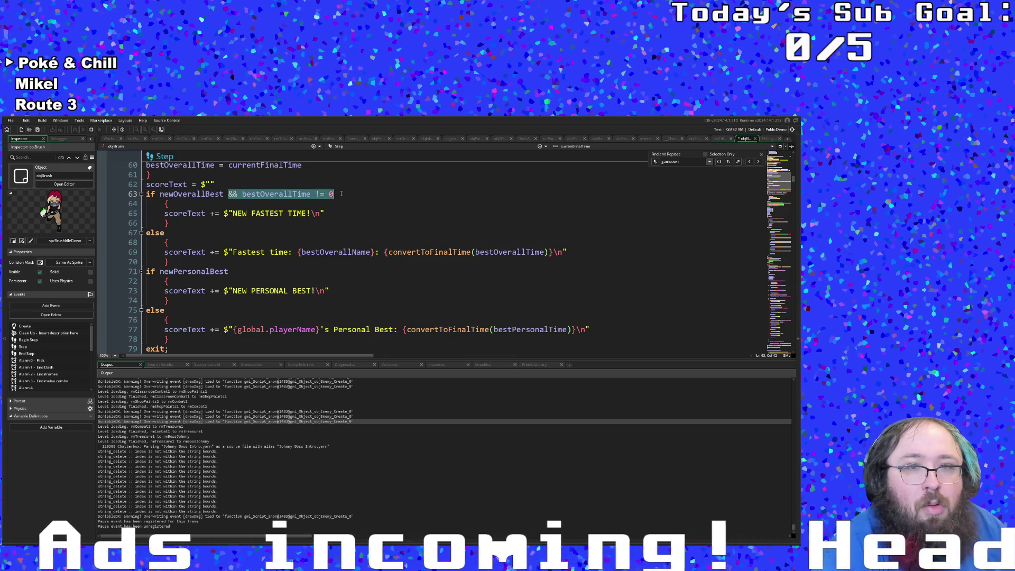
pyautogui.rightClick(330, 197)
pyautogui.click(324, 233)
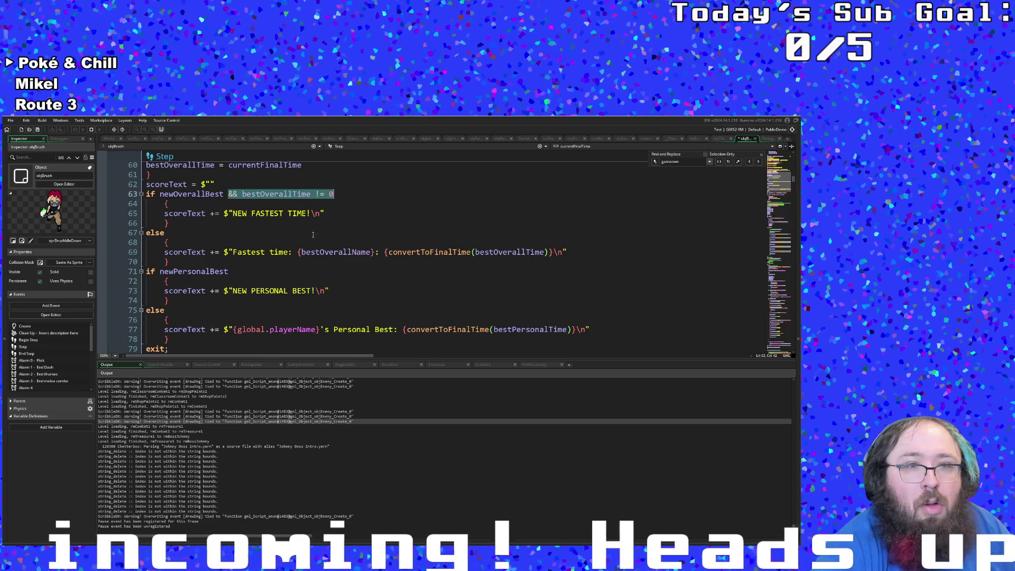
pyautogui.click(174, 234)
pyautogui.hotkey('ctrl', 'v')
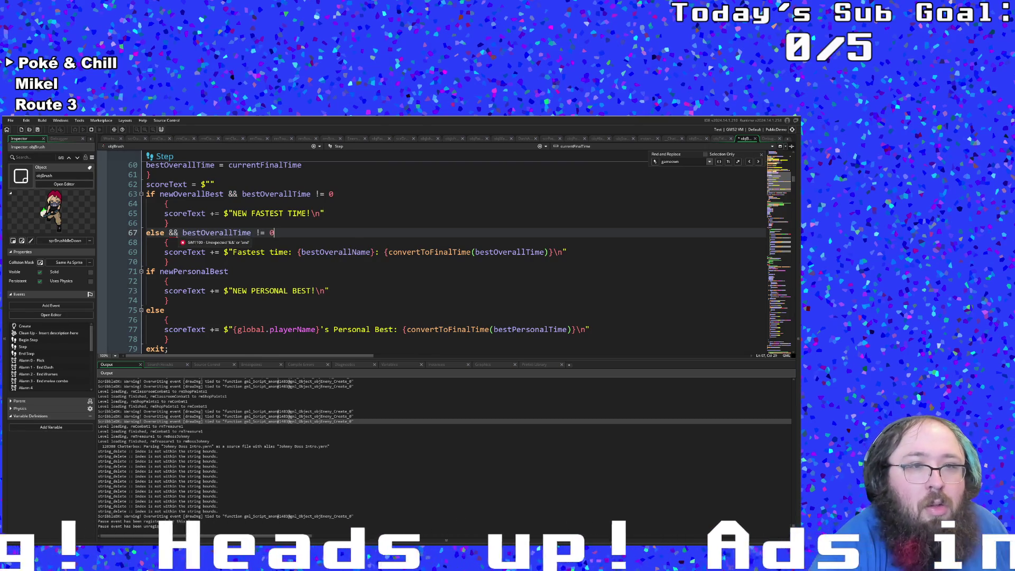
pyautogui.moveTo(179, 233); pyautogui.dragTo(164, 234)
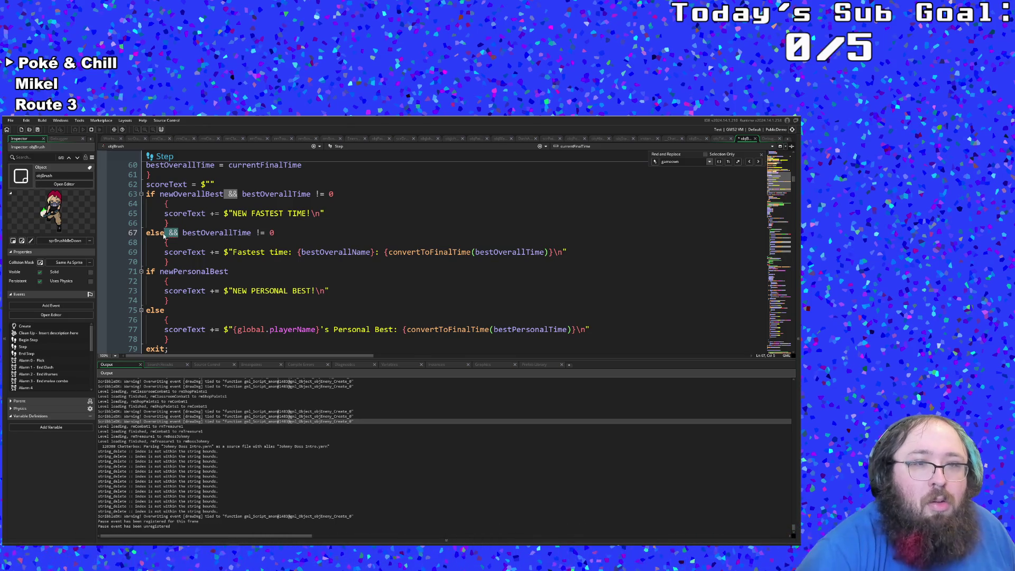
pyautogui.press('BackSpace')
pyautogui.write('if')
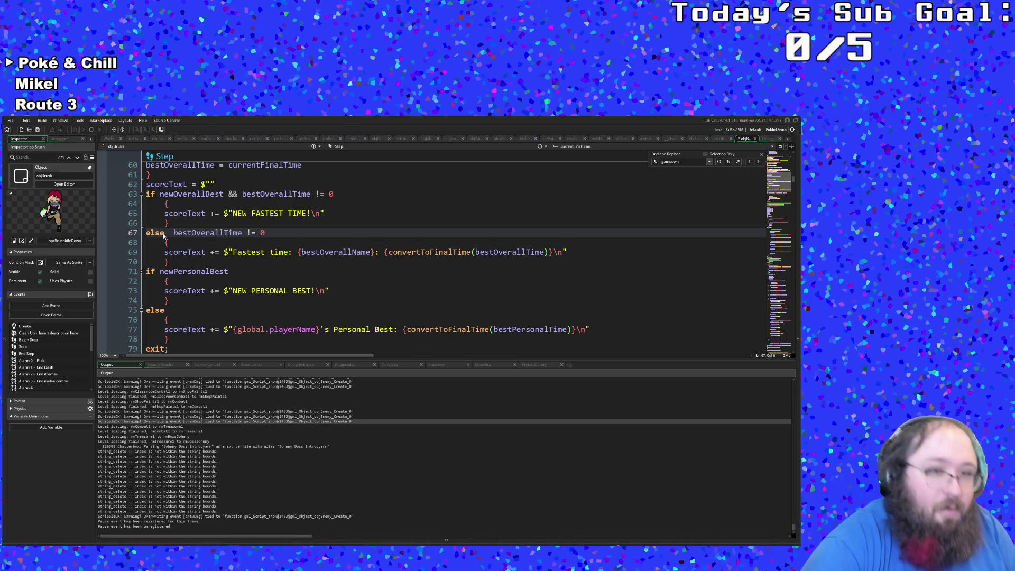
pyautogui.moveTo(170, 223); pyautogui.dragTo(196, 214)
# Append && bestPersonalTime != 0 to the newPersonalBest condition on line 71.
pyautogui.doubleClick(192, 272)
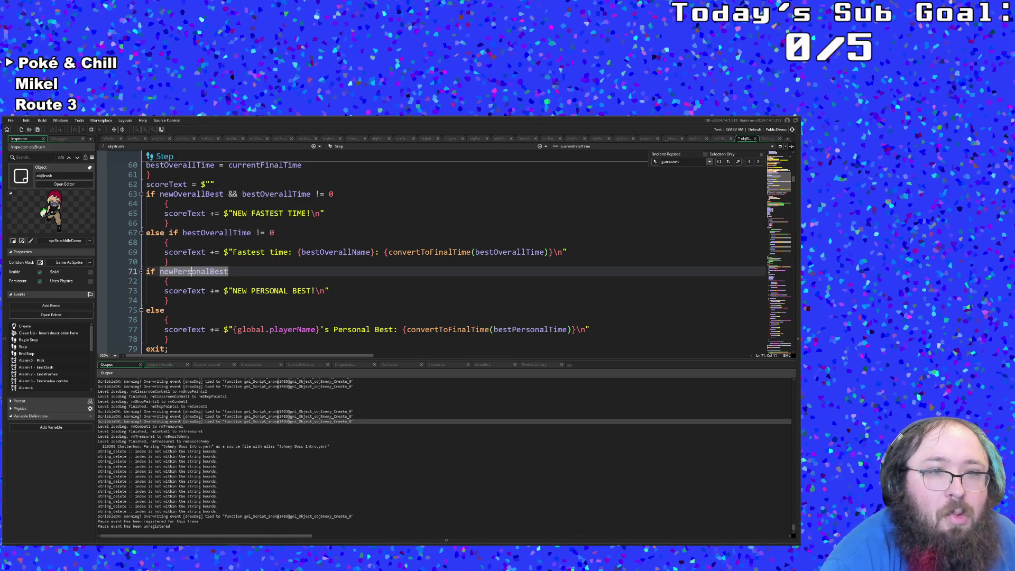
pyautogui.click(241, 267)
pyautogui.write('&& ')
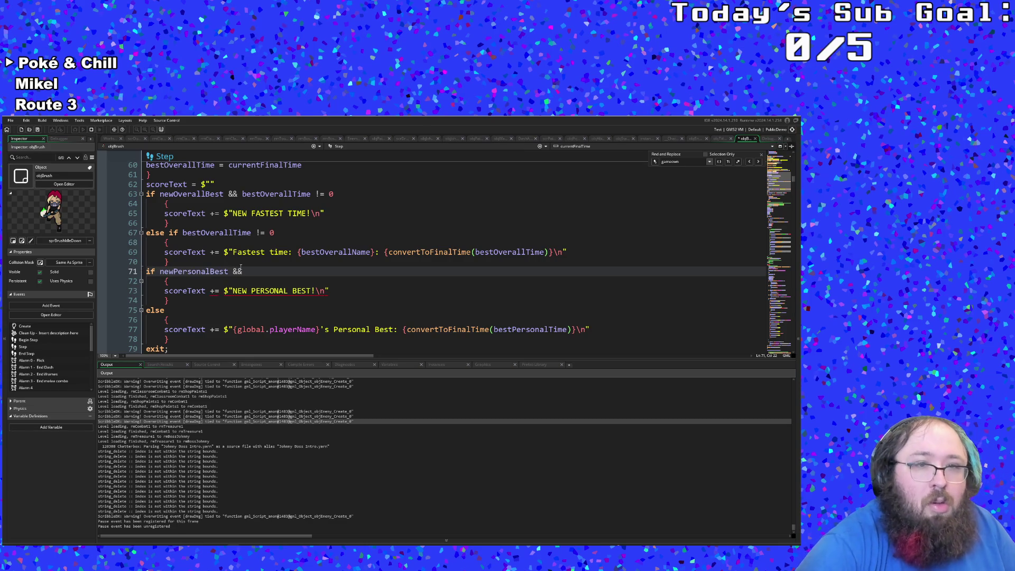
pyautogui.write('best')
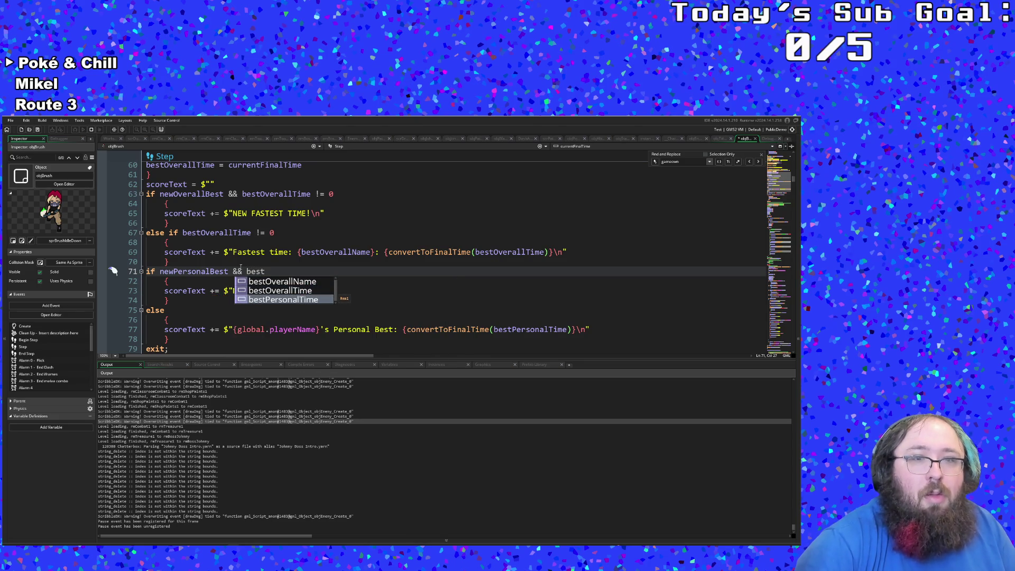
pyautogui.press('Return')
pyautogui.write('!= 0')
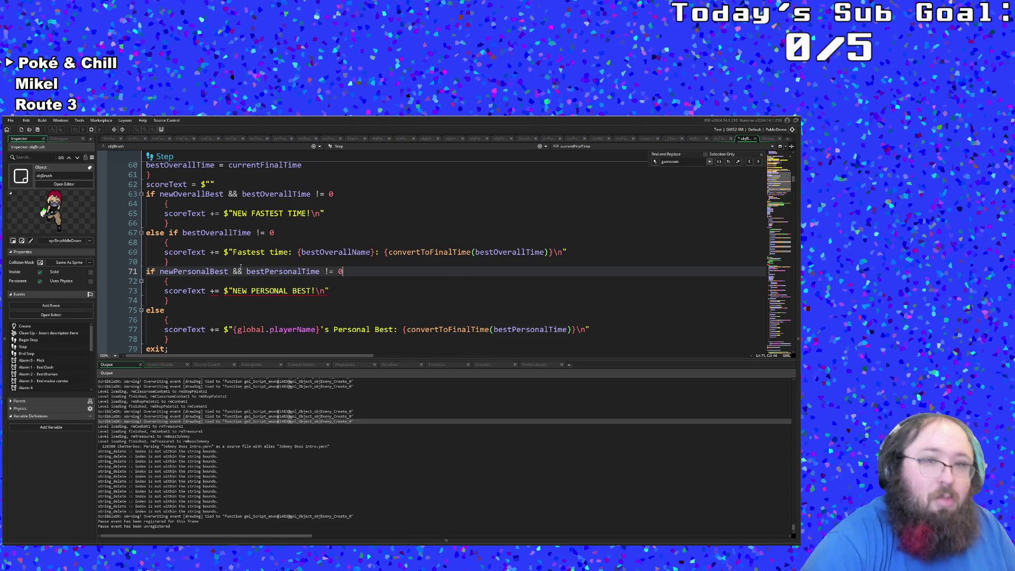
pyautogui.click(233, 271)
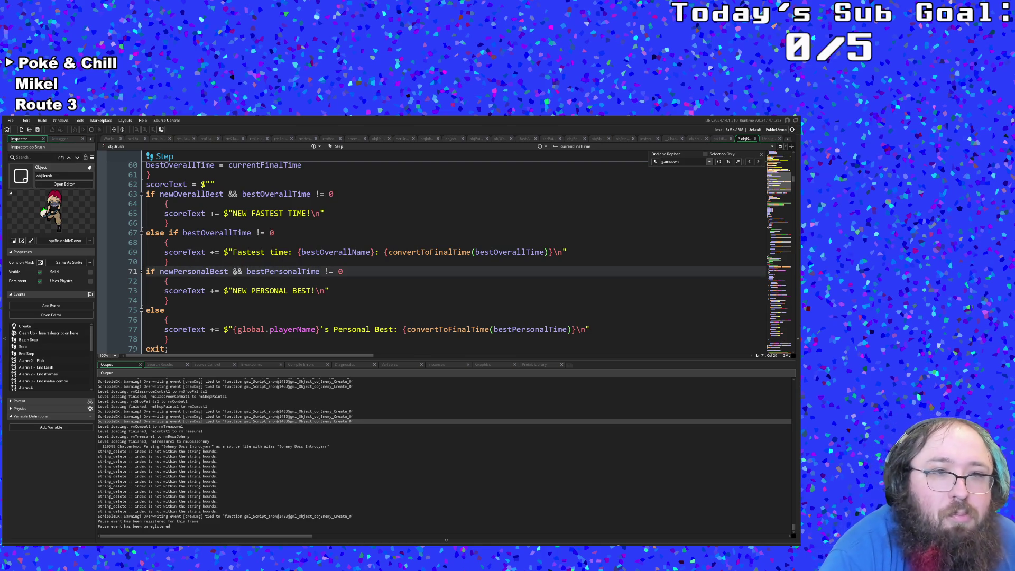
# Copy the bestPersonalTime != 0 check to make line 75 else if bestPersonalTime != 0.
pyautogui.click(180, 315)
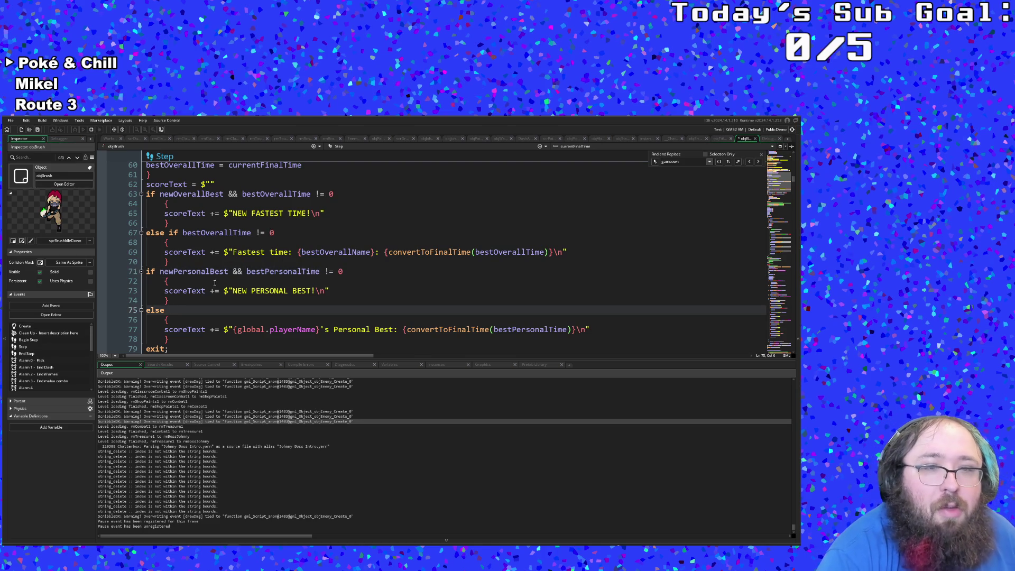
pyautogui.moveTo(246, 273)
pyautogui.mouseDown()
pyautogui.moveTo(343, 273)
pyautogui.moveTo(247, 271)
pyautogui.mouseUp()
pyautogui.click(334, 273)
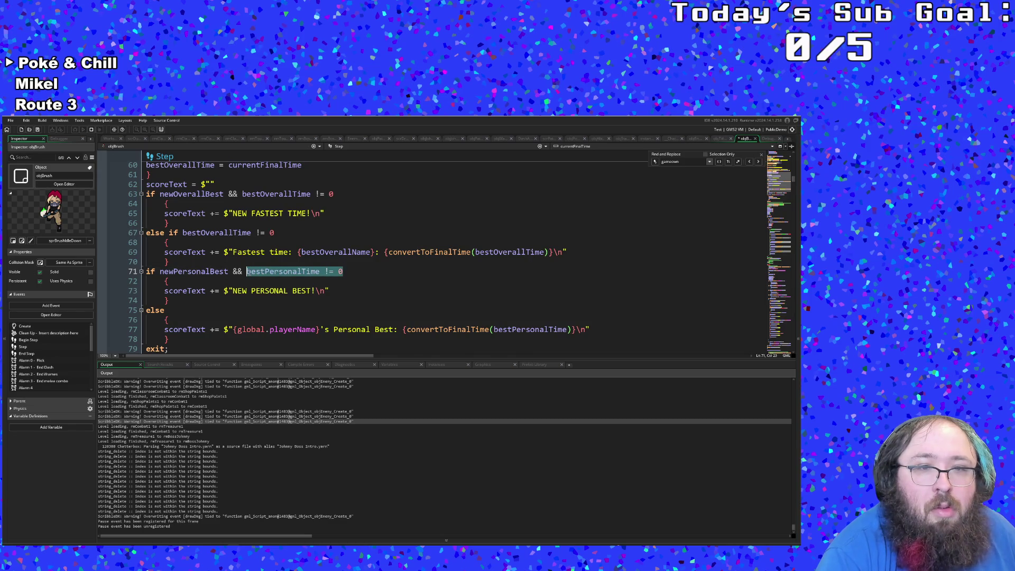
pyautogui.rightClick(253, 272)
pyautogui.click(264, 311)
pyautogui.click(175, 310)
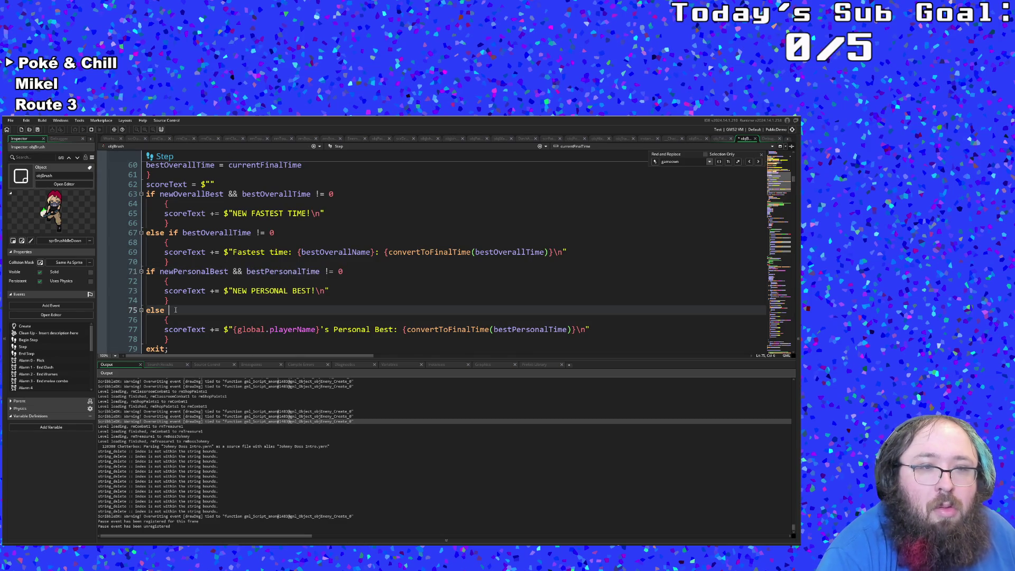
pyautogui.write('if')
pyautogui.hotkey('ctrl', 'v')
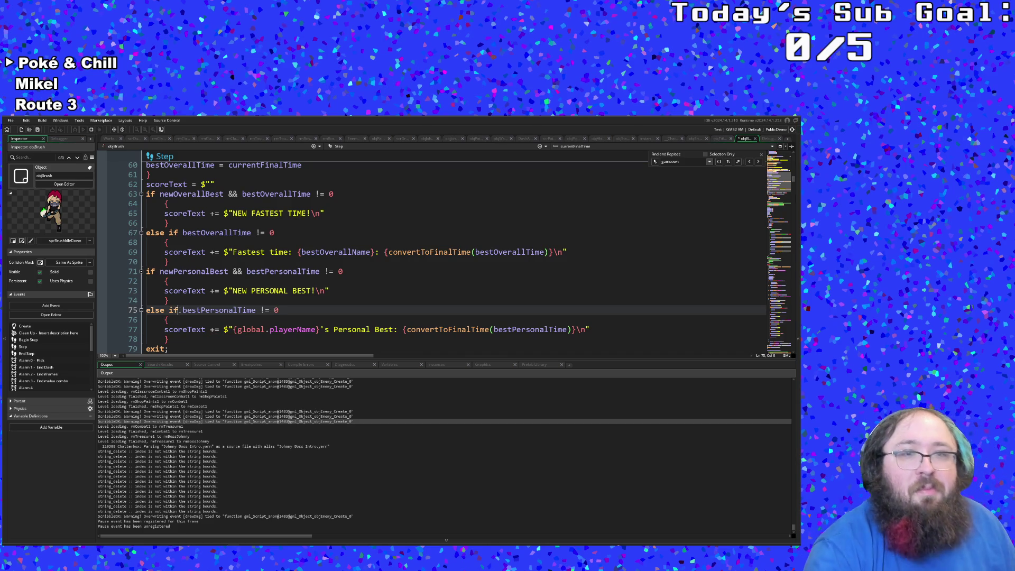
pyautogui.click(182, 319)
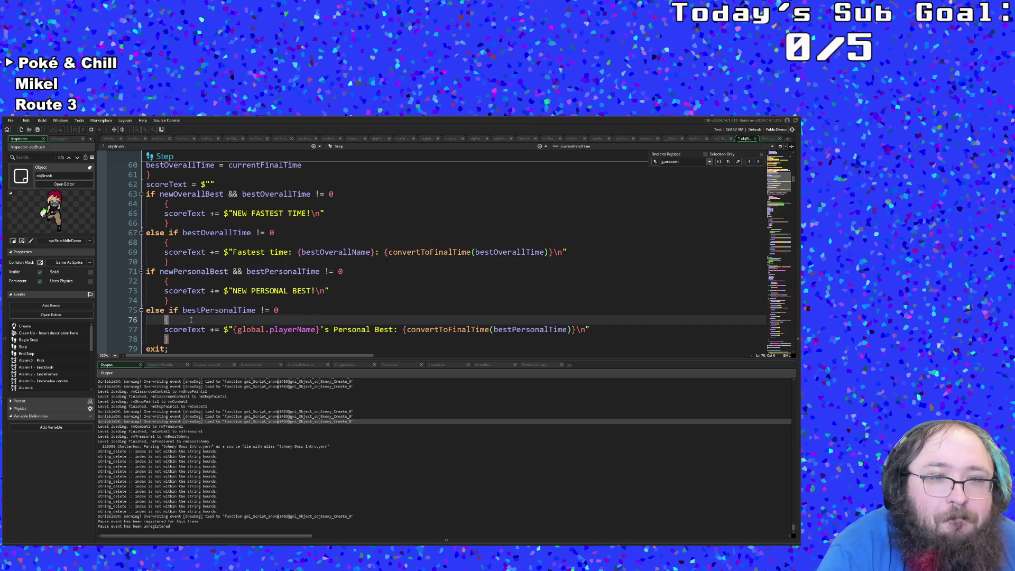
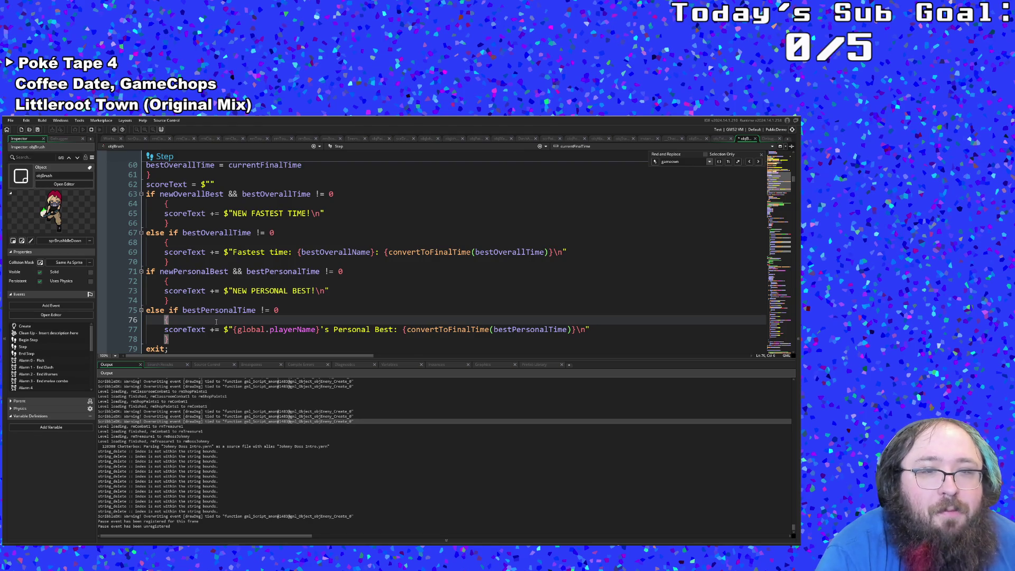
# Check where bestPersonalTime is used in the brush object's Draw GUI code.
pyautogui.scroll(4, 216, 321)
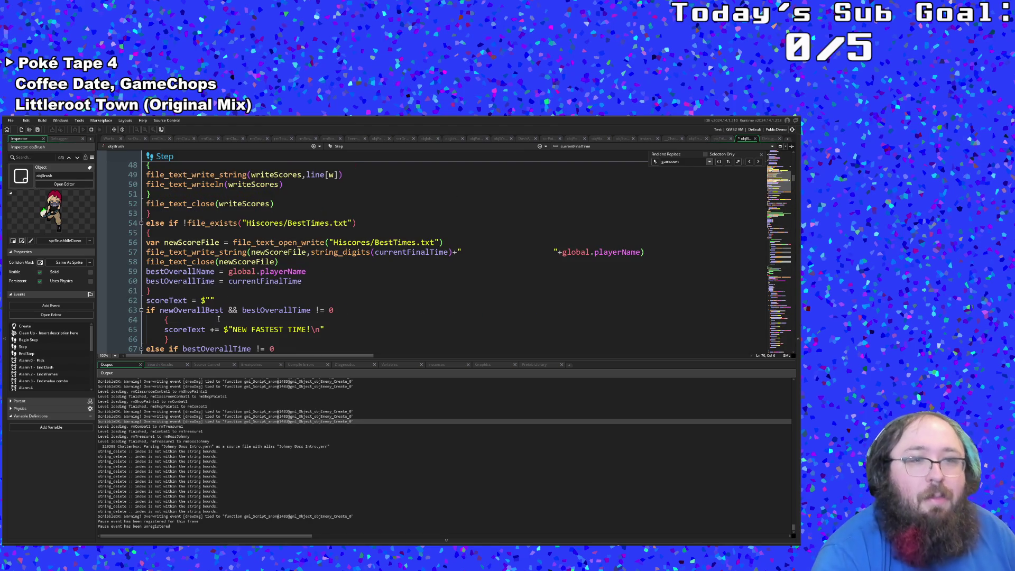
pyautogui.scroll(-10, 217, 320)
pyautogui.scroll(6, 217, 317)
pyautogui.click(224, 310)
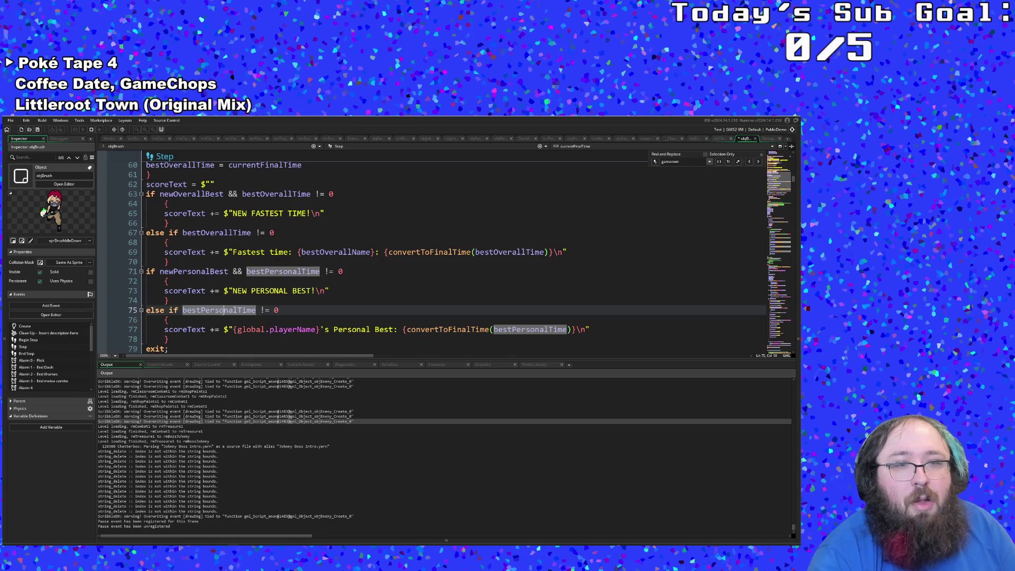
pyautogui.scroll(-8, 225, 309)
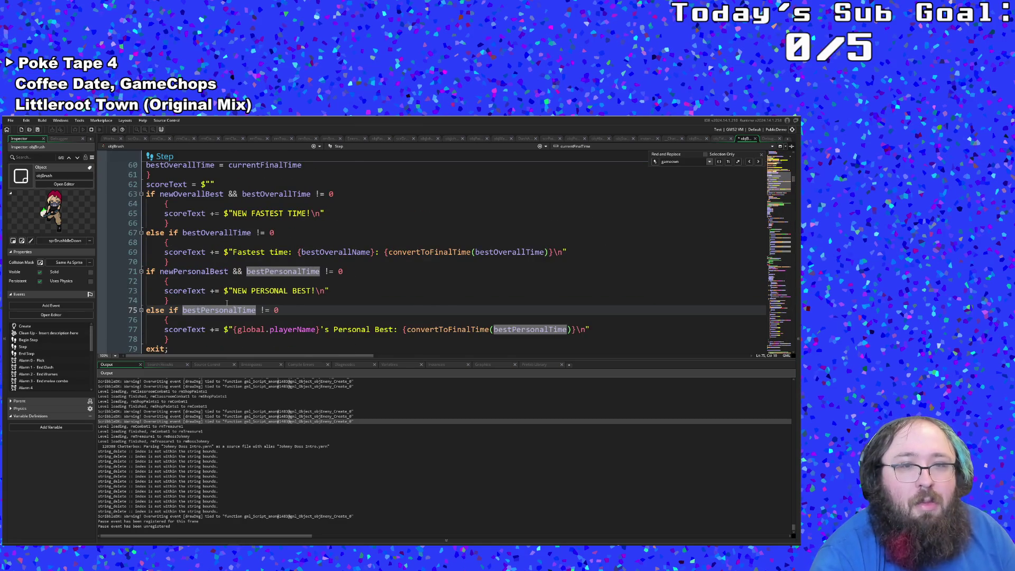
pyautogui.scroll(2, 227, 303)
pyautogui.click(227, 301)
pyautogui.scroll(-20, 691, 283)
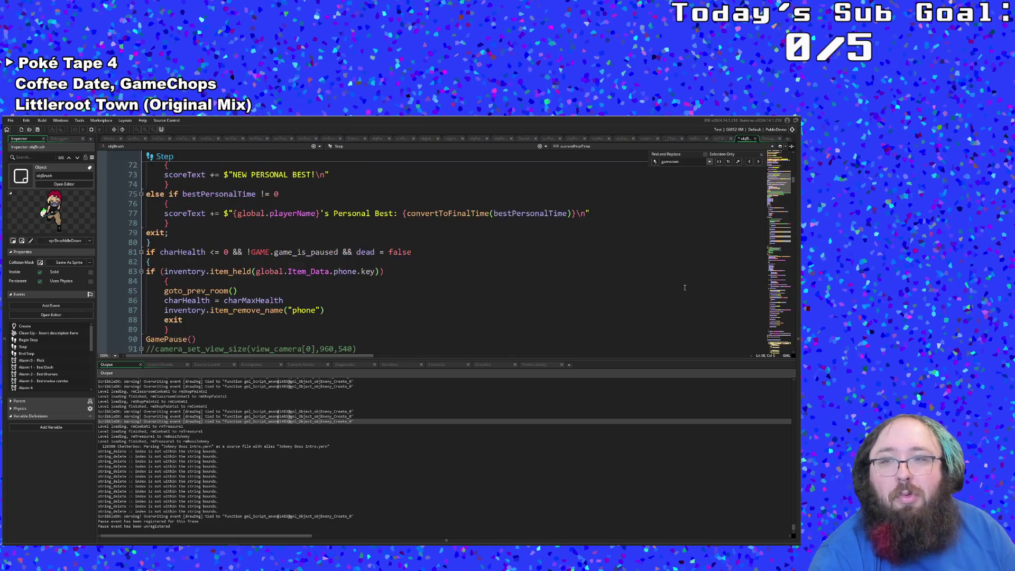
pyautogui.scroll(-20, 684, 265)
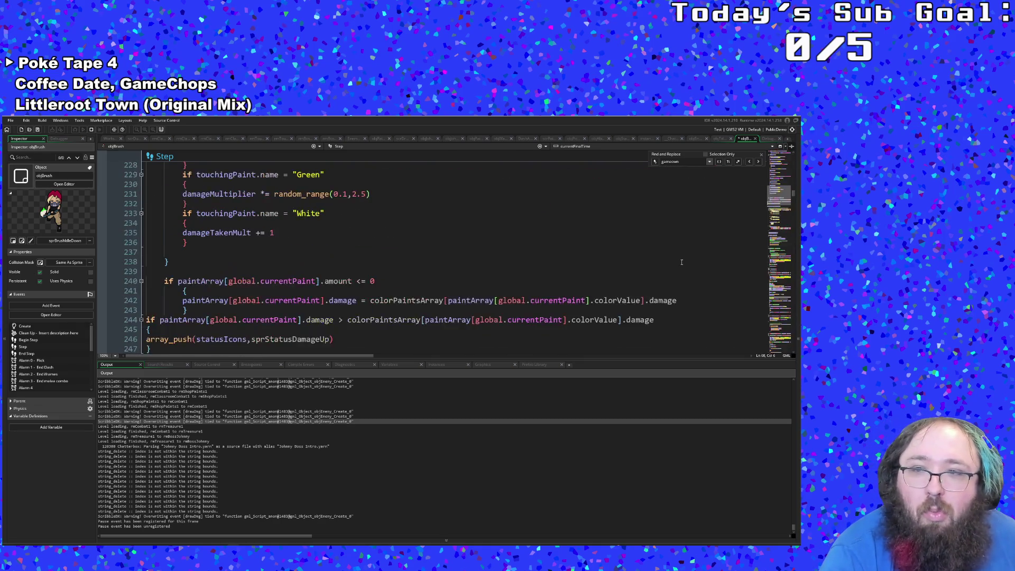
pyautogui.moveTo(796, 197)
pyautogui.mouseDown()
pyautogui.moveTo(787, 353)
pyautogui.moveTo(772, 280)
pyautogui.moveTo(777, 296)
pyautogui.mouseUp()
pyautogui.scroll(-20, 707, 284)
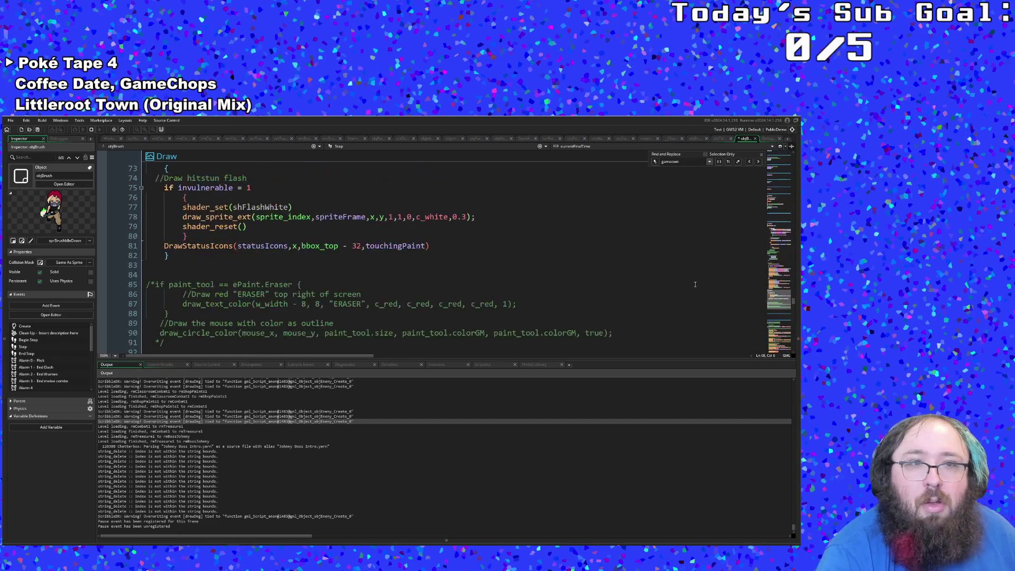
pyautogui.scroll(-20, 686, 286)
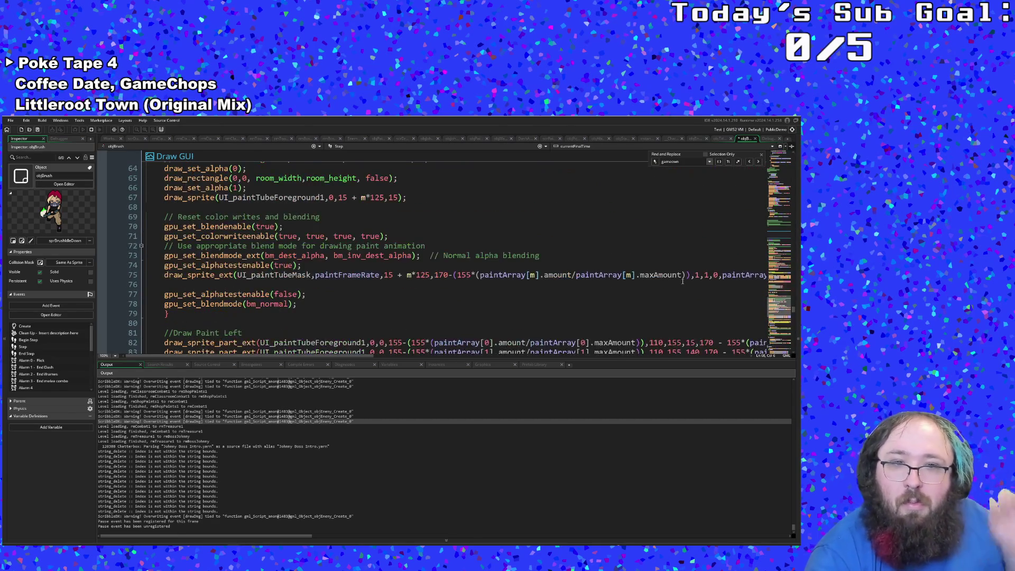
pyautogui.scroll(-18, 677, 283)
# Change the final-time text scale on line 179 from 1.8 to 1.7.
pyautogui.click(380, 236)
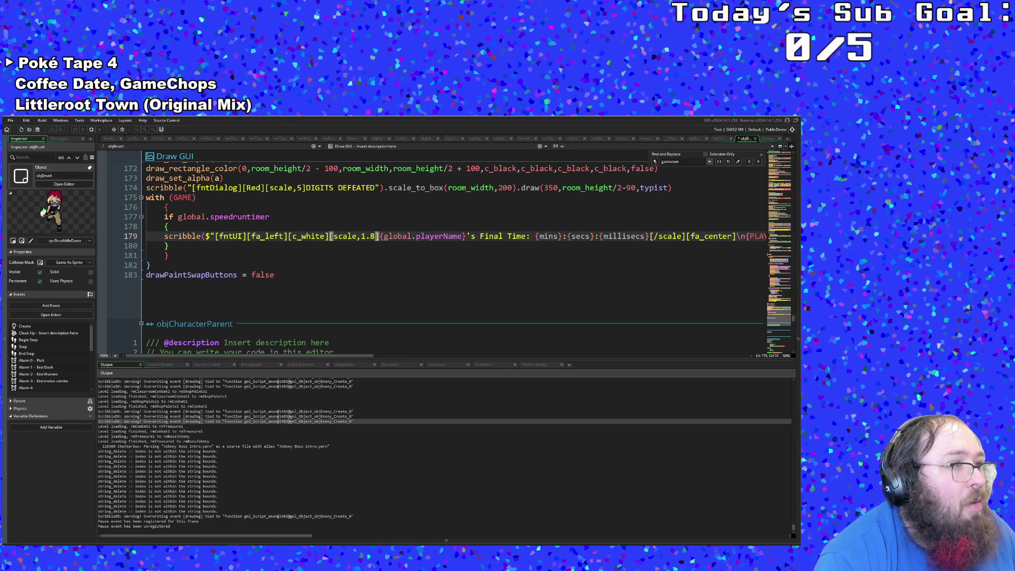
pyautogui.click(363, 275)
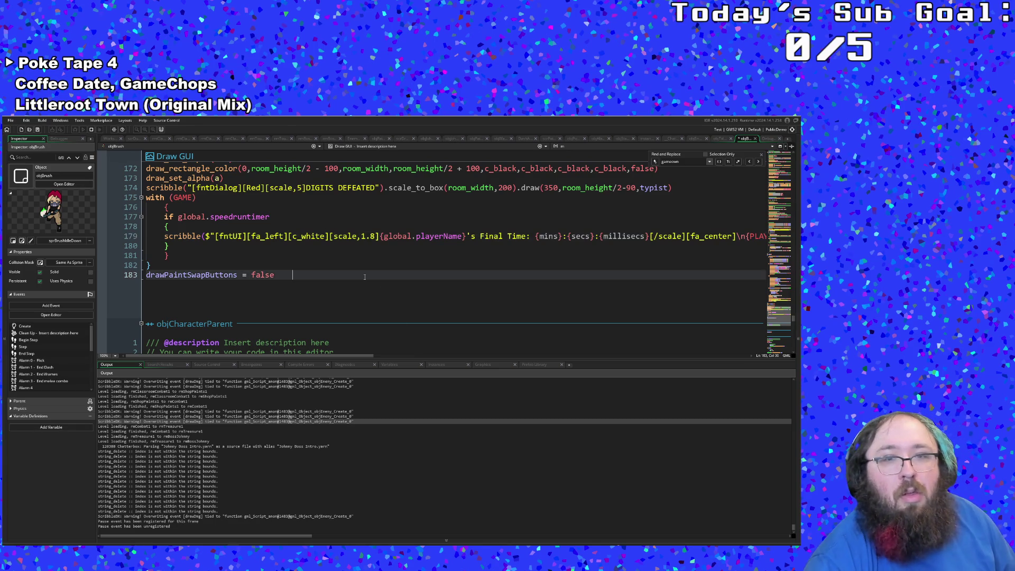
pyautogui.click(379, 236)
pyautogui.press('BackSpace')
pyautogui.write('7')
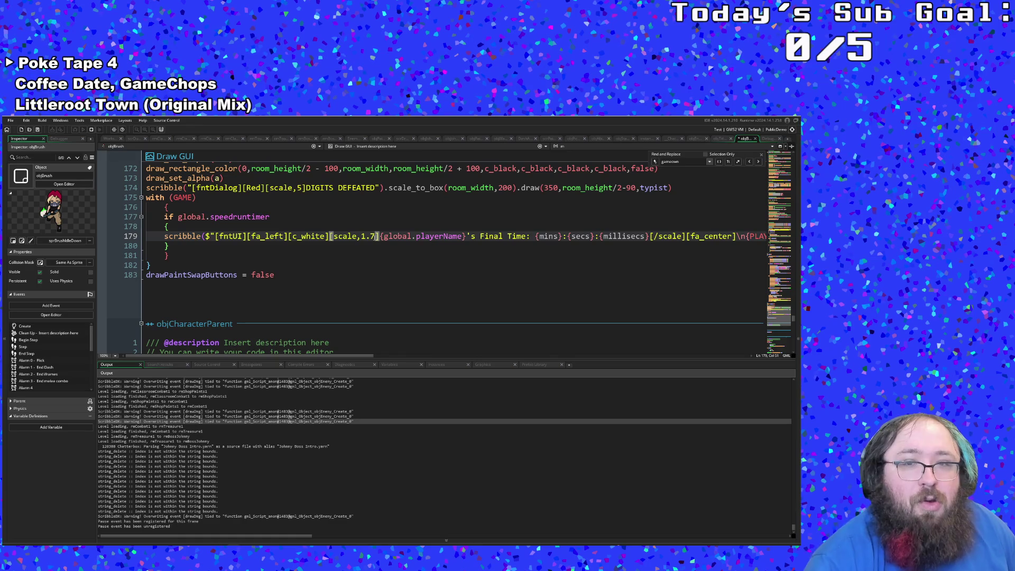
pyautogui.press('Up')
# Delete the [fa_left] tag on line 179 and set the scale to 1.5.
pyautogui.moveTo(736, 236); pyautogui.dragTo(708, 237)
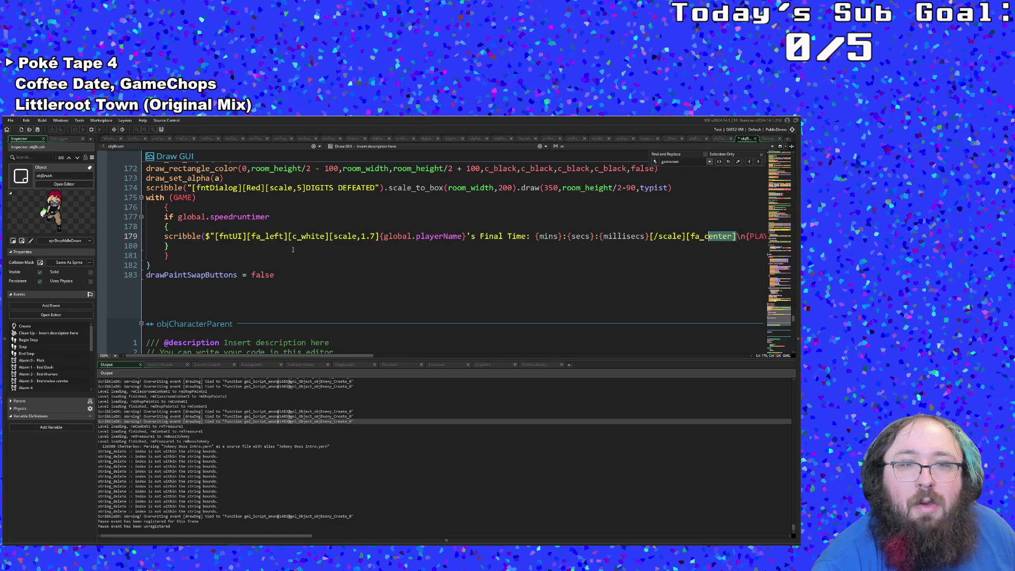
pyautogui.click(306, 236)
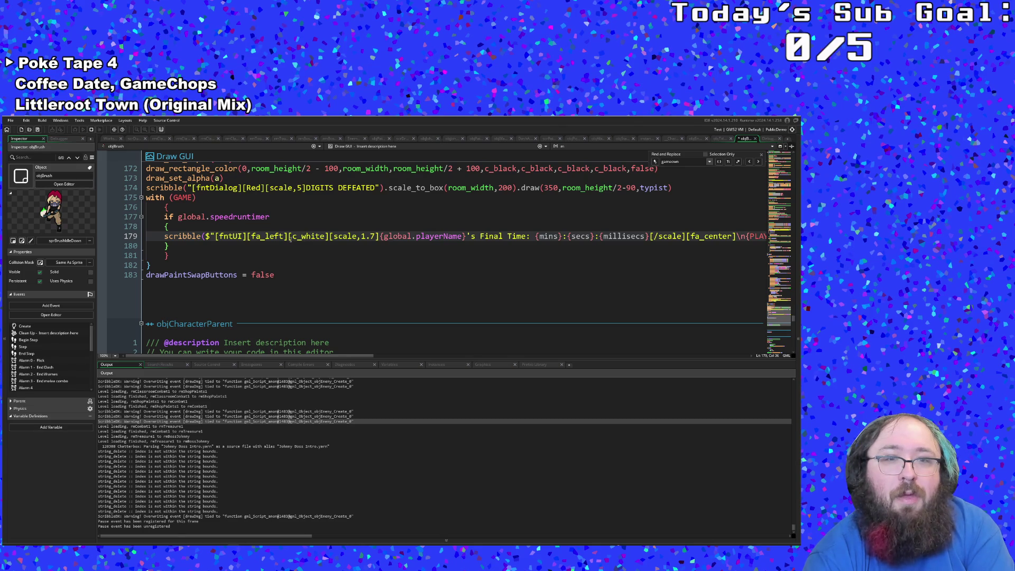
pyautogui.moveTo(288, 238); pyautogui.dragTo(246, 236)
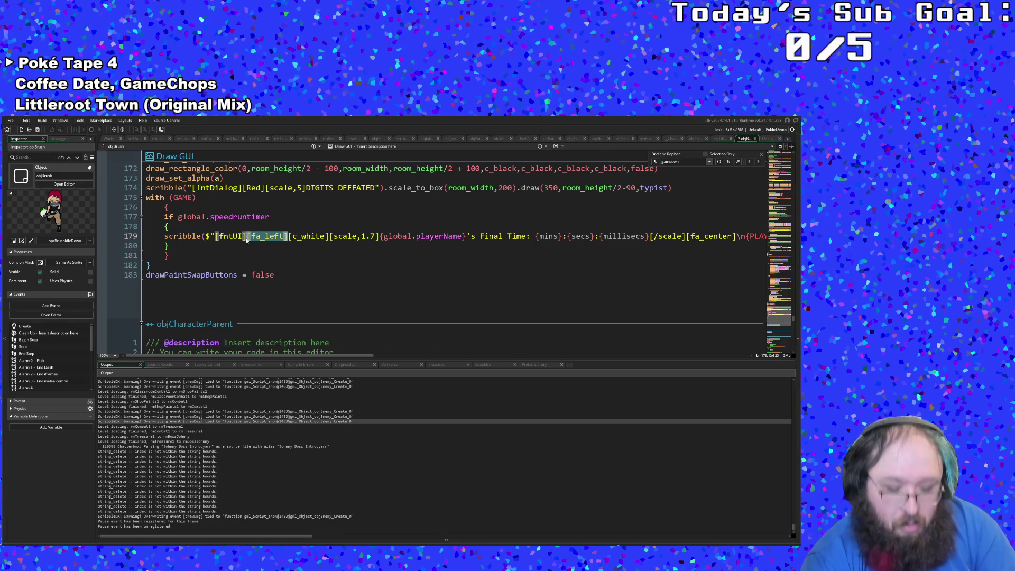
pyautogui.press('BackSpace')
pyautogui.click(333, 237)
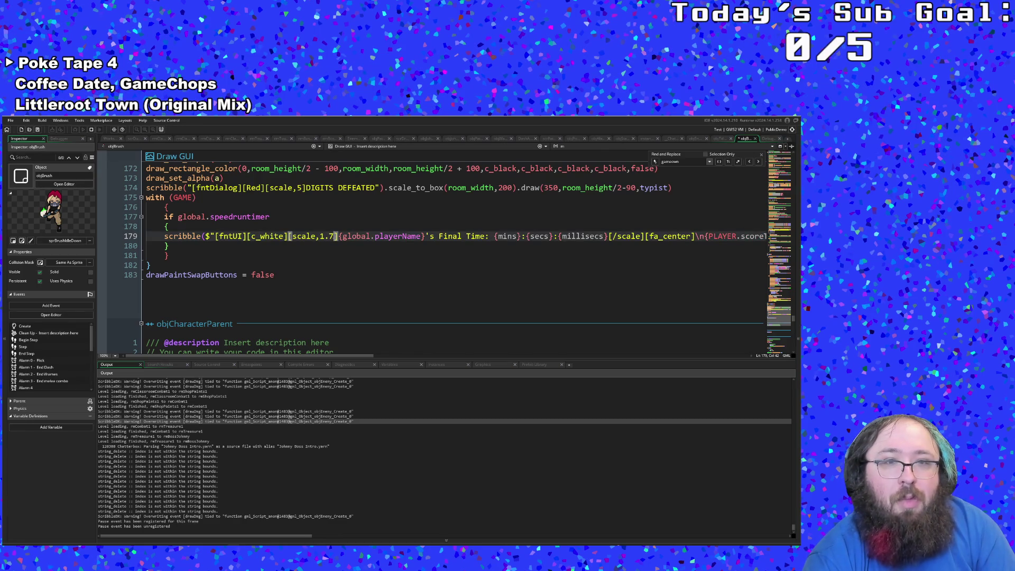
pyautogui.press('BackSpace')
pyautogui.write('5')
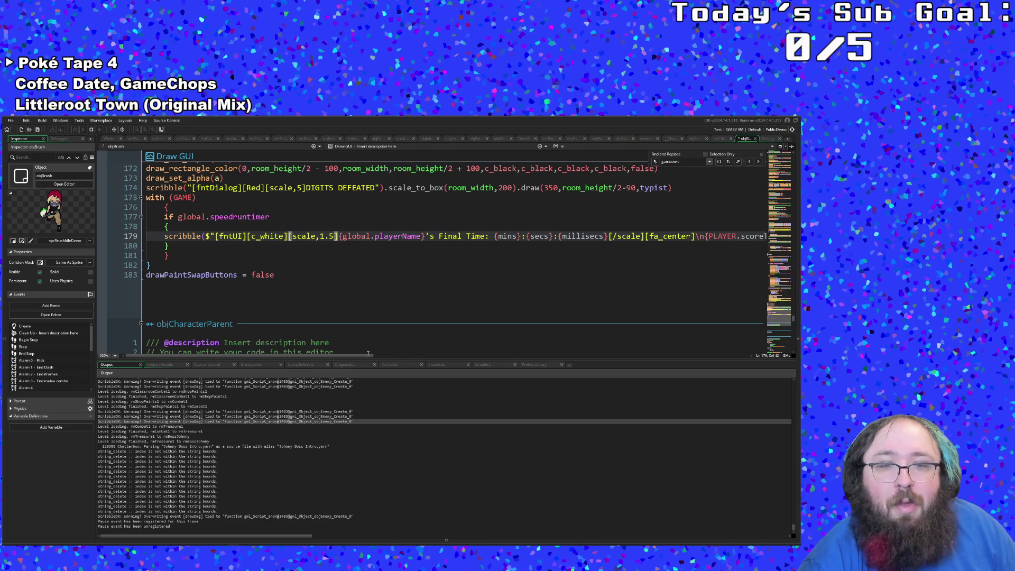
# Inspect the millisecs placeholder and its braces in the scribble string.
pyautogui.moveTo(367, 356)
pyautogui.mouseDown()
pyautogui.moveTo(546, 358)
pyautogui.moveTo(485, 369)
pyautogui.moveTo(332, 365)
pyautogui.mouseUp()
pyautogui.click(259, 249)
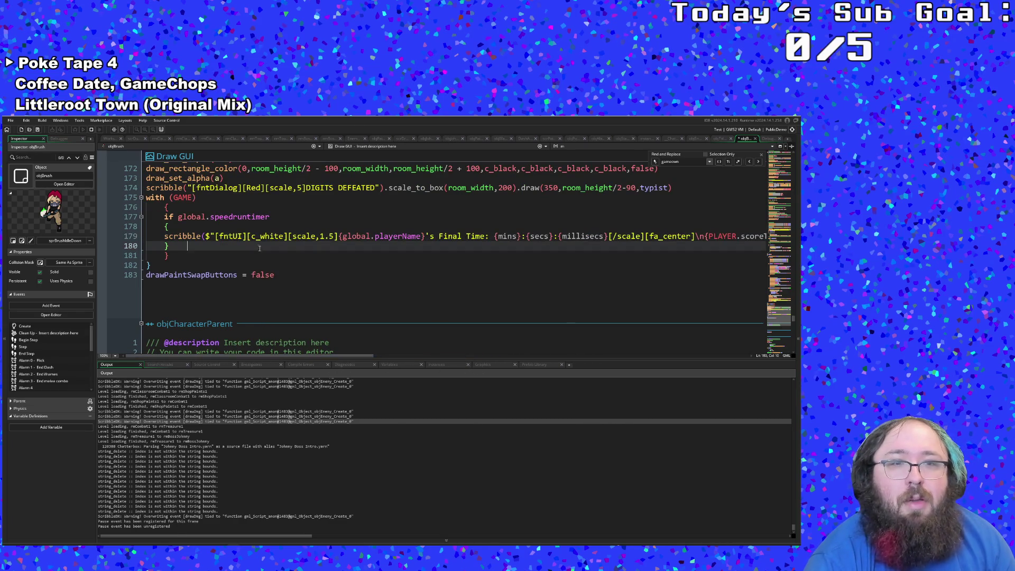
pyautogui.click(570, 236)
pyautogui.click(602, 236)
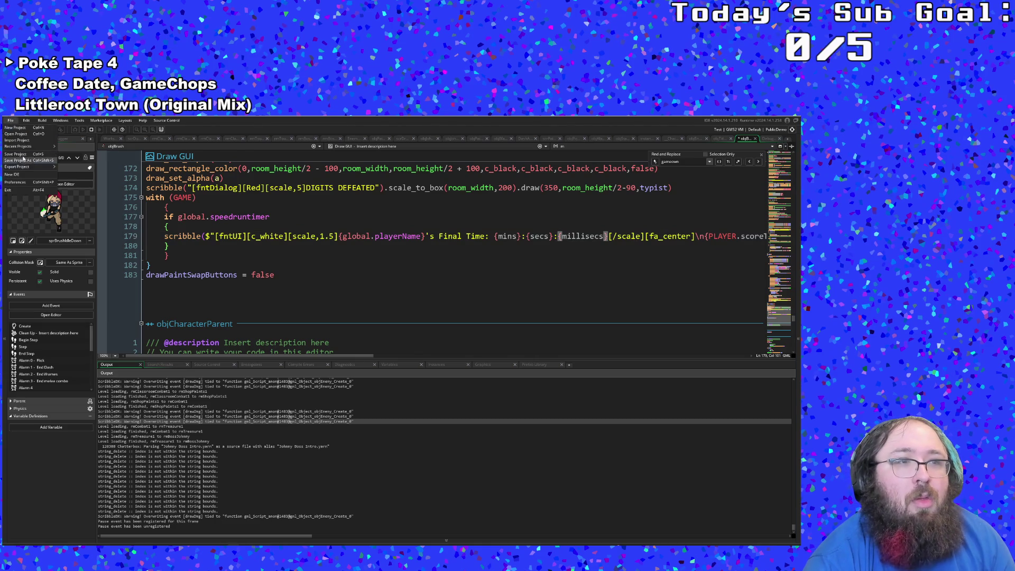
# Run a debug build to the SolidPlasma splash screen, then close the game window.
pyautogui.click(77, 131)
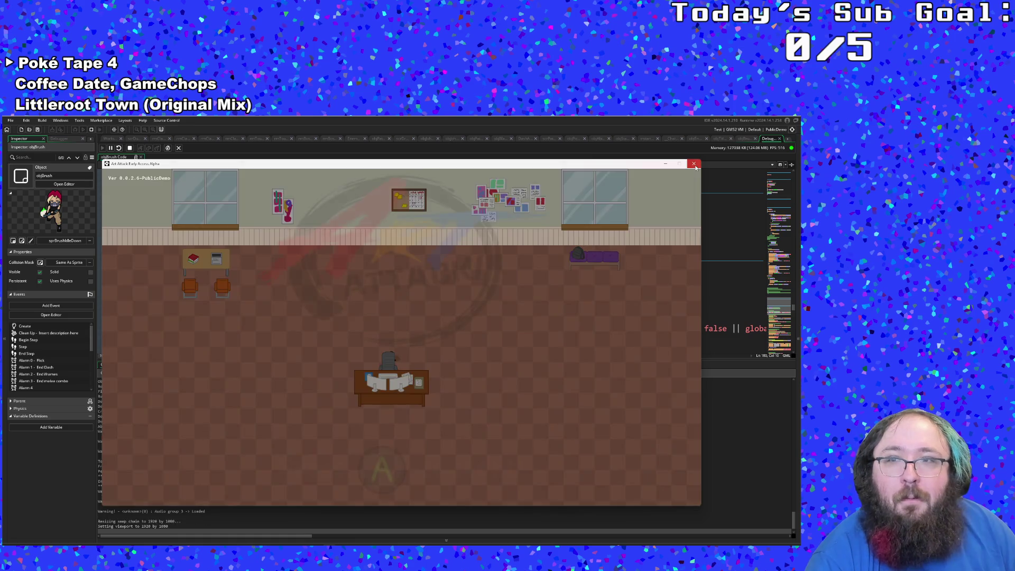
pyautogui.click(691, 163)
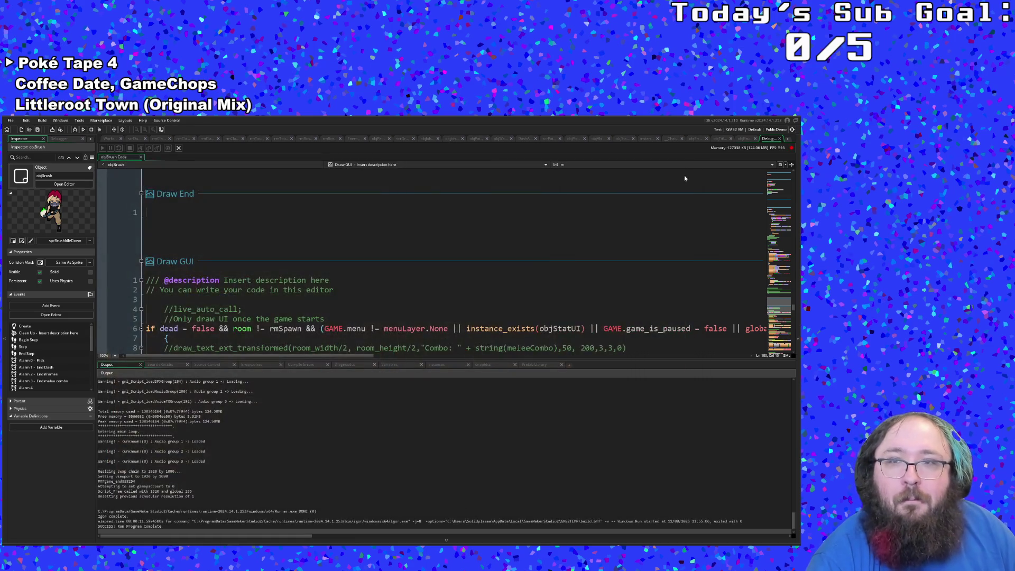
# Open objBrush's code through the Ctrl+T asset search.
pyautogui.scroll(15, 613, 280)
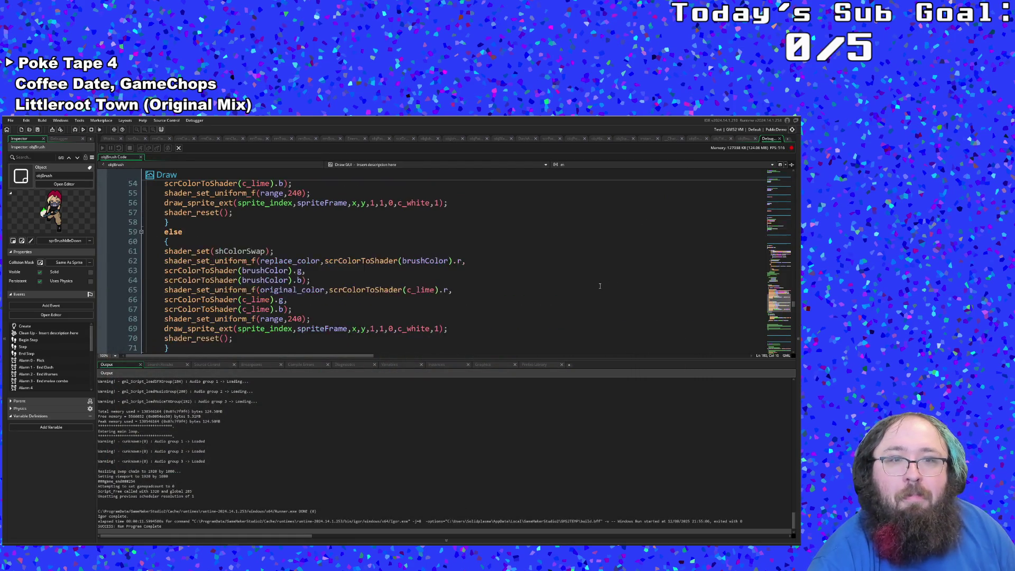
pyautogui.click(593, 284)
pyautogui.hotkey('ctrl', 't')
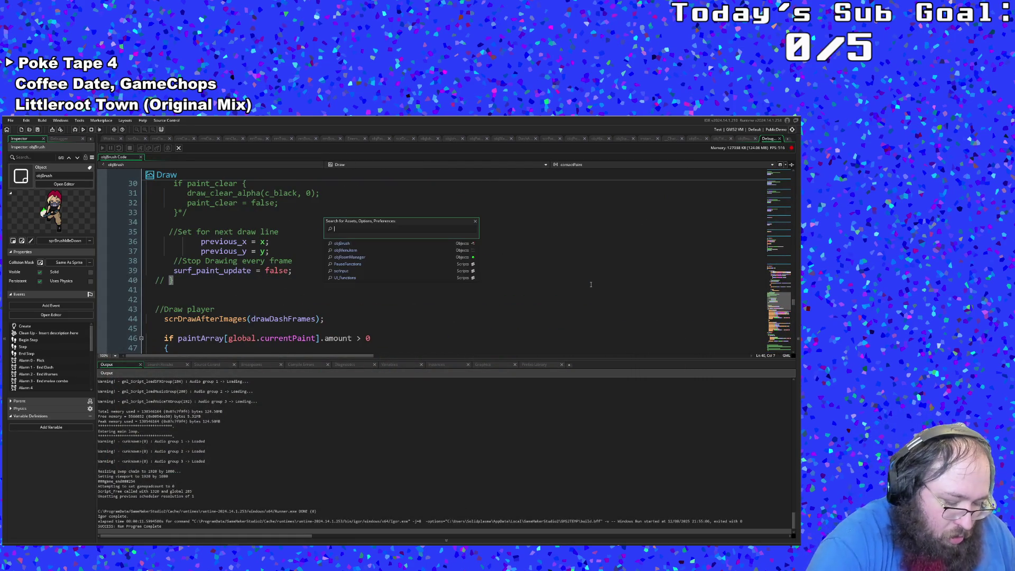
pyautogui.write('objbrush')
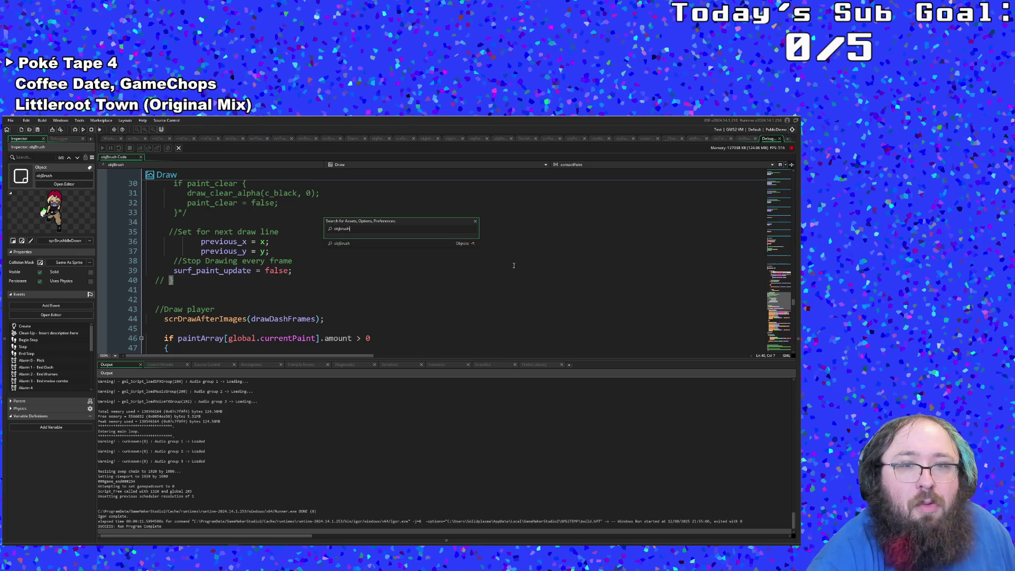
pyautogui.click(391, 244)
# Scroll through objBrush's Create event to review its hiscore setup.
pyautogui.scroll(10, 377, 322)
pyautogui.scroll(20, 377, 322)
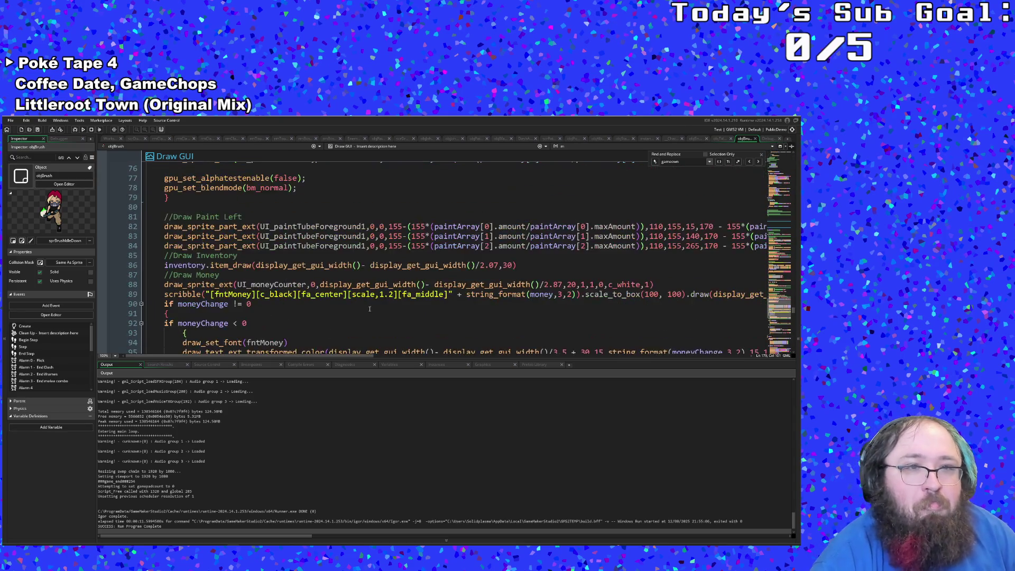
pyautogui.scroll(20, 369, 309)
pyautogui.scroll(16, 370, 308)
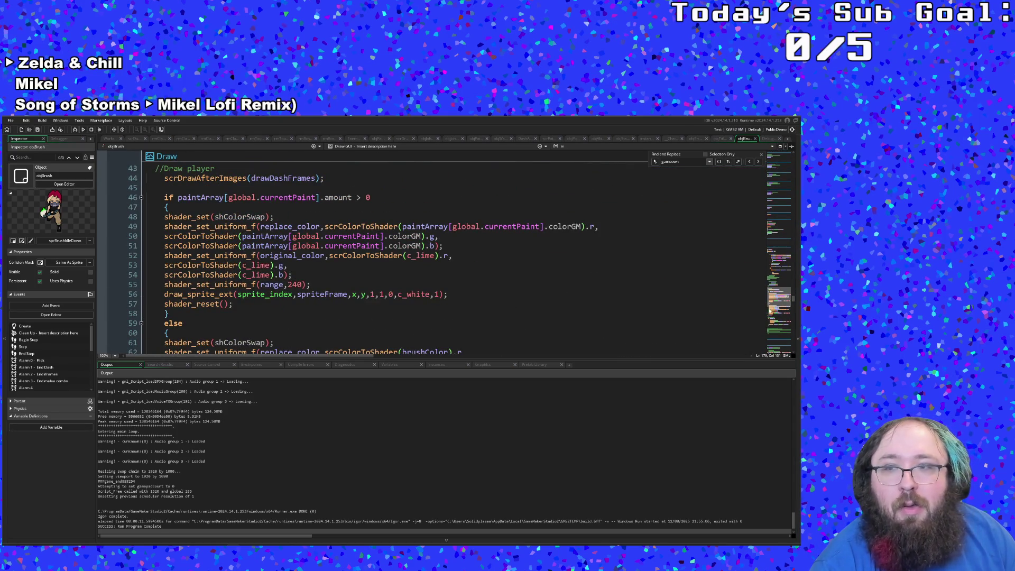
pyautogui.scroll(20, 716, 329)
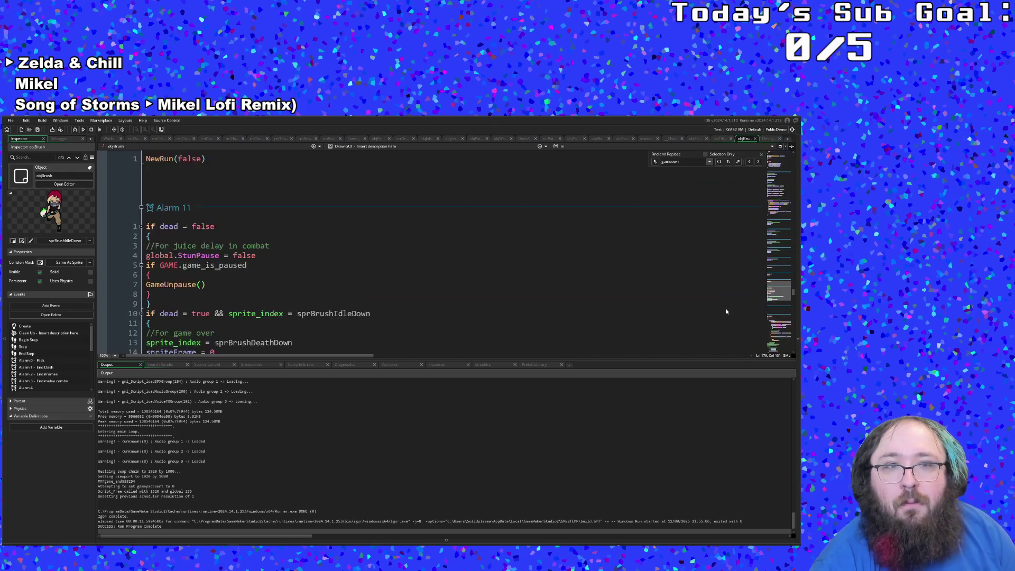
pyautogui.scroll(3, 725, 305)
pyautogui.scroll(-3, 725, 306)
pyautogui.click(718, 275)
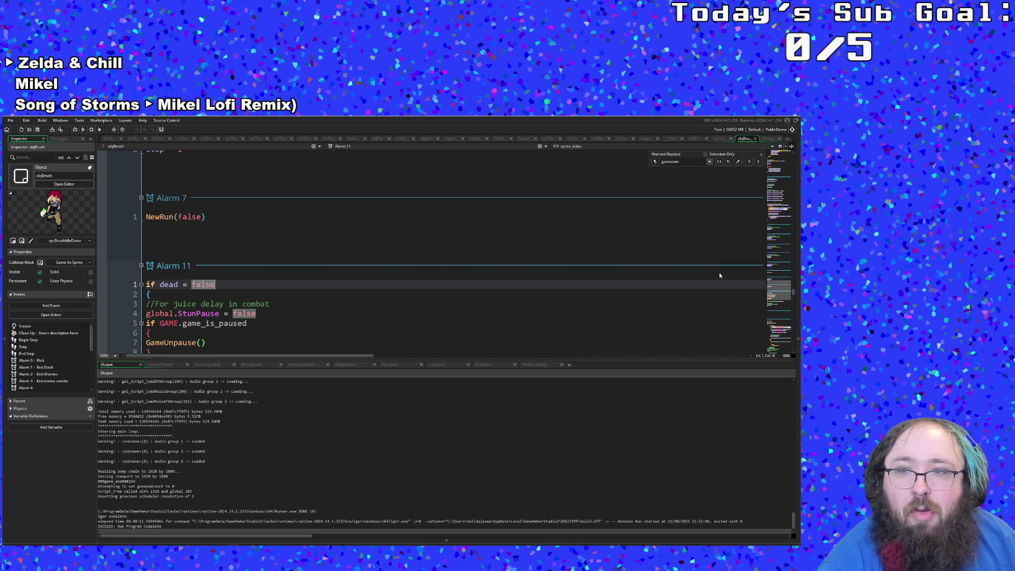
pyautogui.moveTo(788, 293); pyautogui.dragTo(791, 156)
pyautogui.scroll(-20, 459, 285)
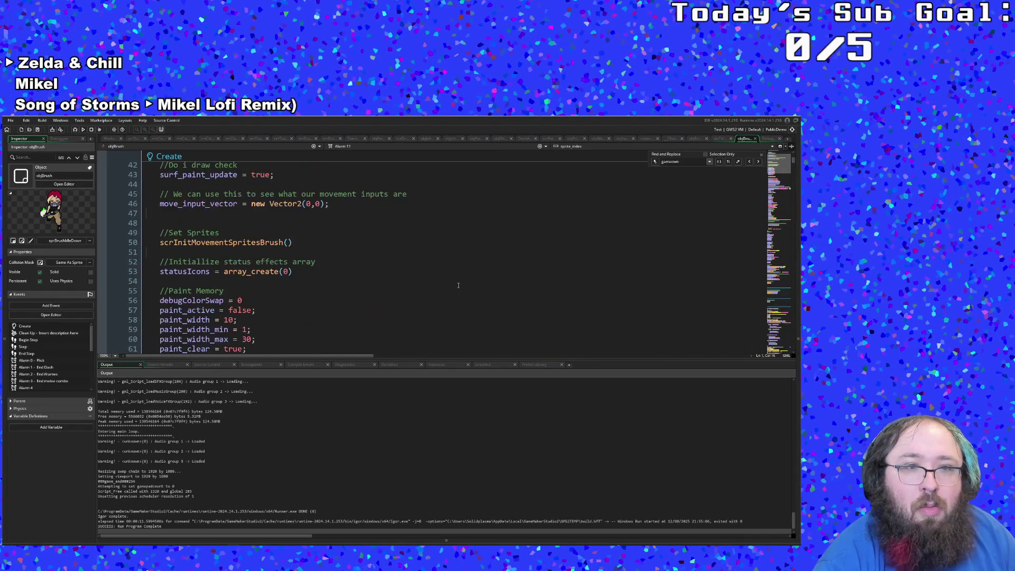
pyautogui.scroll(-20, 458, 287)
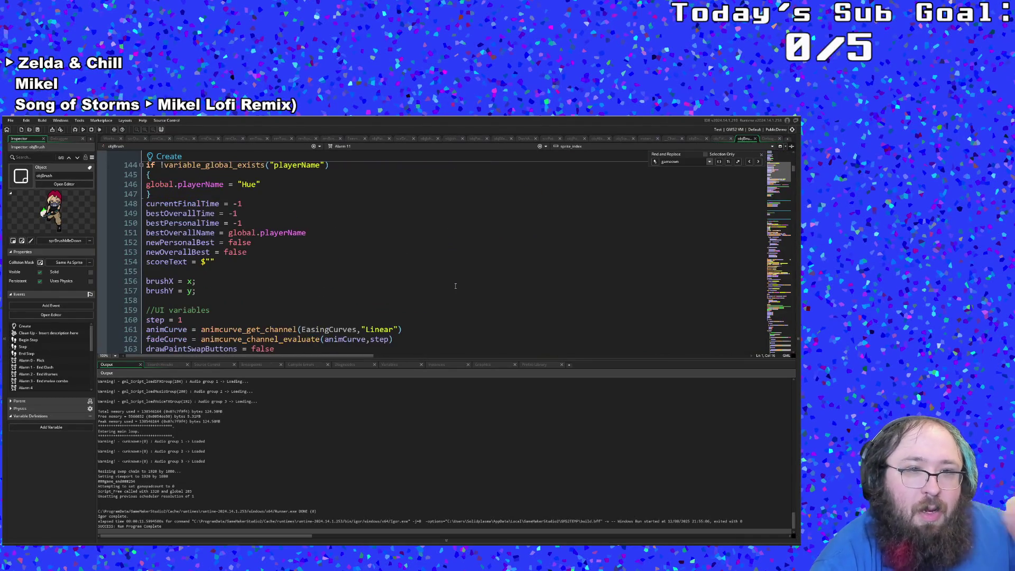
pyautogui.scroll(4, 455, 284)
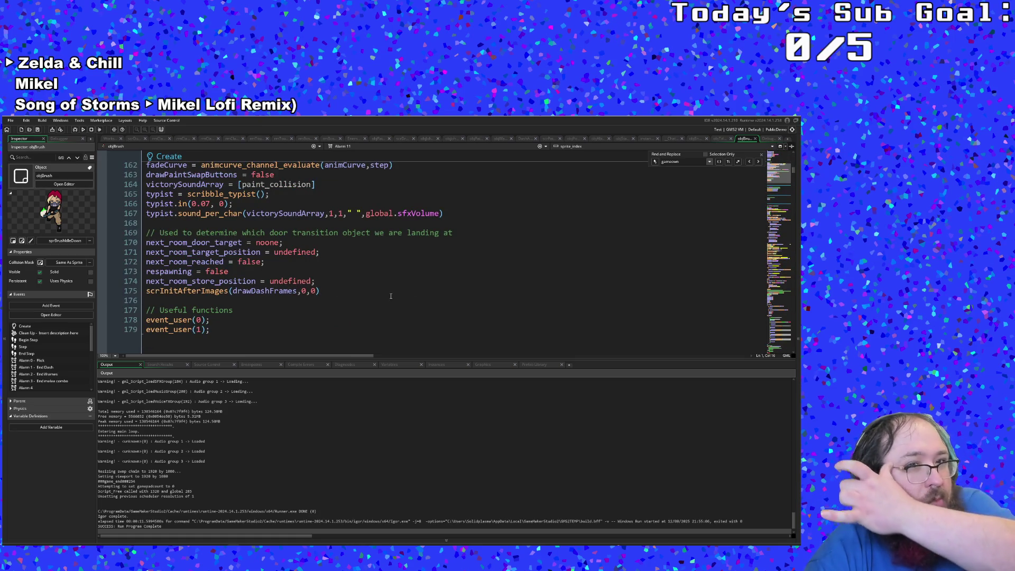
pyautogui.scroll(-4, 391, 296)
pyautogui.scroll(10, 389, 297)
pyautogui.scroll(6, 388, 298)
pyautogui.scroll(-6, 388, 296)
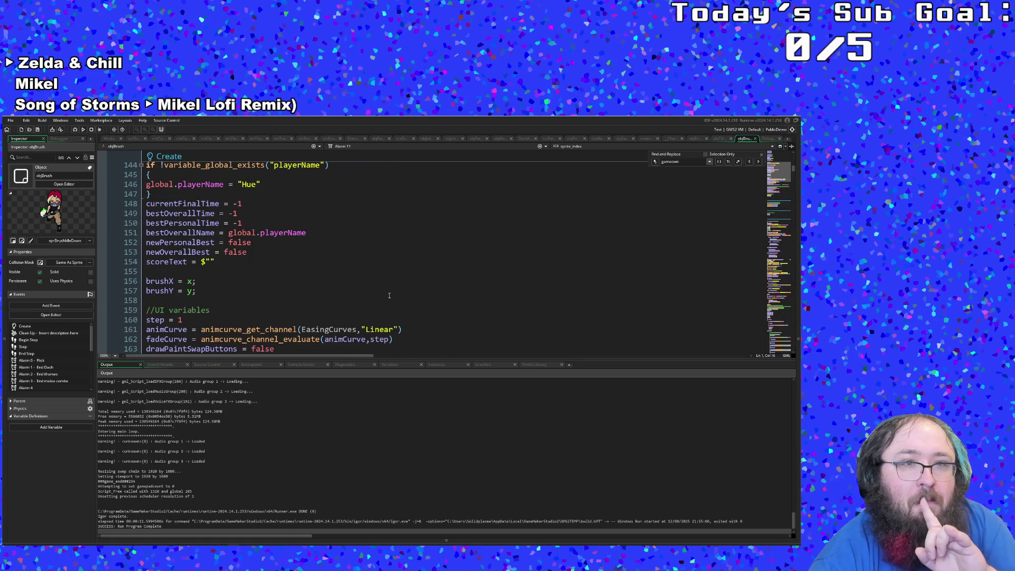
pyautogui.scroll(2, 389, 295)
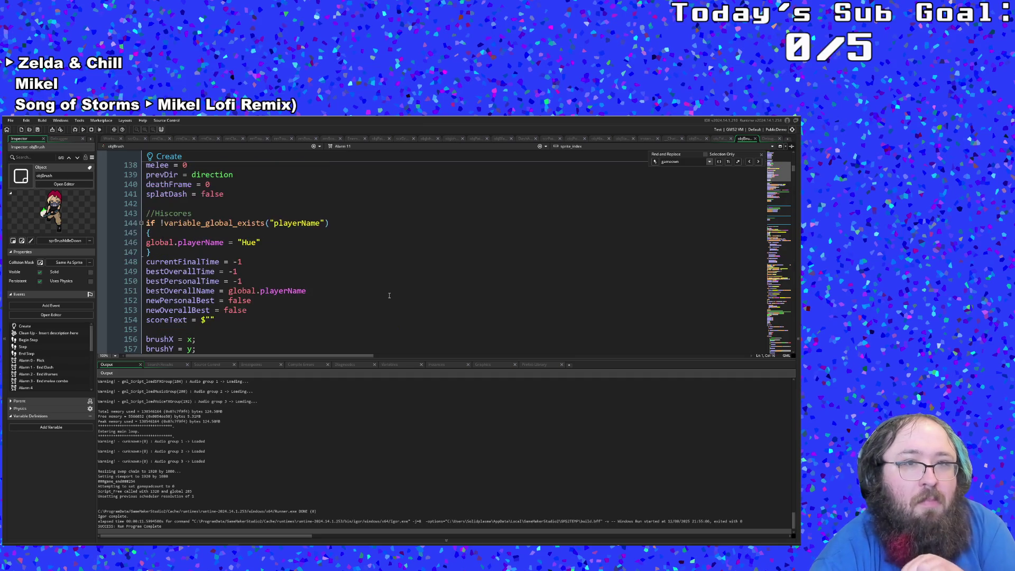
# Place the caret at the end of line 179, after event_user(1);.
pyautogui.click(148, 203)
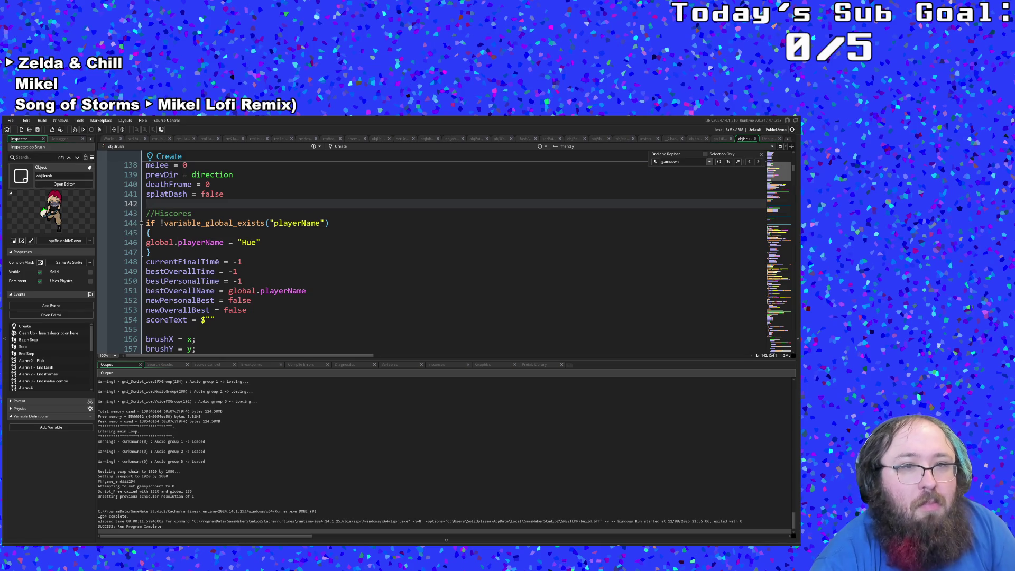
pyautogui.click(198, 252)
pyautogui.scroll(-14, 198, 252)
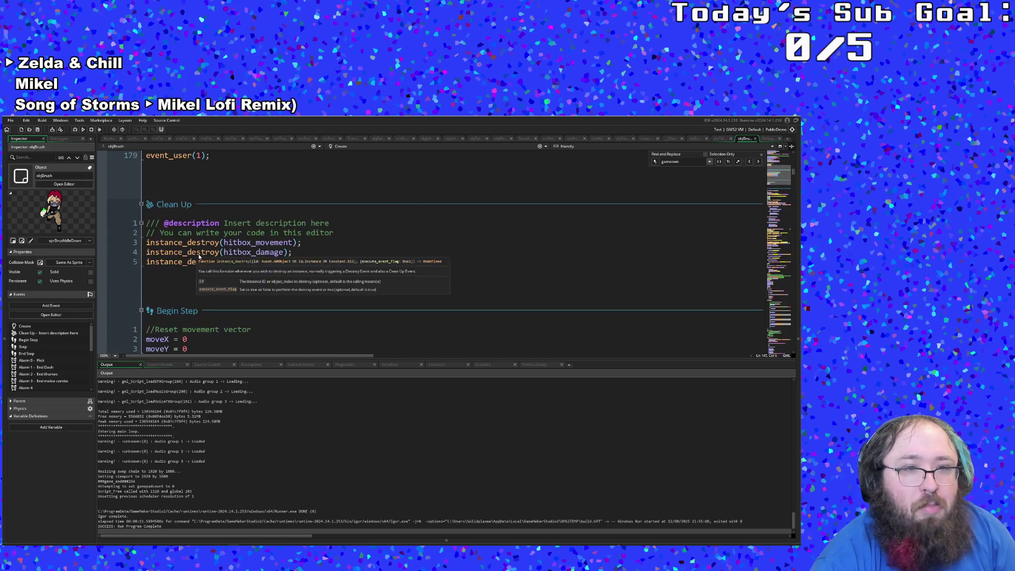
pyautogui.doubleClick(180, 191)
pyautogui.click(226, 157)
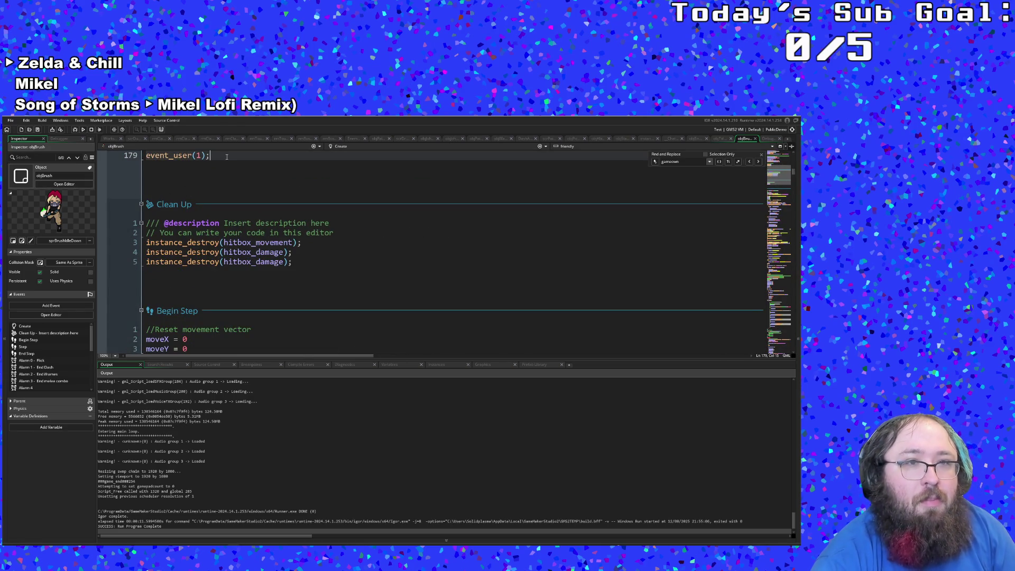
pyautogui.scroll(4, 314, 281)
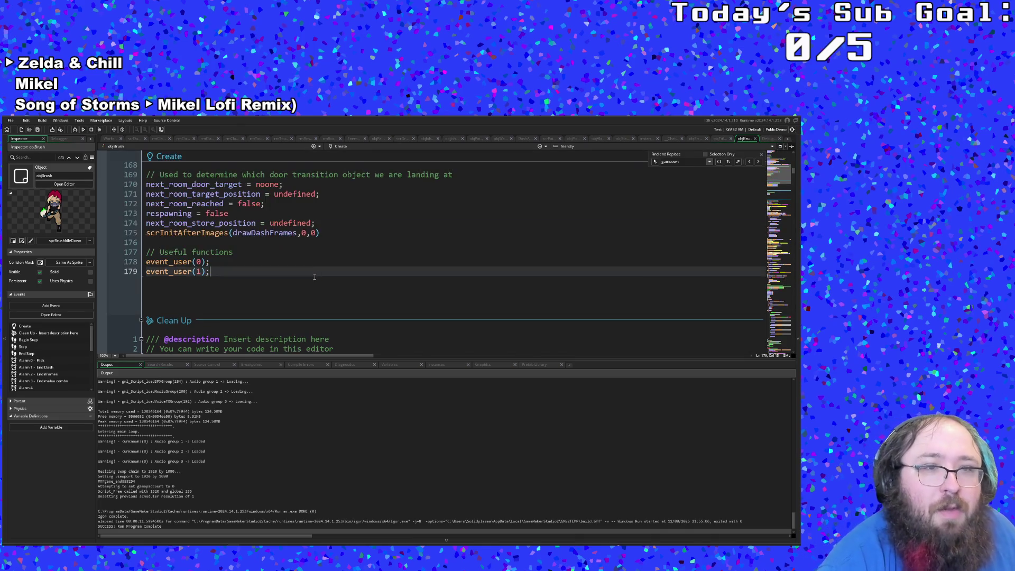
pyautogui.click(245, 259)
pyautogui.click(228, 251)
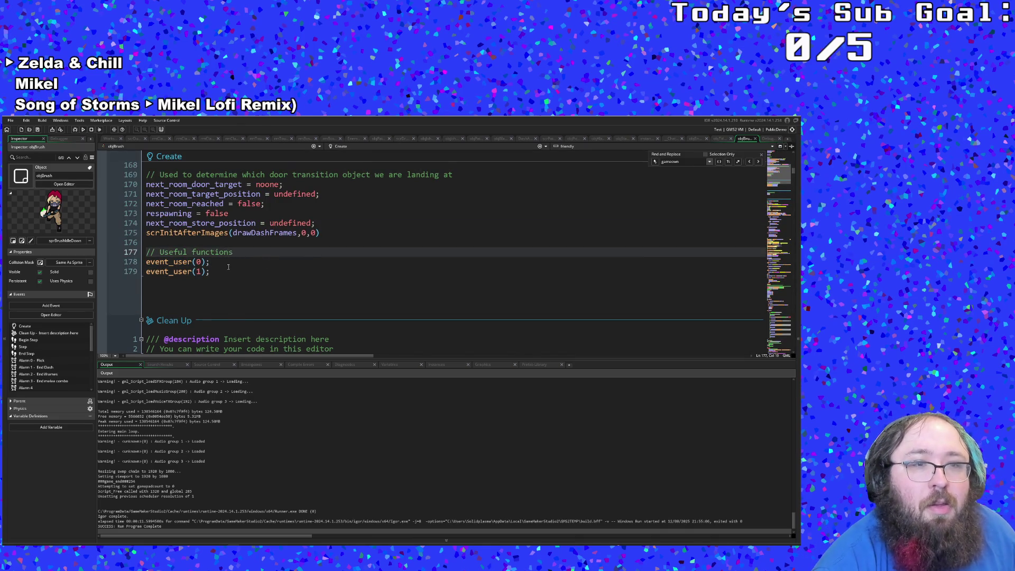
pyautogui.scroll(-2, 228, 248)
pyautogui.click(164, 213)
pyautogui.click(224, 219)
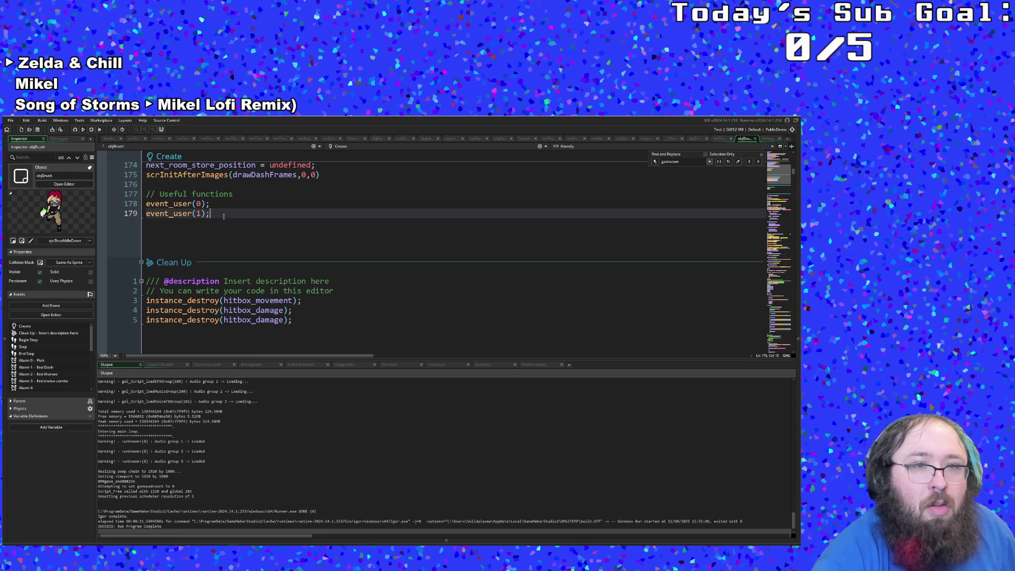
# Add the comment 'Check if we need a player name' below the event_user calls.
pyautogui.press('Return')
pyautogui.press('Return')
pyautogui.press('Return')
pyautogui.write('//')
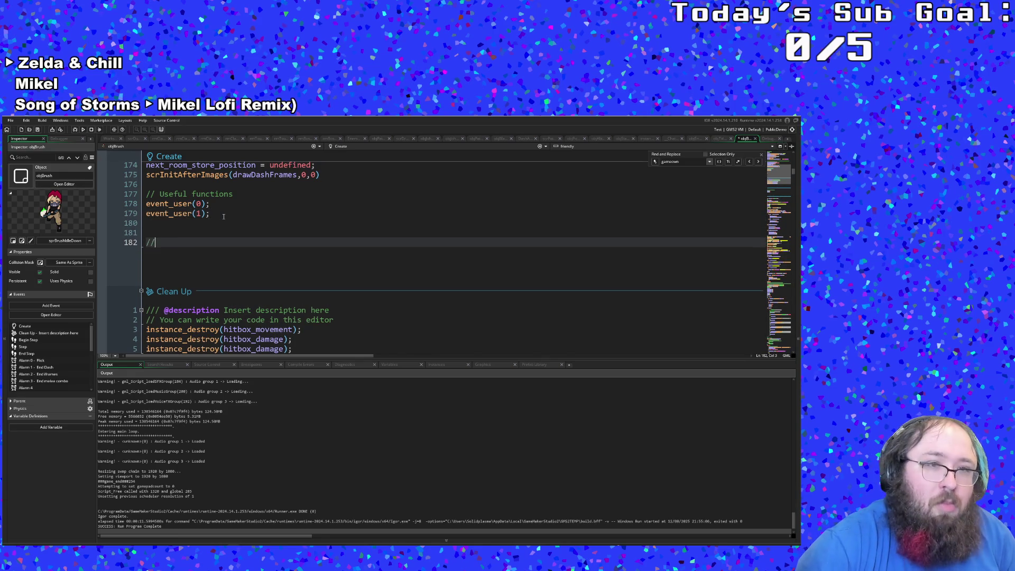
pyautogui.write('Check if w re')
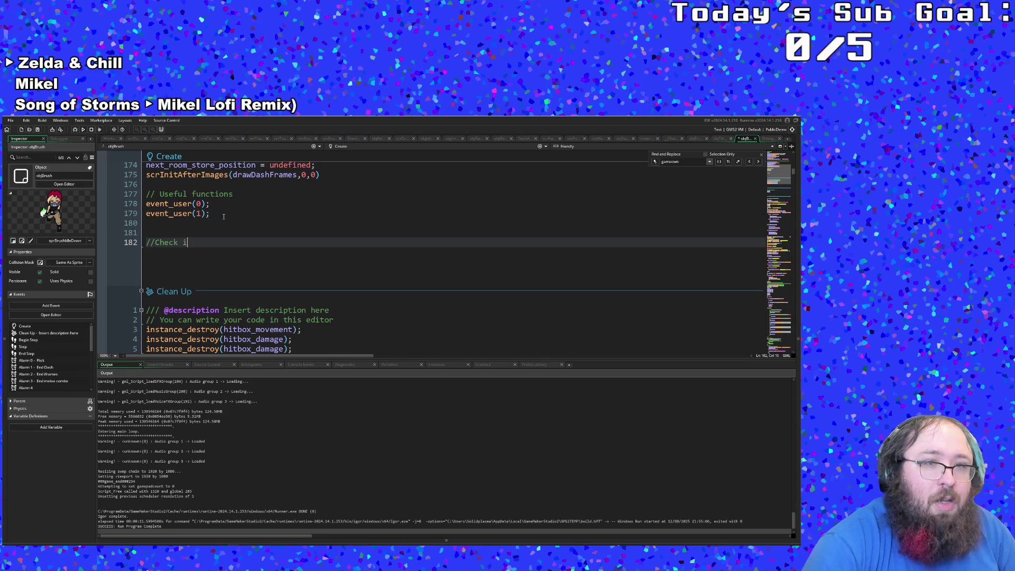
pyautogui.press('BackSpace')
pyautogui.press('BackSpace')
pyautogui.press('BackSpace')
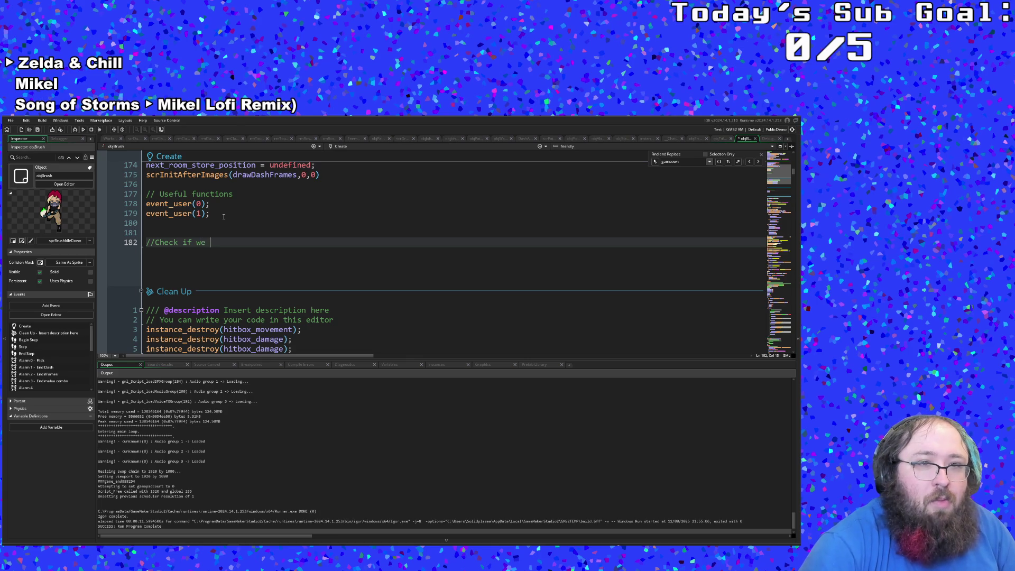
pyautogui.write('need a pla')
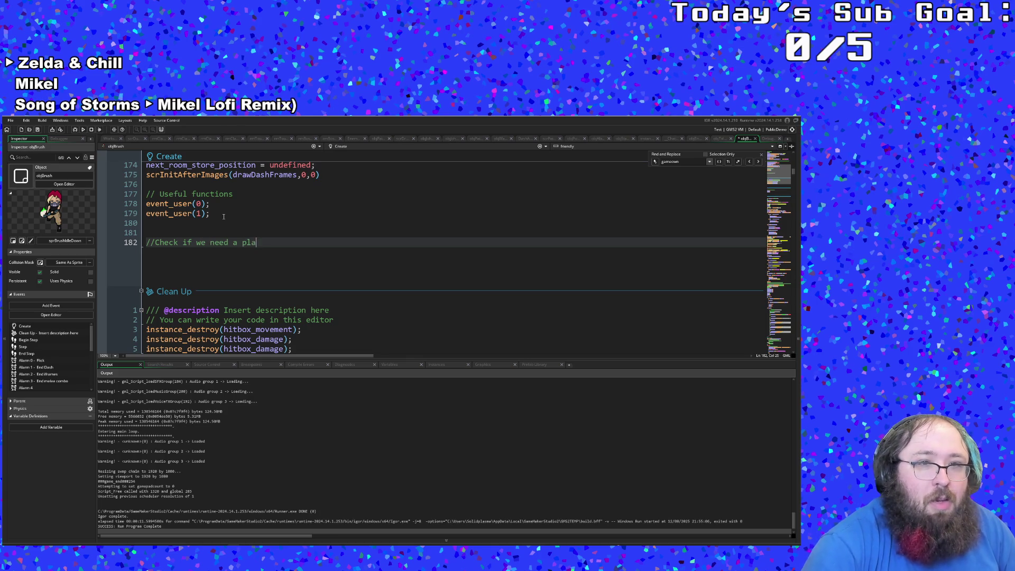
pyautogui.write('yer name')
pyautogui.press('Return')
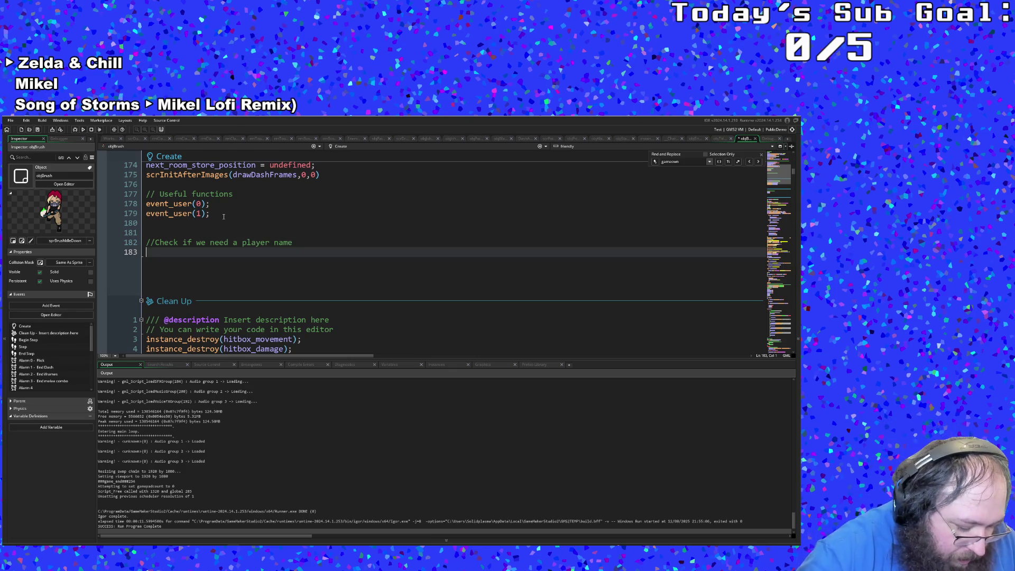
# Insert a closePauseMenu() call and jump to its definition in UI_Functions.
pyautogui.write('clos')
pyautogui.press('Return')
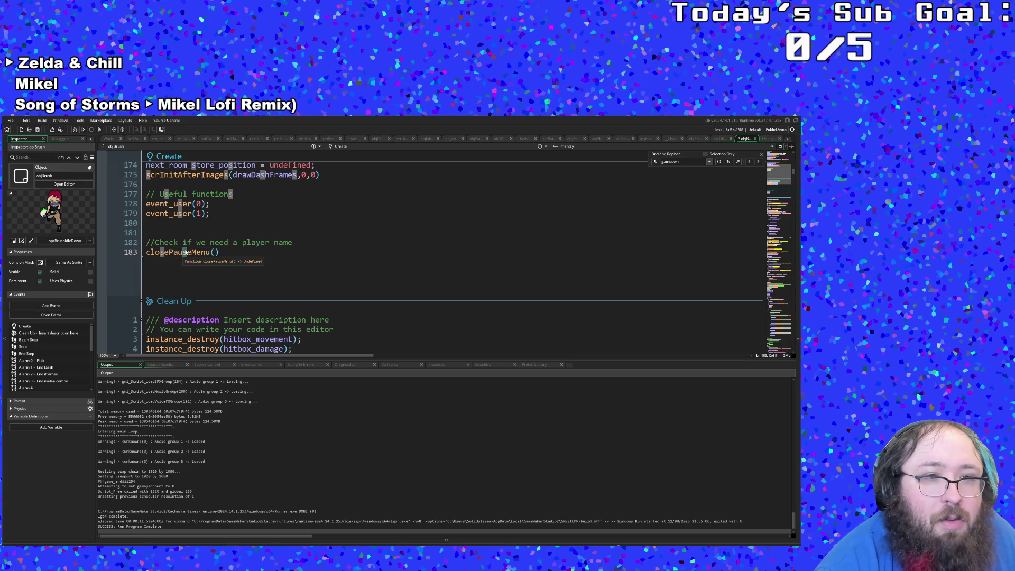
pyautogui.middleClick(185, 252)
pyautogui.click(202, 261)
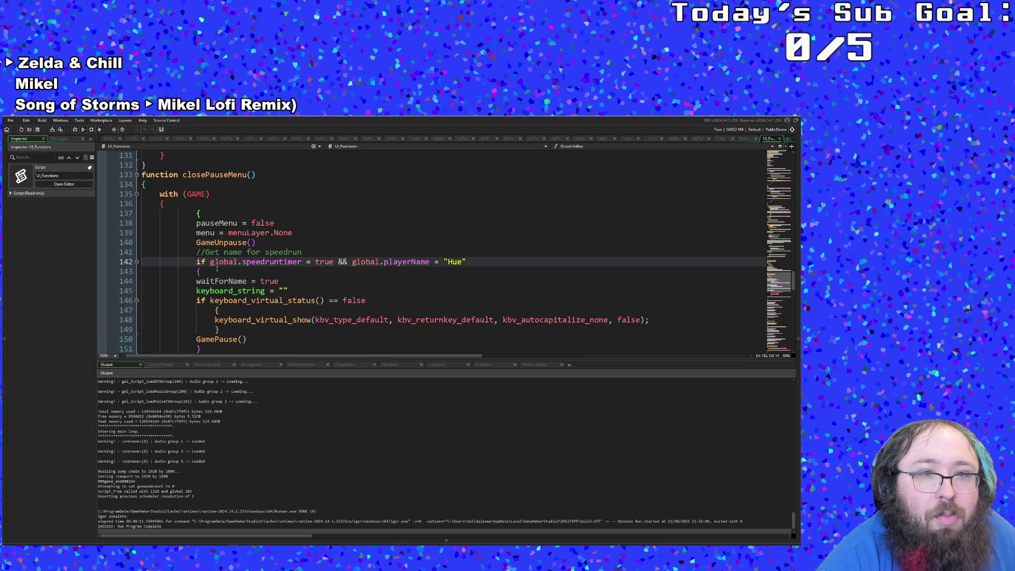
# Review closePauseMenu's speedrun name check through line 149, then start a debug run.
pyautogui.click(219, 271)
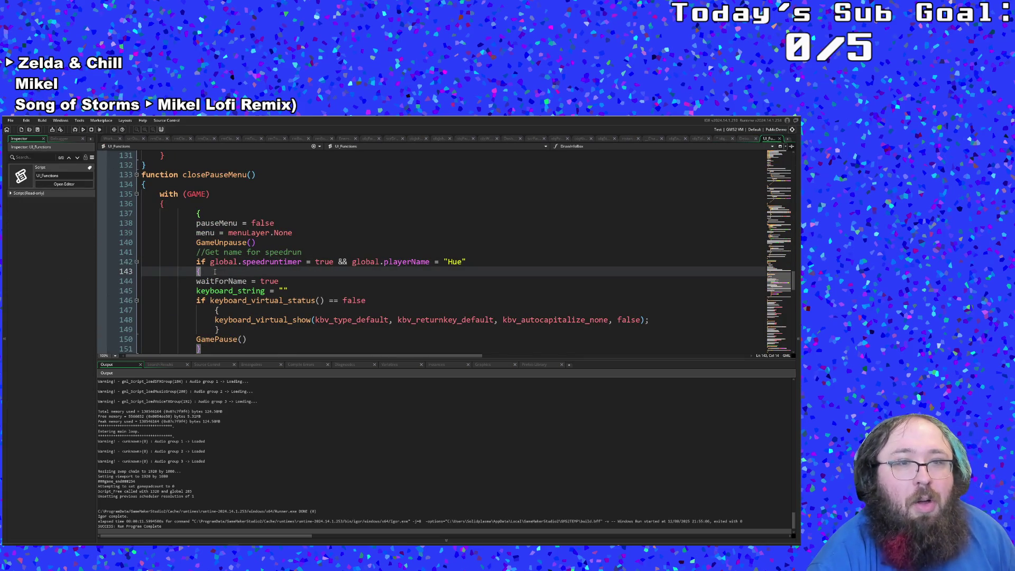
pyautogui.scroll(-2, 215, 271)
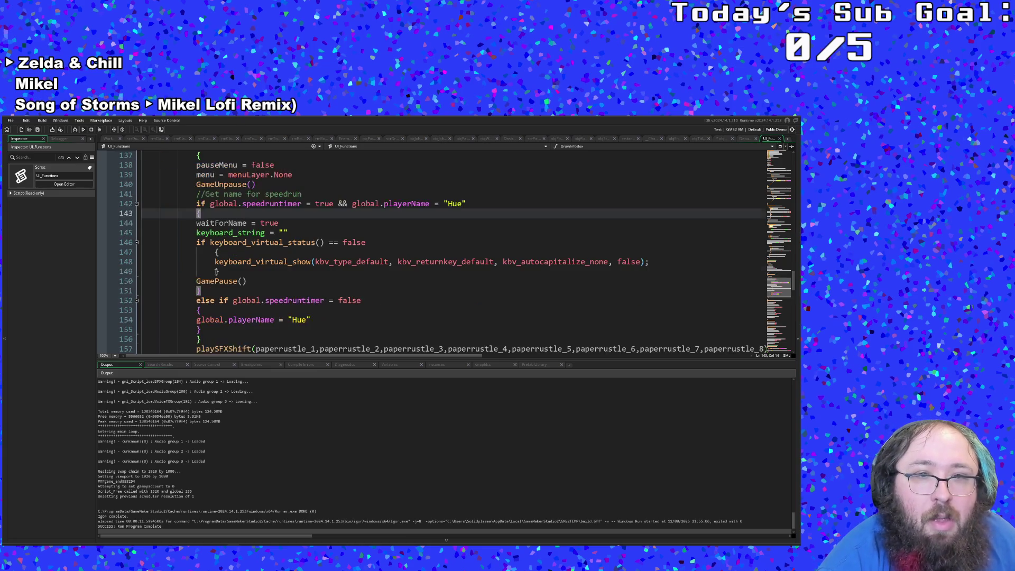
pyautogui.click(224, 272)
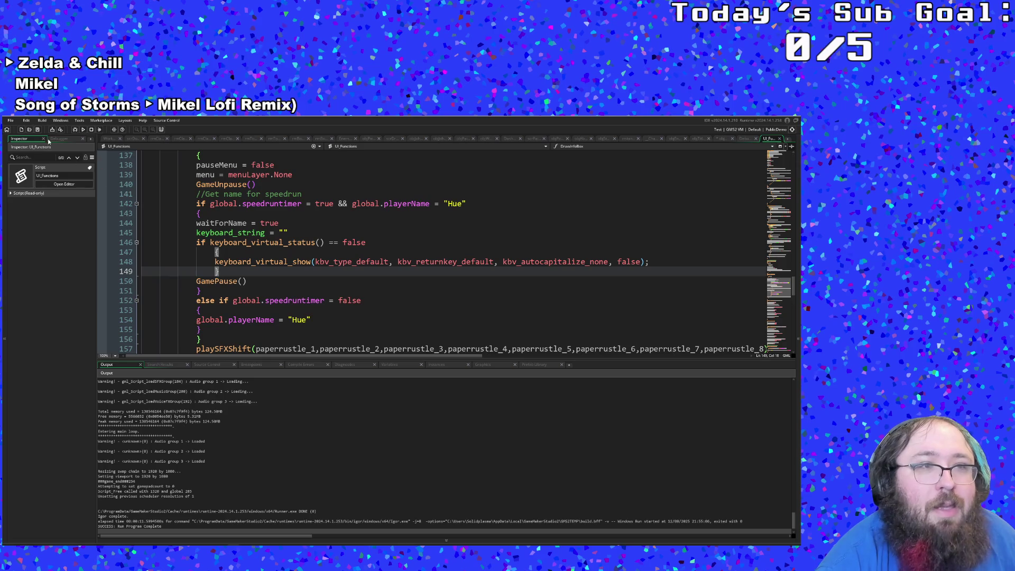
pyautogui.click(10, 120)
pyautogui.click(24, 155)
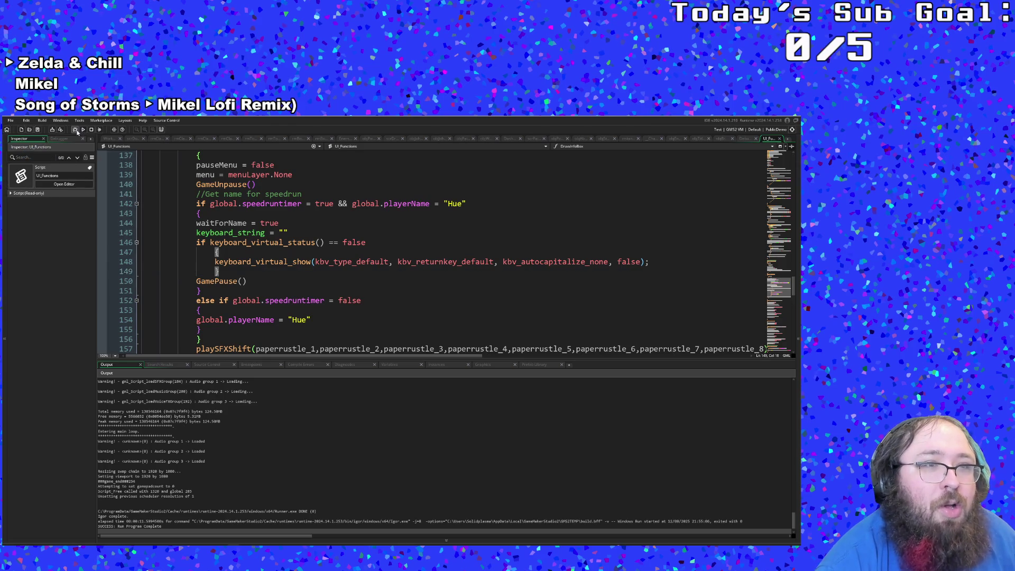
# Launch a debug run, start from the title screen and walk the character around.
pyautogui.click(75, 130)
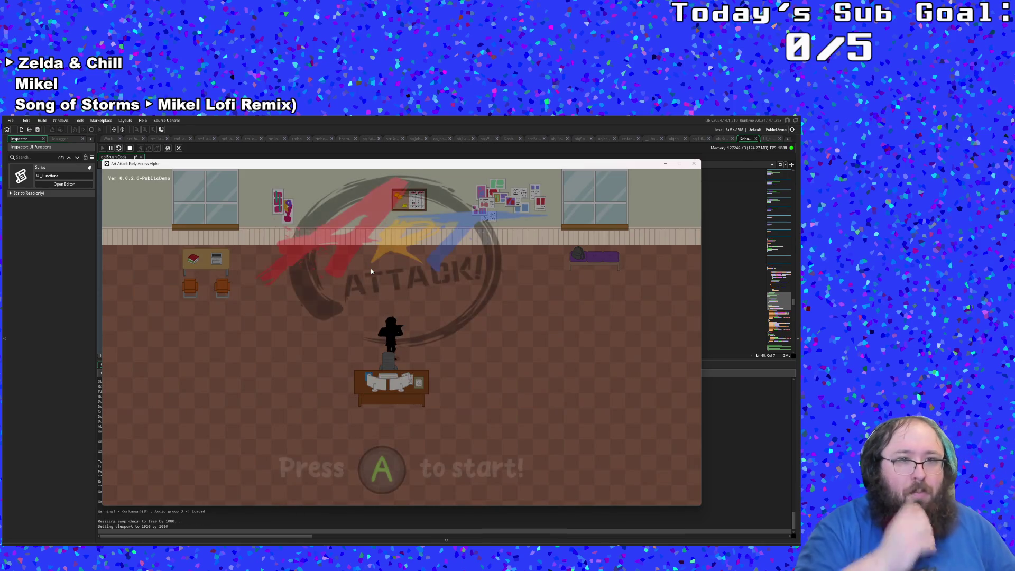
pyautogui.press('Return')
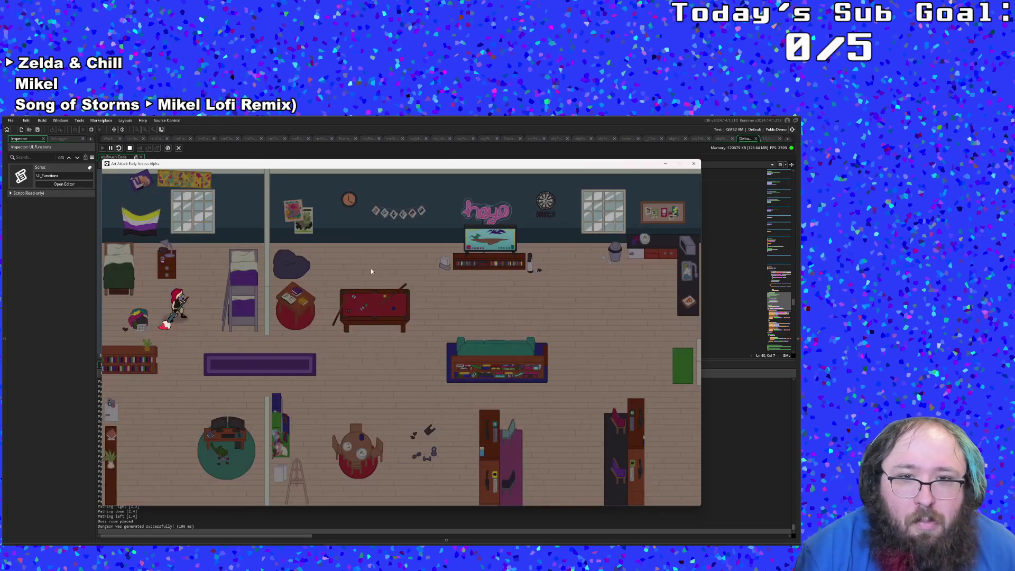
pyautogui.press('Down')
pyautogui.press('Right')
pyautogui.press('Right')
# Open pause > Settings, resume to show the 'Enter your handle:' prompt, then close the game.
pyautogui.press('Escape')
pyautogui.press('Down')
pyautogui.press('Return')
pyautogui.press('Down')
pyautogui.press('Down')
pyautogui.press('Down')
pyautogui.press('Up')
pyautogui.press('Down')
pyautogui.press('Up')
pyautogui.press('Up')
pyautogui.press('Up')
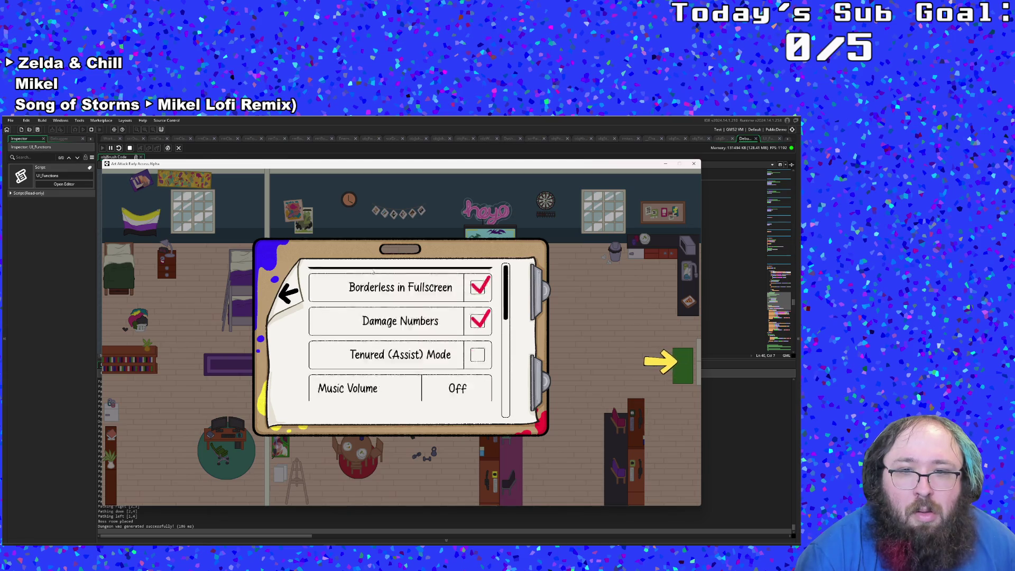
pyautogui.press('Escape')
pyautogui.press('Return')
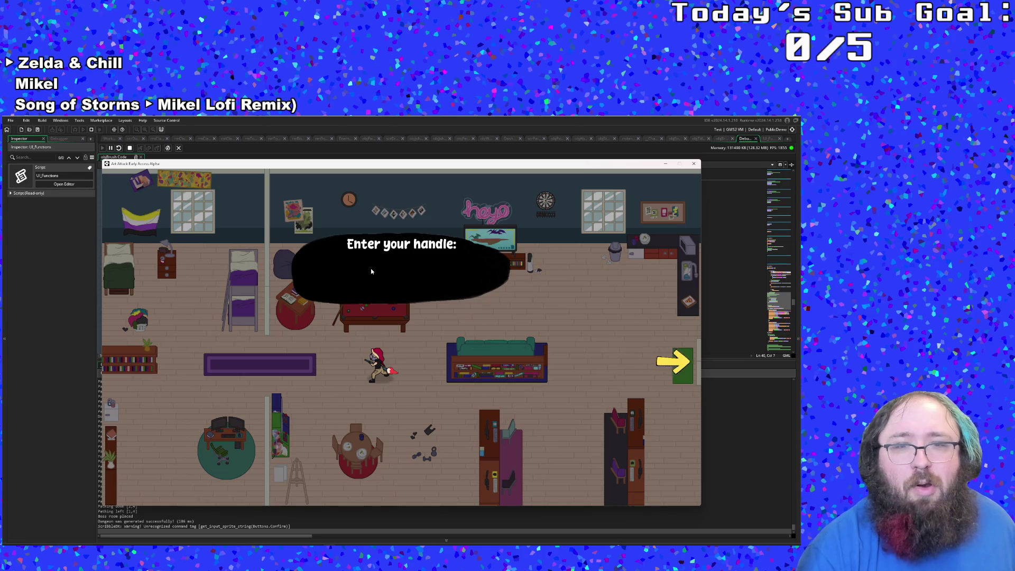
pyautogui.click(693, 163)
pyautogui.click(509, 231)
pyautogui.scroll(10, 513, 227)
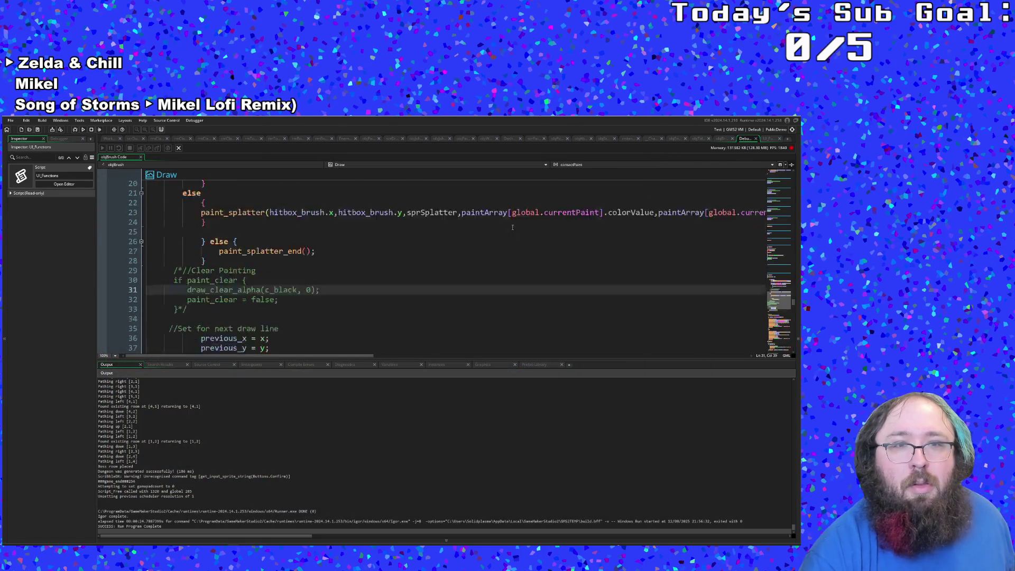
# Close the Debugger view and the UI_Functions script tab.
pyautogui.click(756, 139)
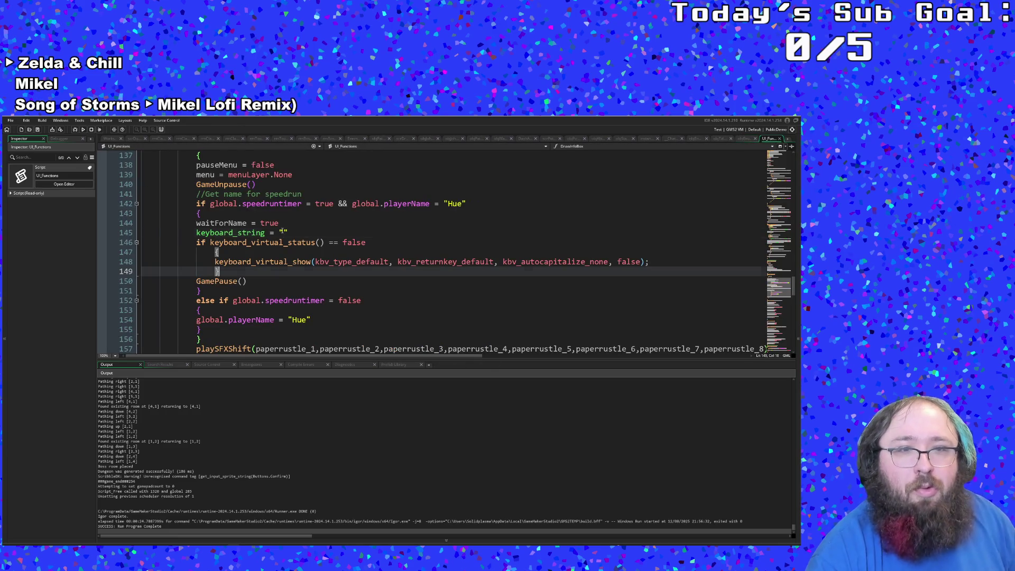
pyautogui.scroll(16, 259, 278)
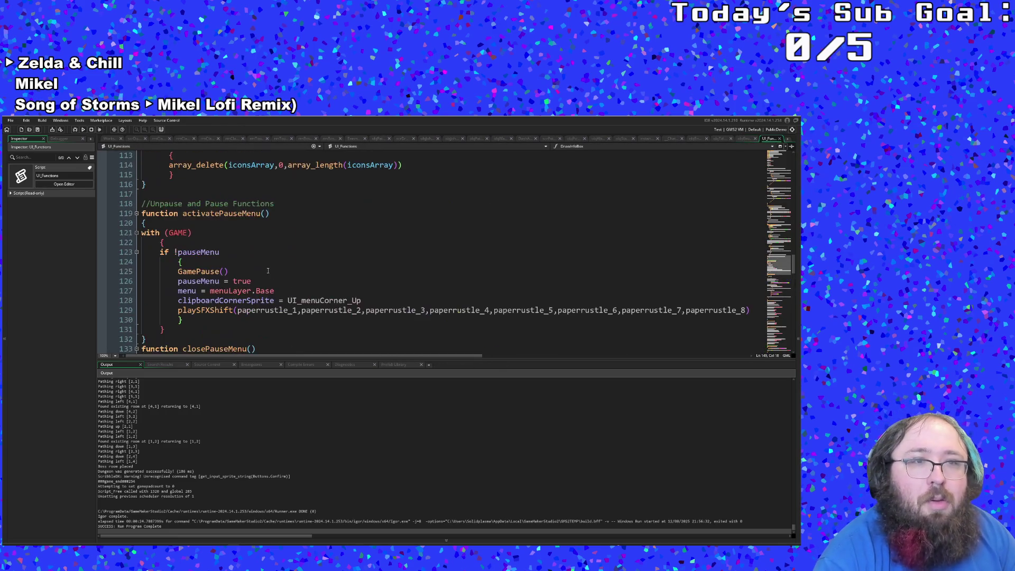
pyautogui.click(779, 139)
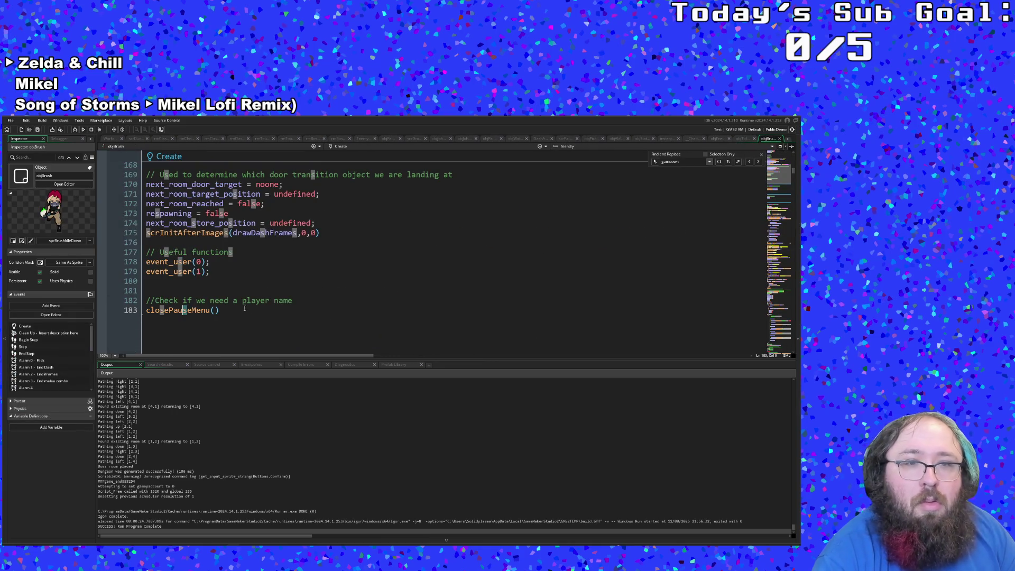
# Cut the player-name comment and closePauseMenu() lines 182–183 and remove the empty lines.
pyautogui.moveTo(232, 310); pyautogui.dragTo(145, 300)
pyautogui.rightClick(147, 304)
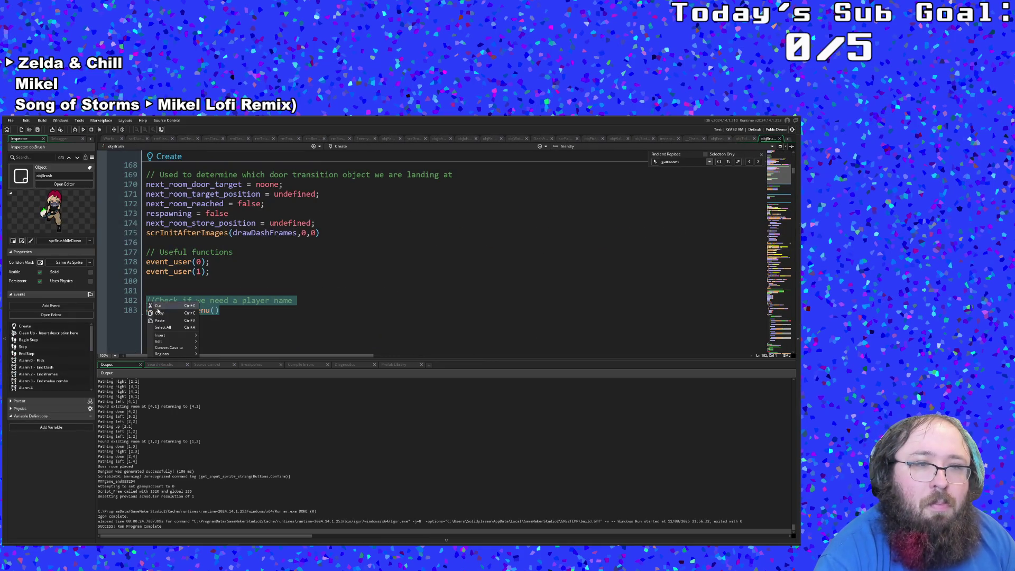
pyautogui.click(164, 305)
pyautogui.press('BackSpace')
pyautogui.press('BackSpace')
pyautogui.press('BackSpace')
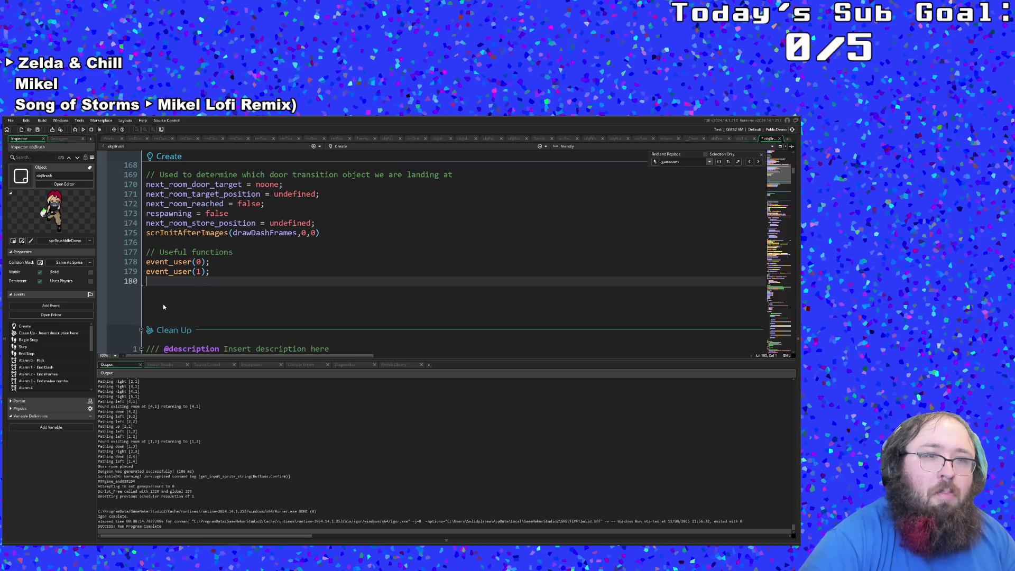
pyautogui.hotkey('ctrl', 't')
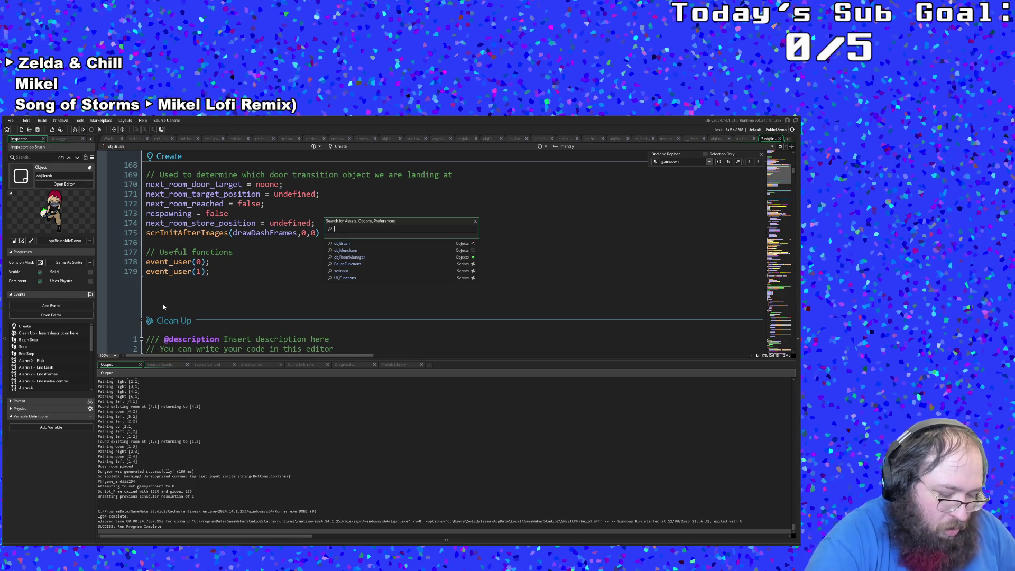
# Open objRoomManager via the asset search and view its Room Start event code.
pyautogui.write('objRoo')
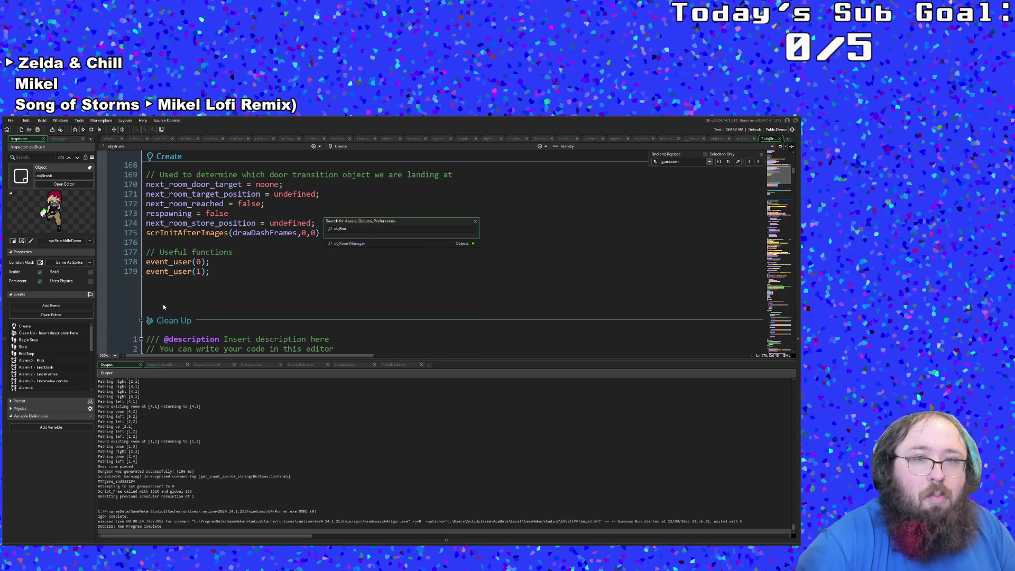
pyautogui.press('Return')
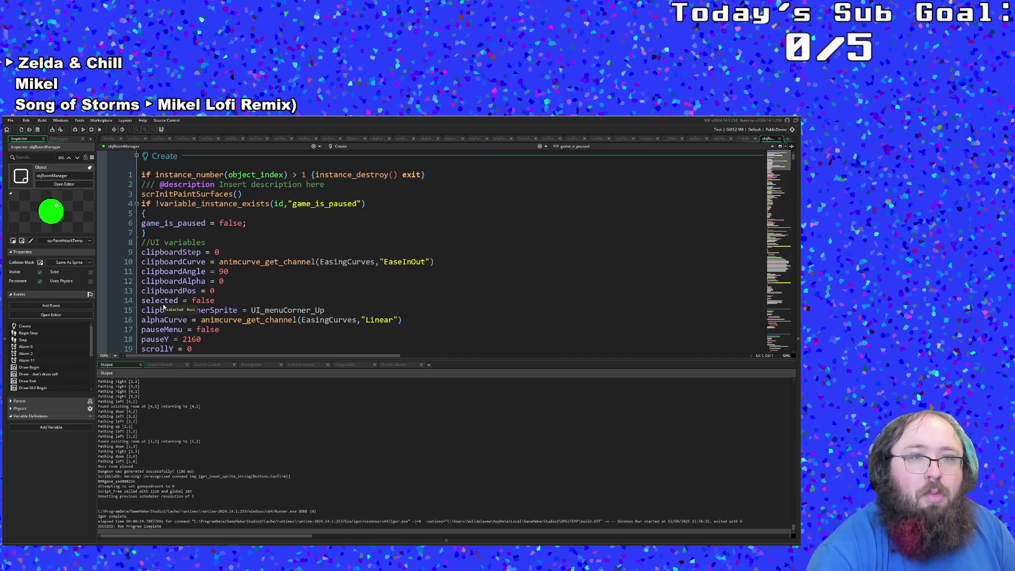
pyautogui.scroll(-20, 164, 306)
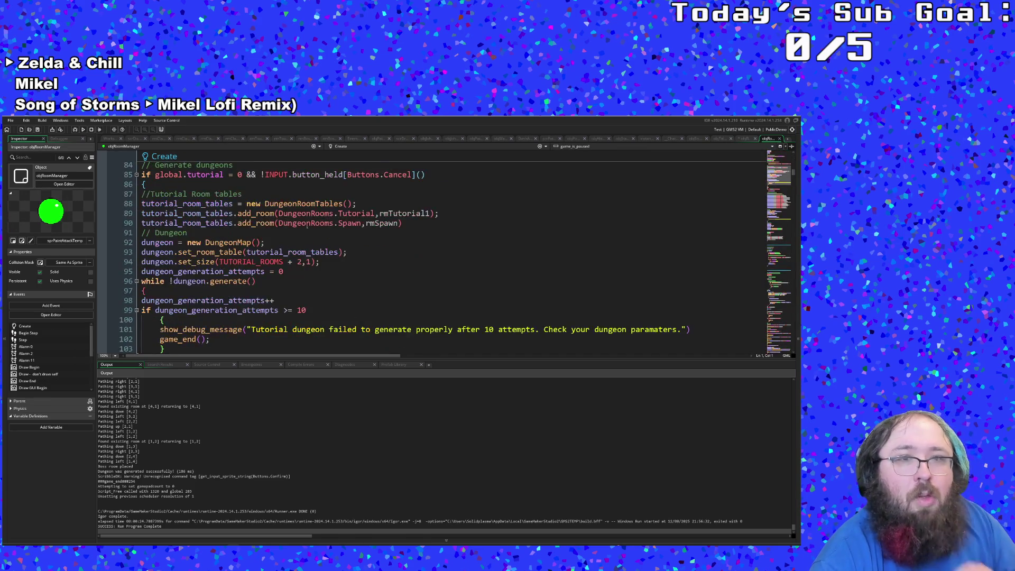
pyautogui.click(352, 148)
pyautogui.scroll(-3, 346, 174)
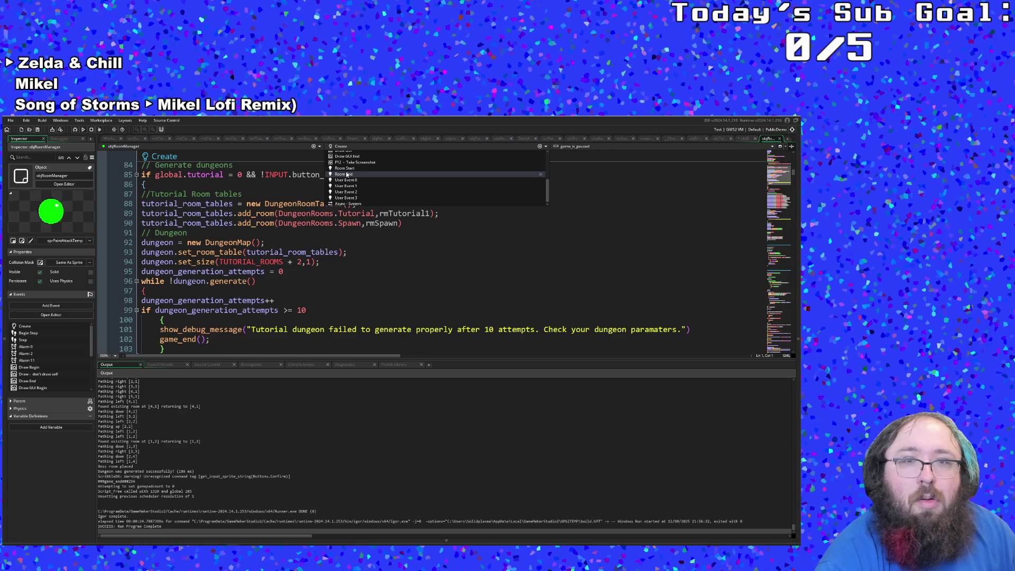
pyautogui.click(345, 166)
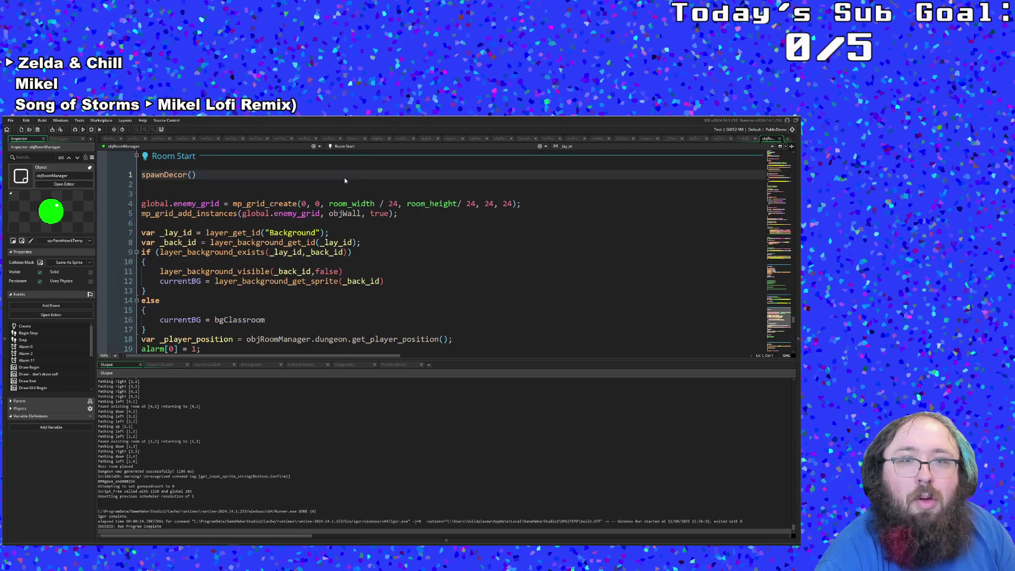
pyautogui.scroll(-2, 318, 252)
pyautogui.scroll(8, 316, 255)
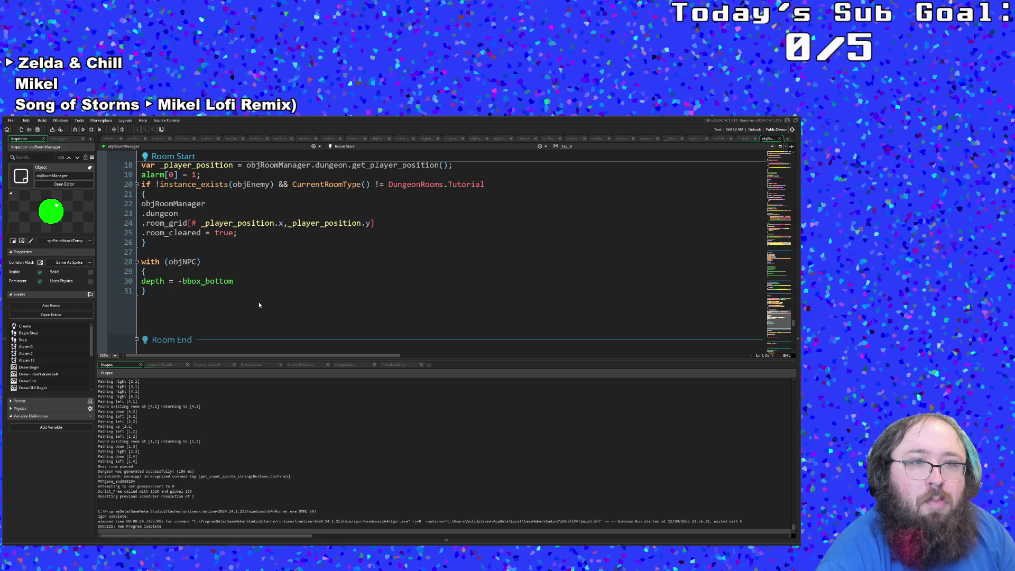
pyautogui.scroll(2, 259, 305)
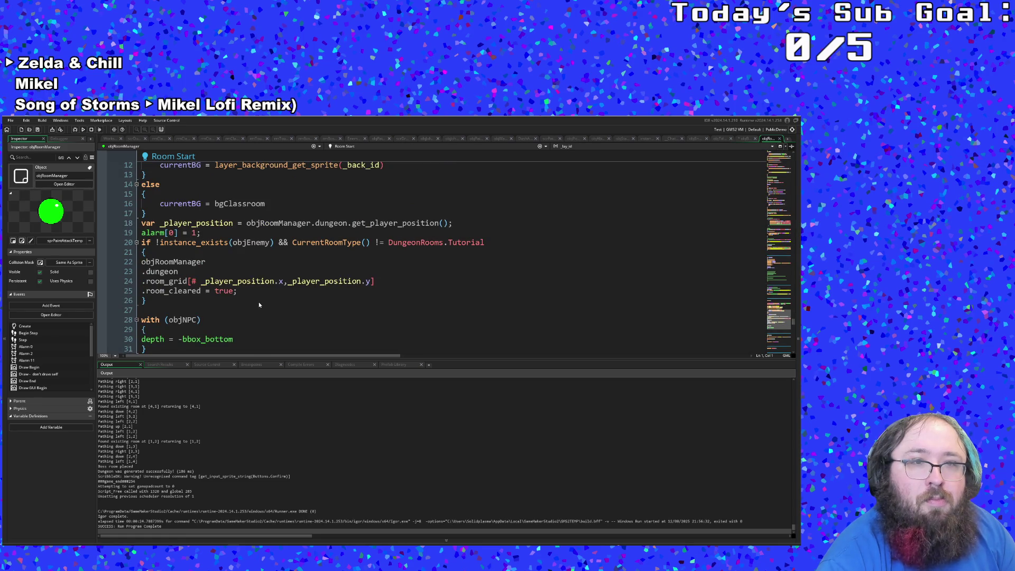
pyautogui.scroll(-2, 259, 304)
# Review the Room Start code, then switch the editor to the Alarm 0 event.
pyautogui.click(169, 306)
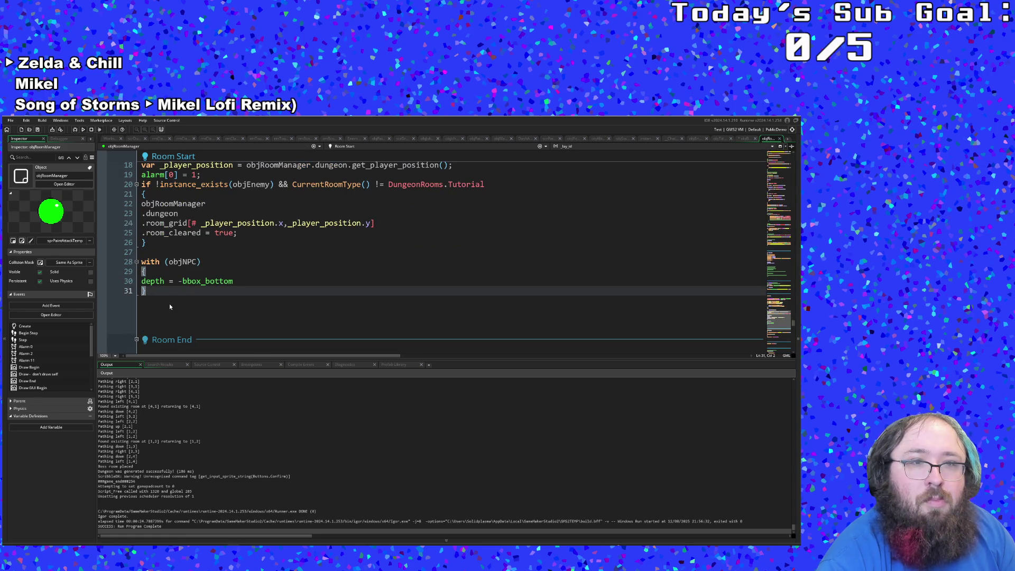
pyautogui.scroll(2, 169, 304)
pyautogui.scroll(-8, 169, 304)
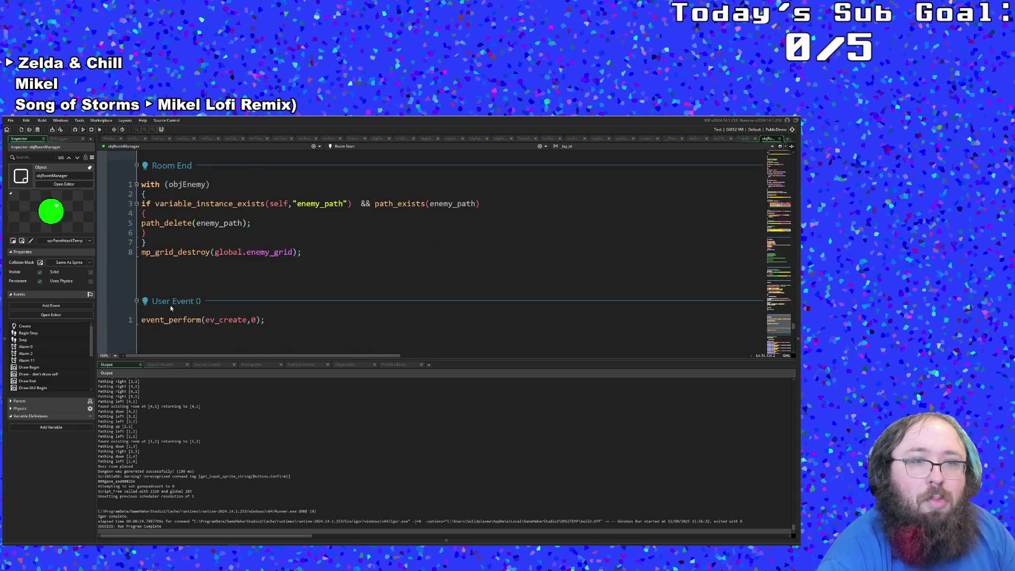
pyautogui.scroll(8, 170, 308)
pyautogui.scroll(10, 175, 303)
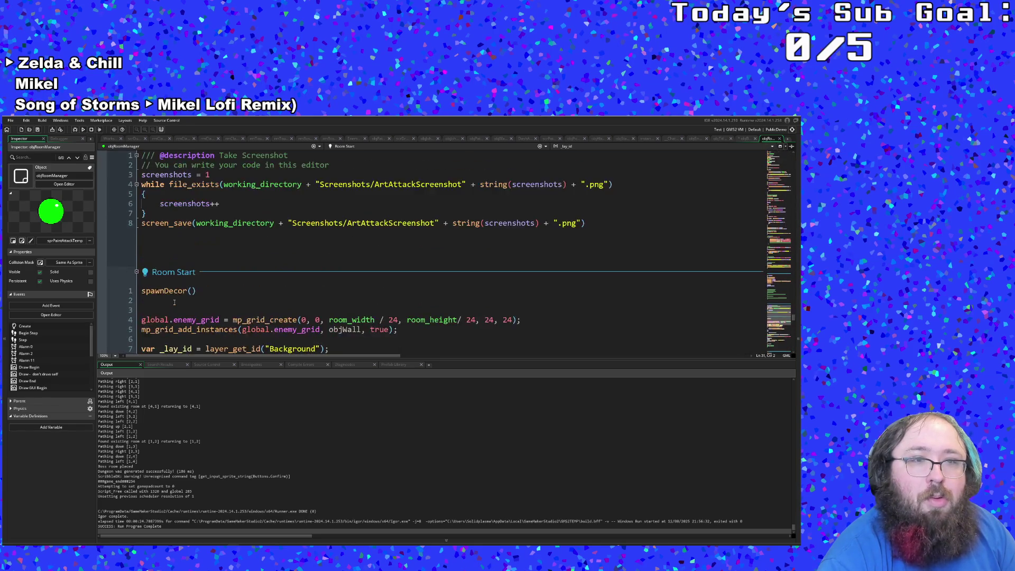
pyautogui.scroll(3, 175, 300)
pyautogui.click(343, 146)
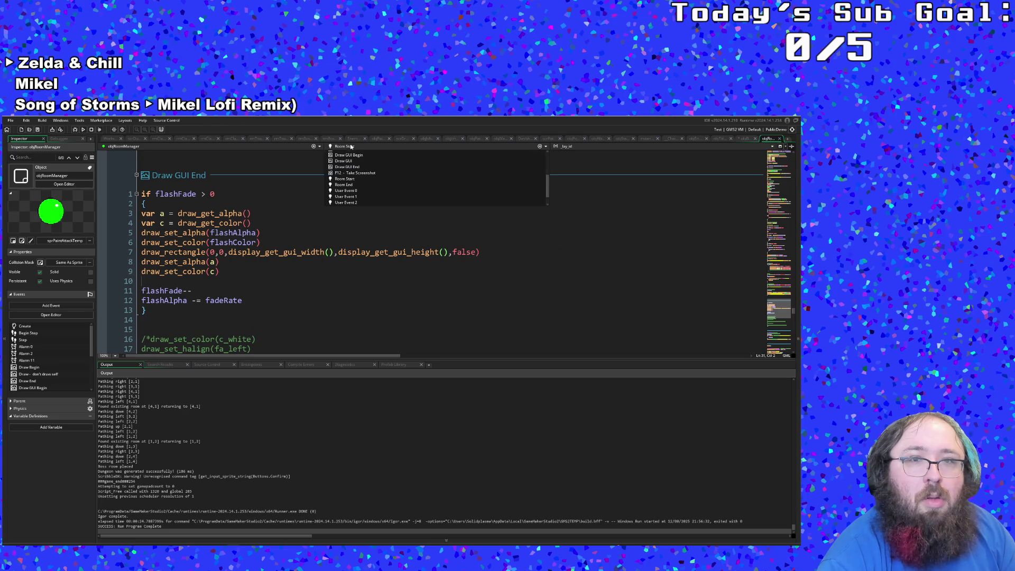
pyautogui.scroll(4, 350, 195)
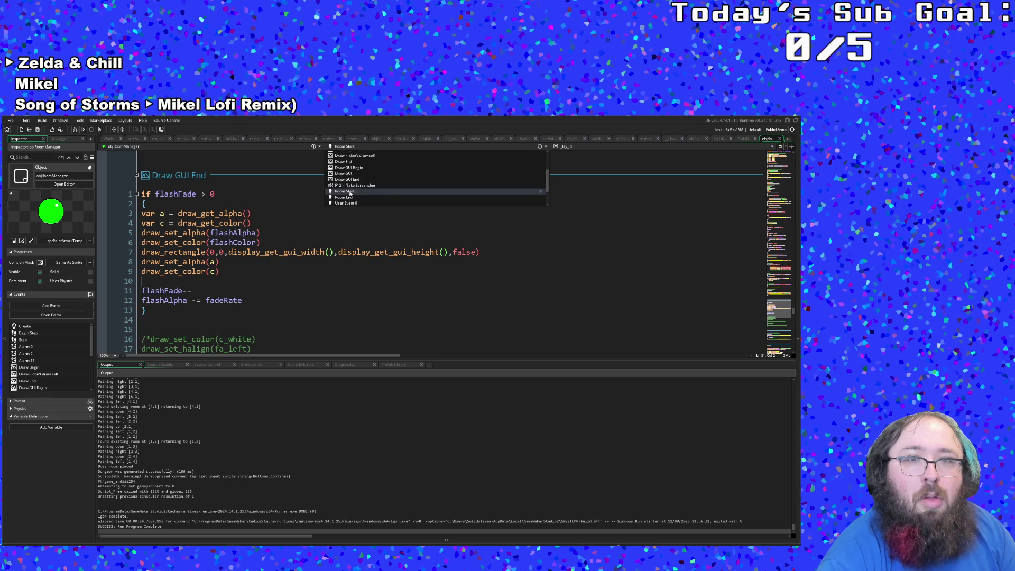
pyautogui.click(349, 155)
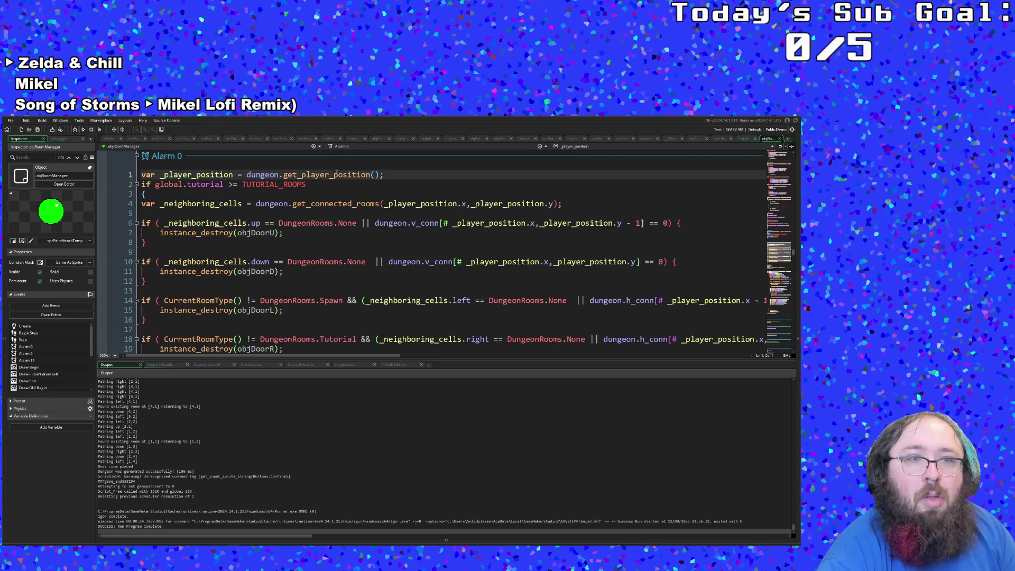
# Paste the player-name check comment and closePauseMenu() call after line 20.
pyautogui.click(327, 204)
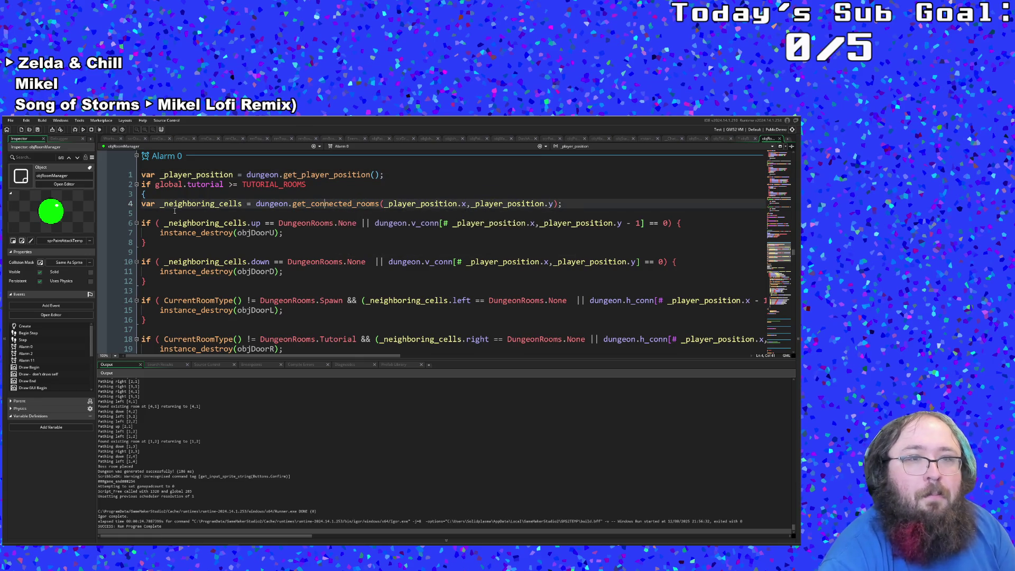
pyautogui.click(160, 203)
pyautogui.click(142, 193)
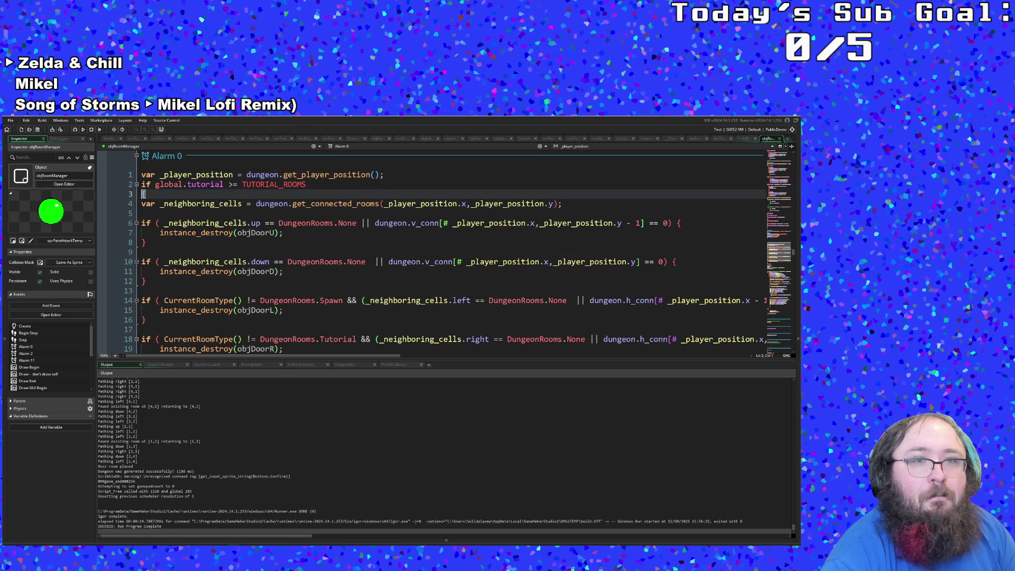
pyautogui.scroll(-6, 151, 196)
pyautogui.click(151, 185)
pyautogui.press('Return')
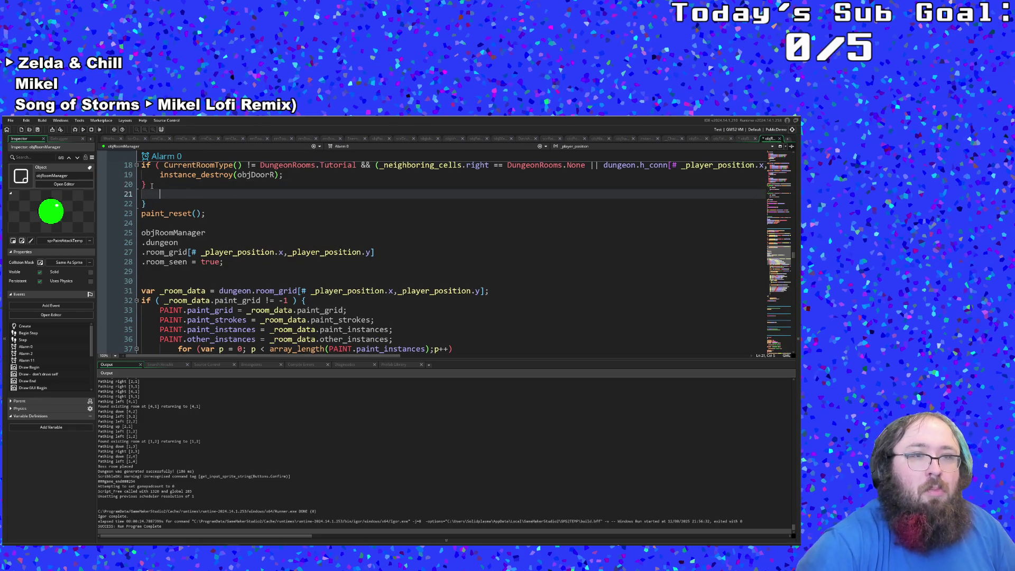
pyautogui.write('//Check if we need a player name closePauseMenu()')
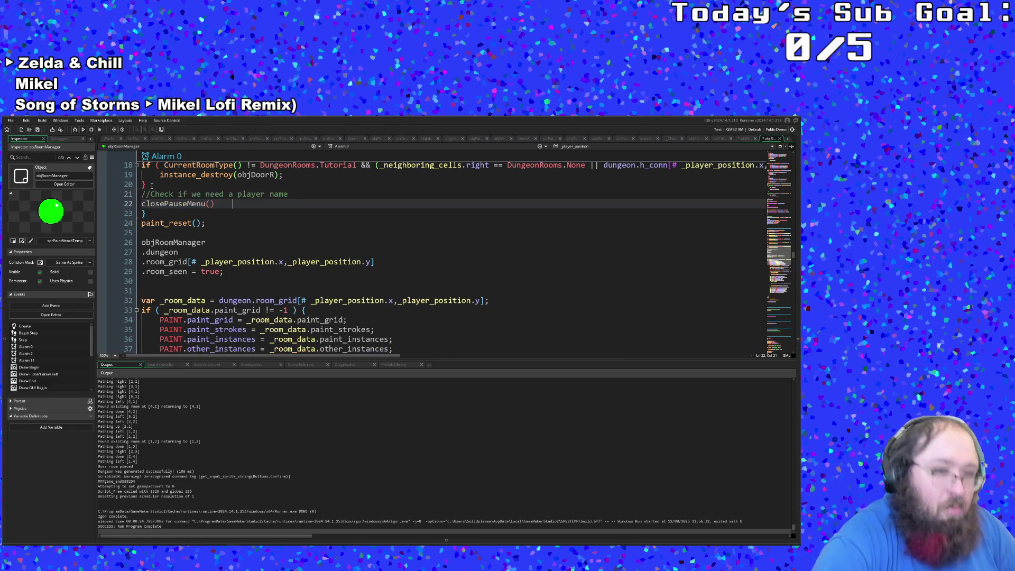
# Cut those two lines back out and remove the leftover blank line.
pyautogui.click(248, 211)
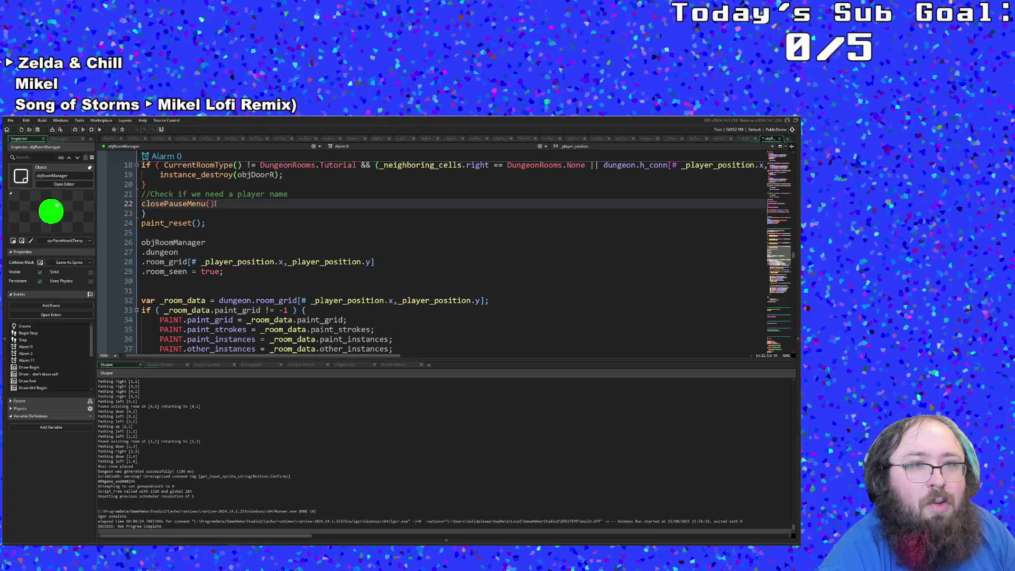
pyautogui.moveTo(215, 203); pyautogui.dragTo(126, 194)
pyautogui.hotkey('ctrl', 'c')
pyautogui.rightClick(145, 199)
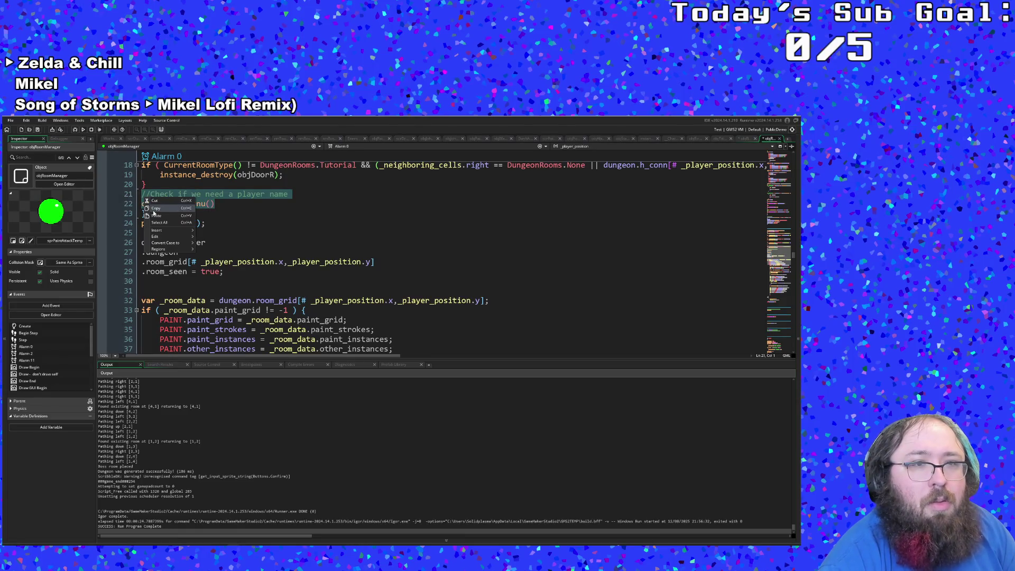
pyautogui.click(157, 201)
pyautogui.press('BackSpace')
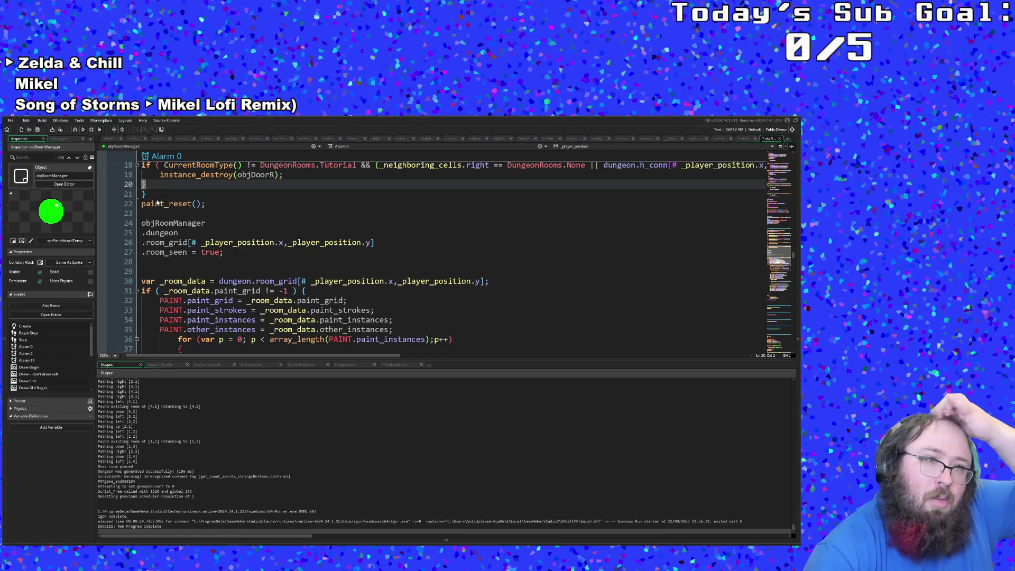
# Paste the player-name check and closePauseMenu() at the end of Alarm 0, after line 75.
pyautogui.scroll(10, 168, 189)
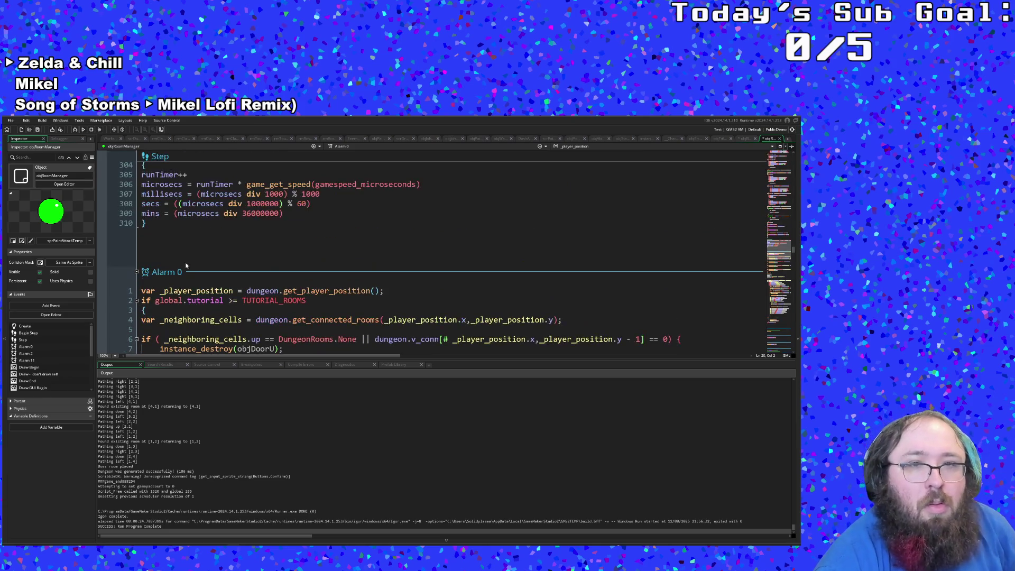
pyautogui.scroll(-4, 189, 258)
pyautogui.scroll(-20, 189, 257)
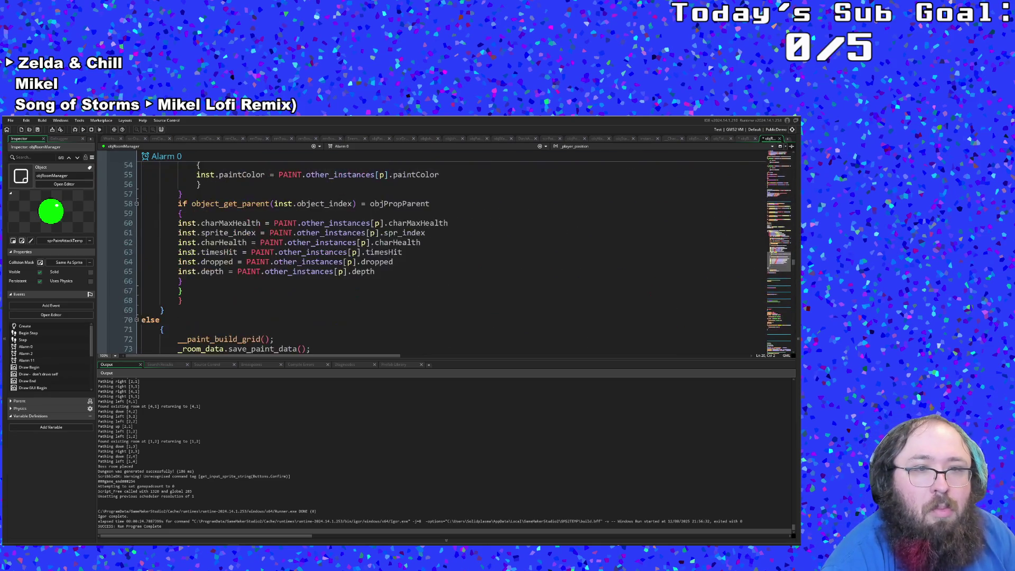
pyautogui.scroll(-2, 192, 253)
pyautogui.scroll(4, 191, 255)
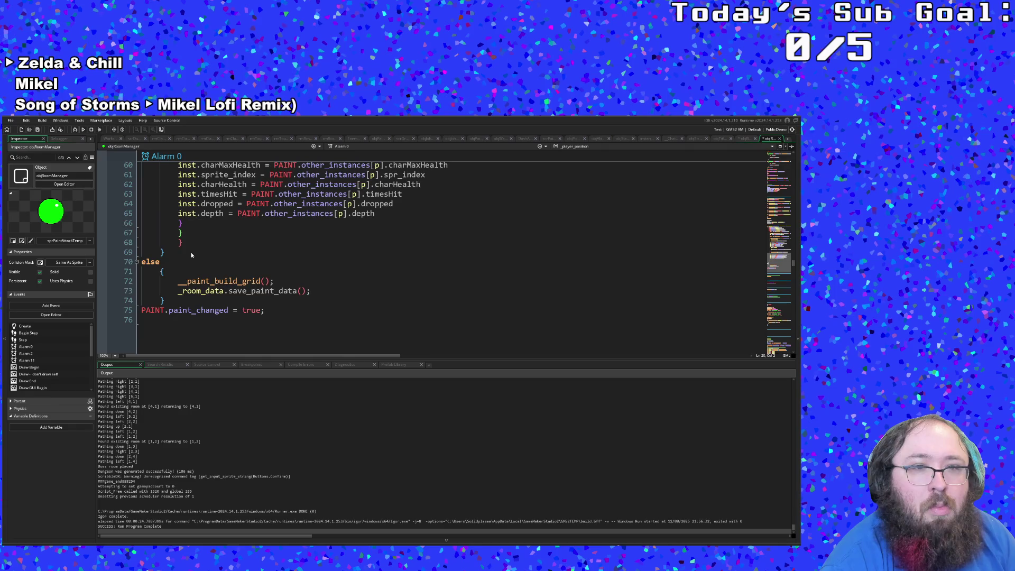
pyautogui.scroll(-2, 191, 255)
pyautogui.click(278, 253)
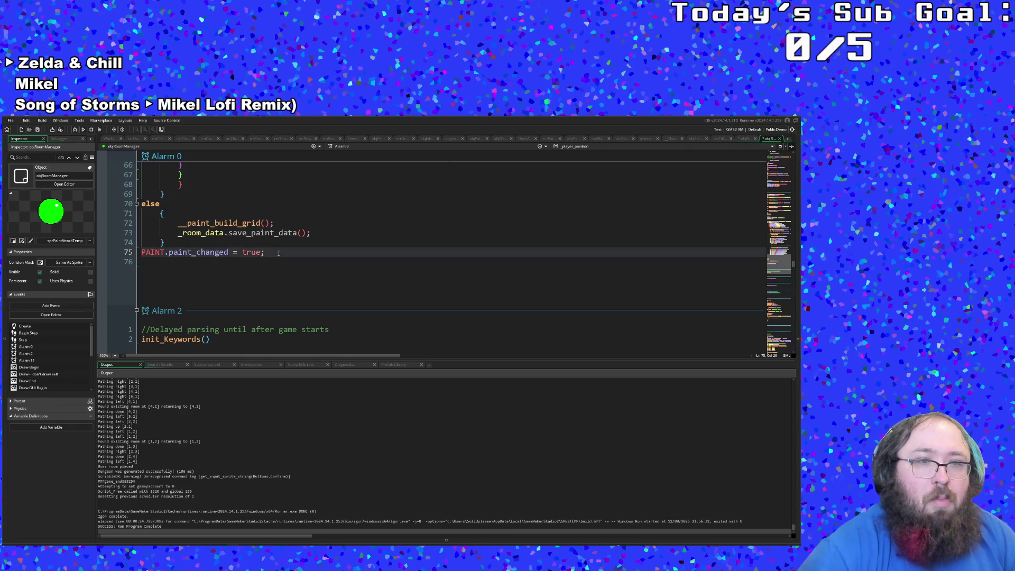
pyautogui.press('Return')
pyautogui.press('Return')
pyautogui.hotkey('ctrl', 'v')
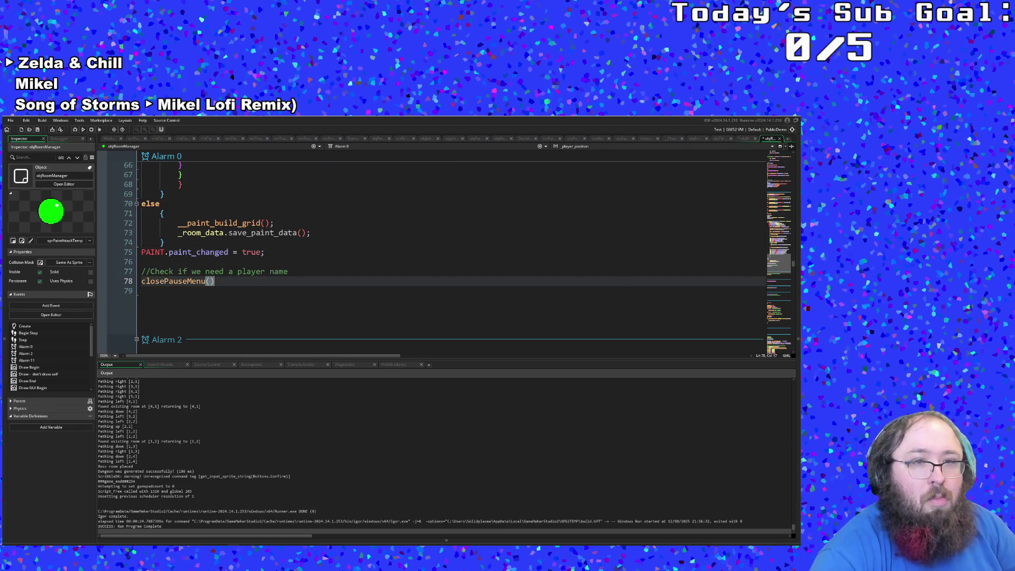
# Save the project and launch a test run with F5.
pyautogui.click(11, 121)
pyautogui.click(16, 155)
pyautogui.press('F5')
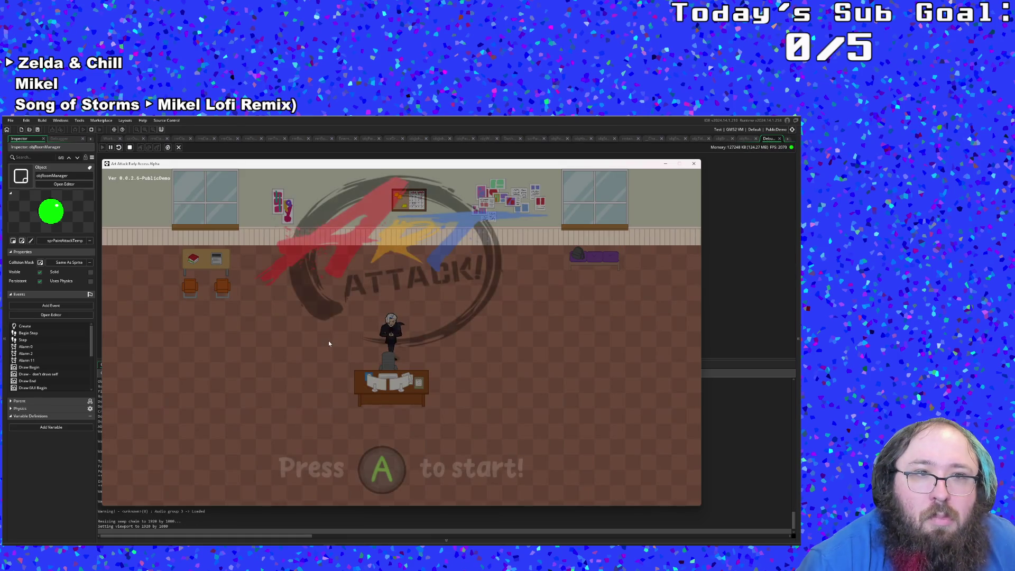
# Start the game from the title screen, then enter and confirm the player's handle.
pyautogui.press('Return')
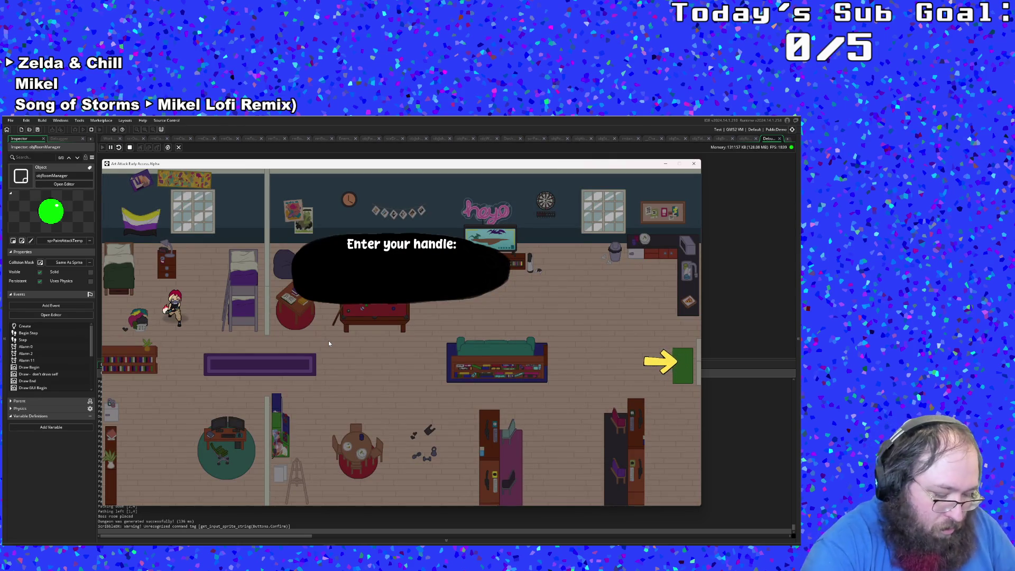
pyautogui.write('Solidplasma')
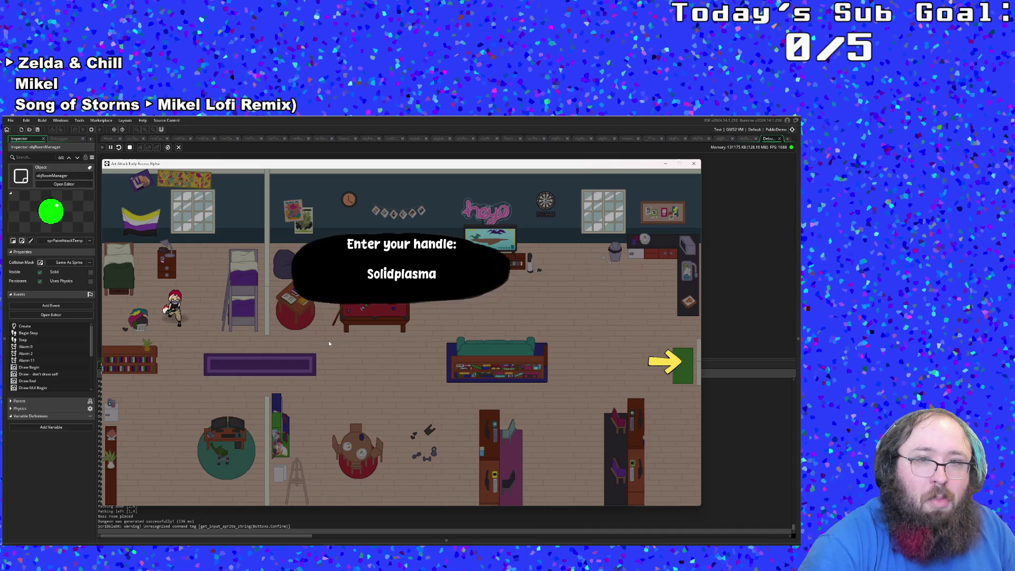
pyautogui.press('Return')
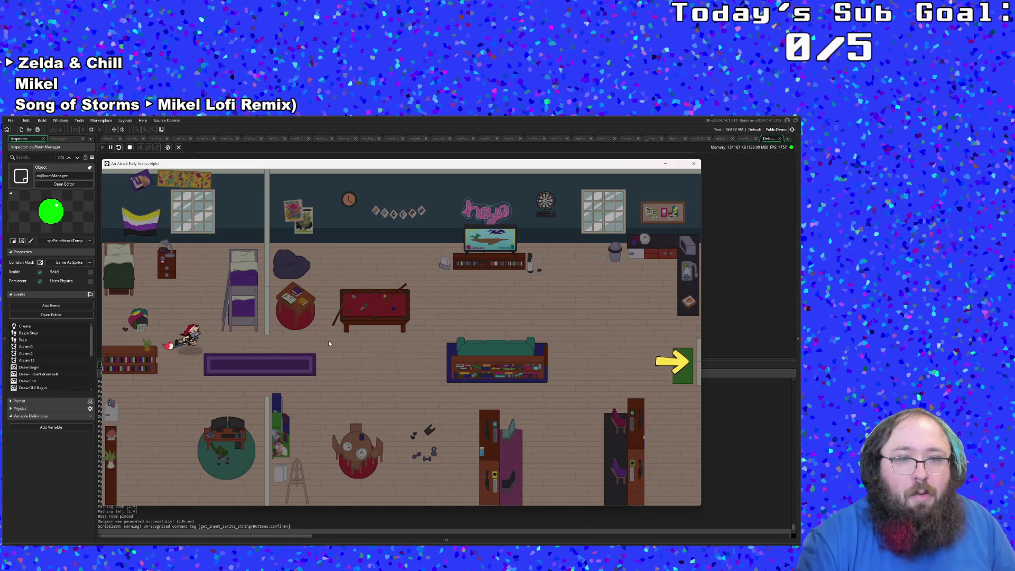
# Walk the player right through the bedroom and library into the next level, with the F1 debug overlay open.
pyautogui.press('Right')
pyautogui.press('Right')
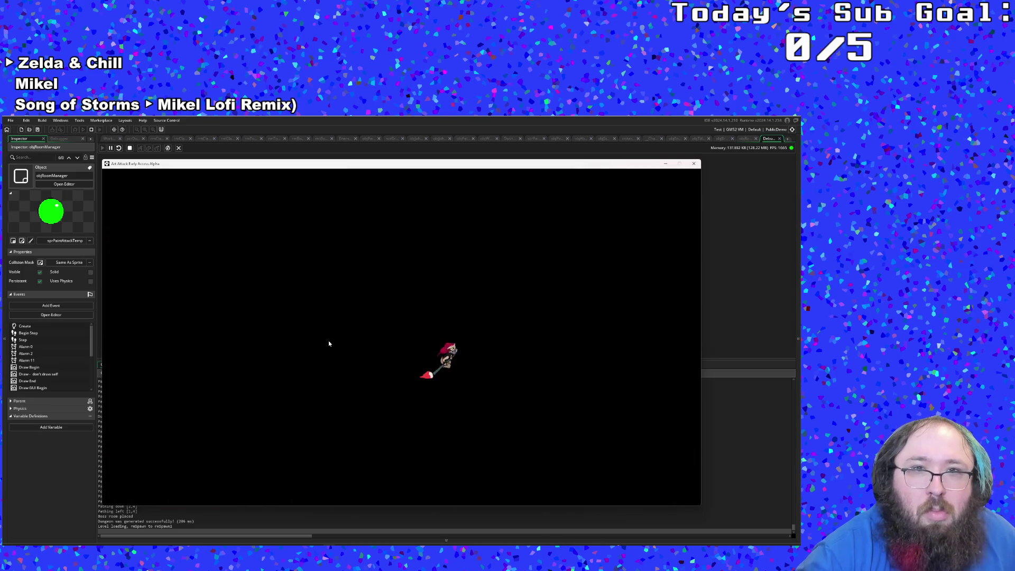
pyautogui.press('Right')
pyautogui.press('Right')
pyautogui.press('F1')
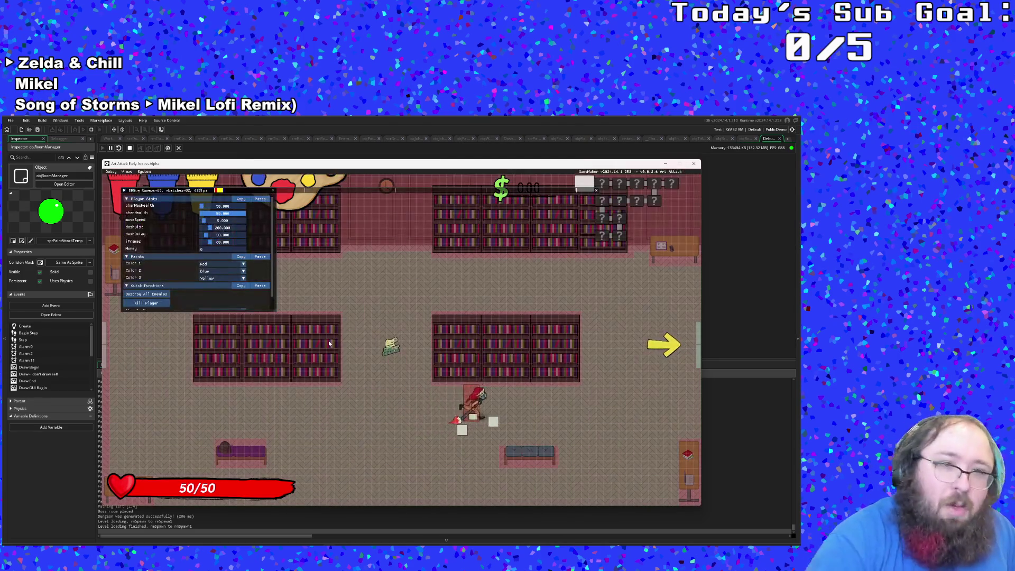
pyautogui.press('Right')
pyautogui.press('Up')
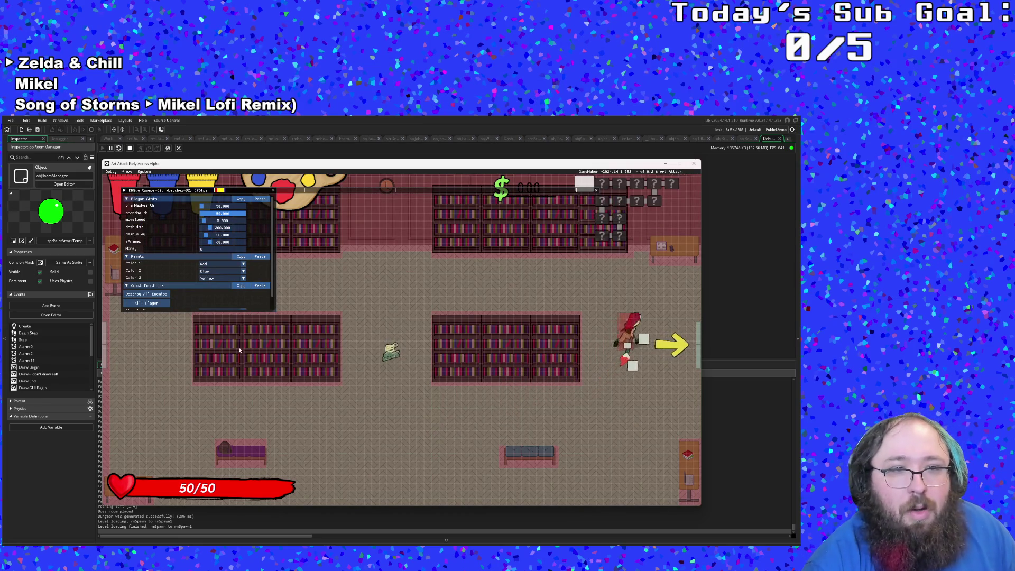
pyautogui.press('Right')
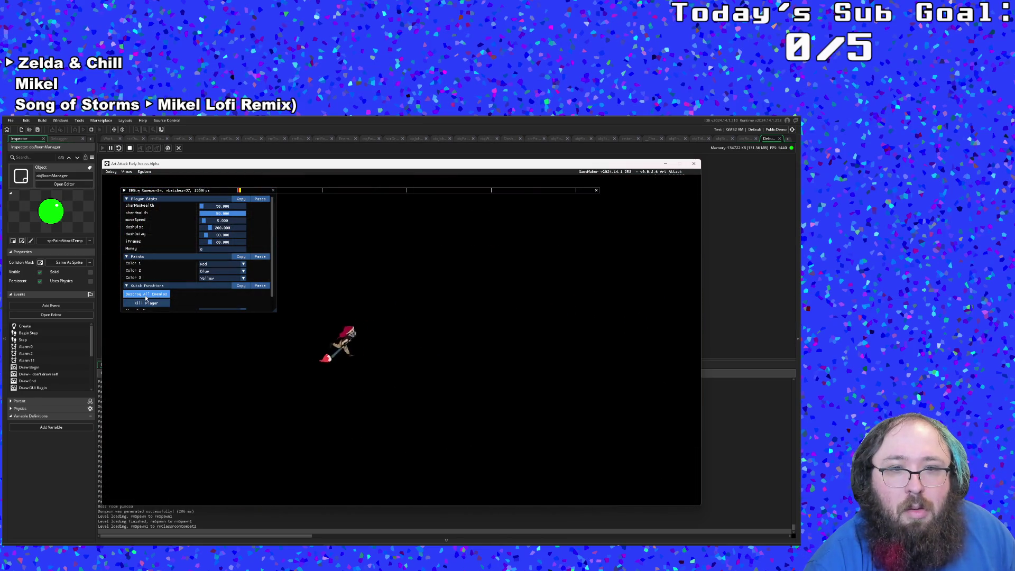
pyautogui.press('Right')
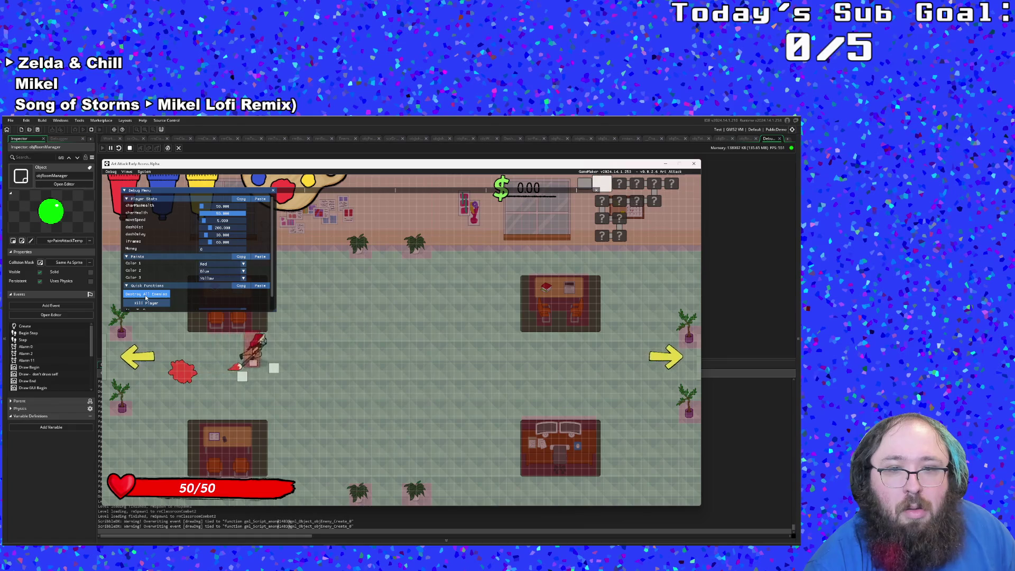
pyautogui.press('Right')
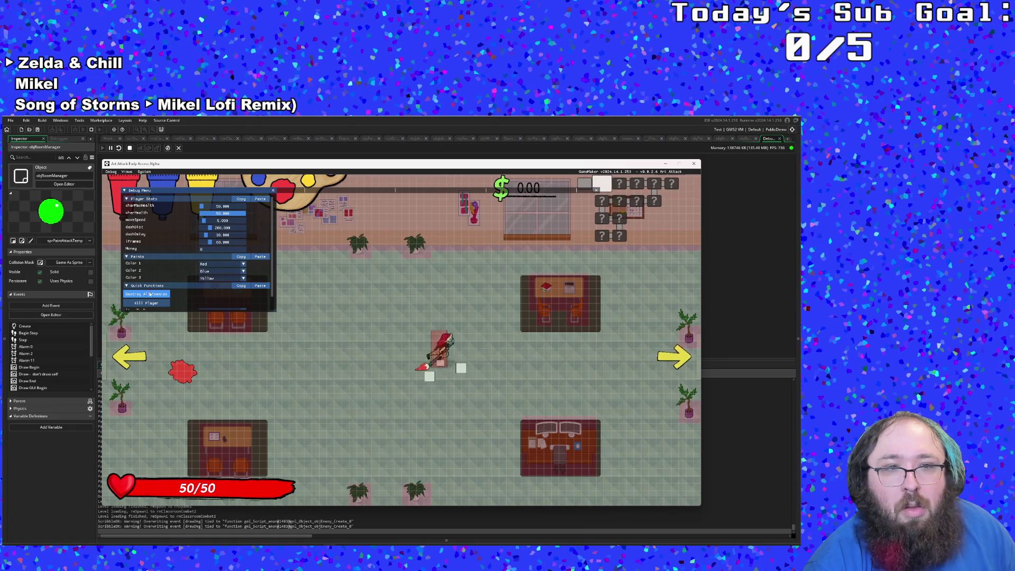
pyautogui.press('Right')
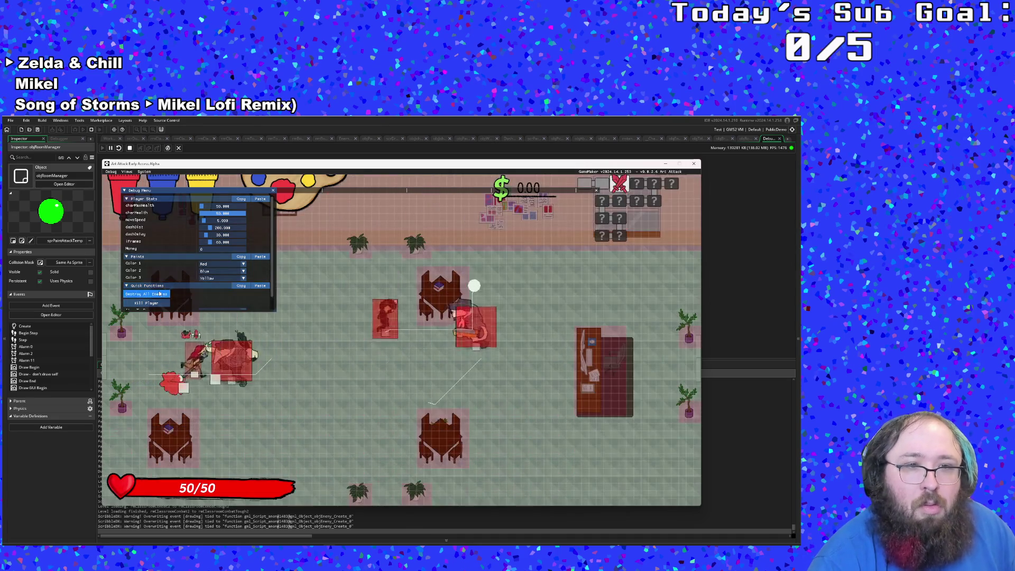
# Destroy all enemies in the next two rooms and leave each through the right exit.
pyautogui.press('Right')
pyautogui.click(160, 294)
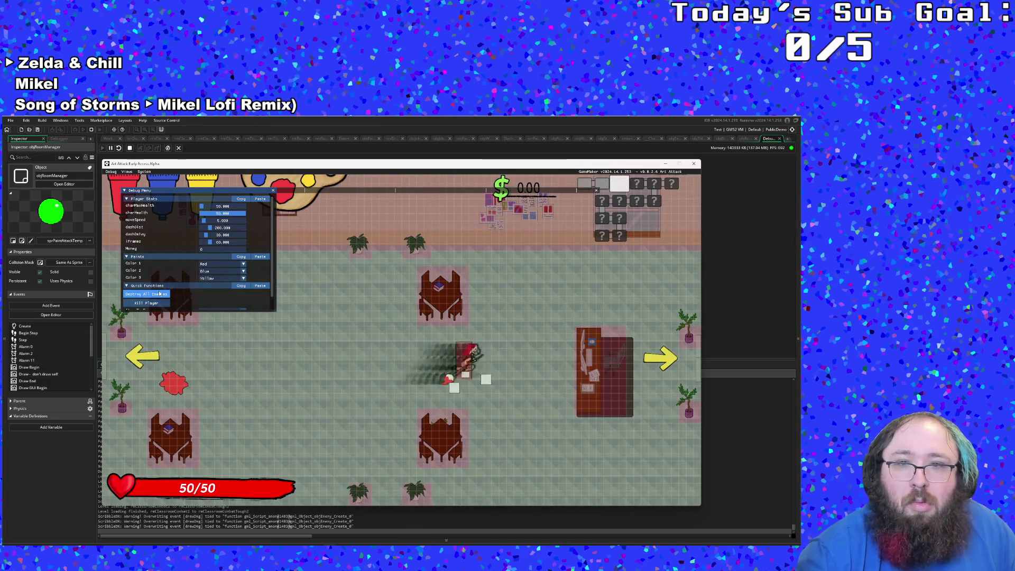
pyautogui.scroll(-1, 160, 294)
pyautogui.scroll(1, 159, 294)
pyautogui.press('Right')
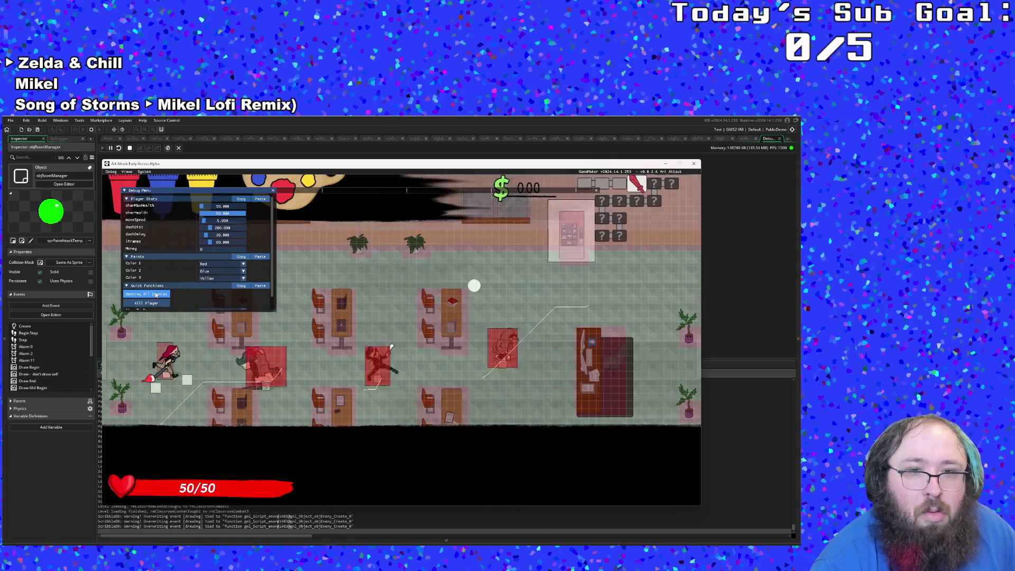
pyautogui.press('Right')
pyautogui.click(157, 295)
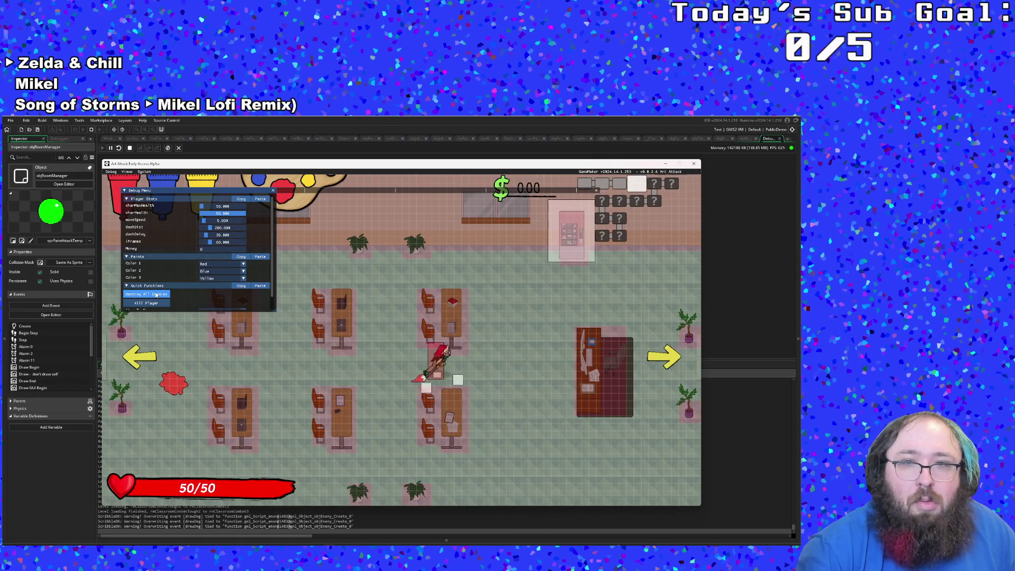
pyautogui.press('Right')
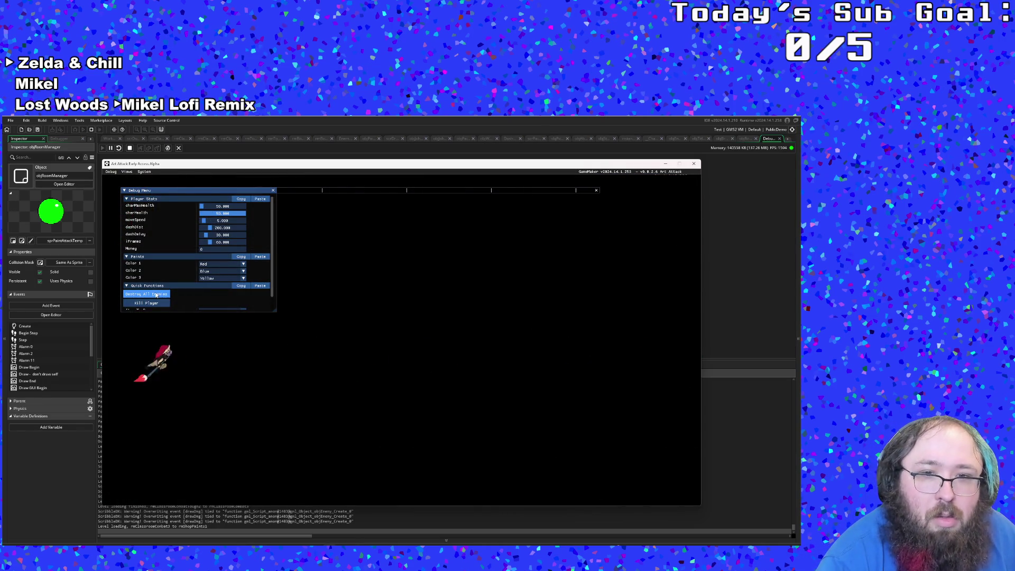
# Walk through the shop to the bottom exit and clear the combat room's enemies.
pyautogui.scroll(-1, 156, 295)
pyautogui.press('Right')
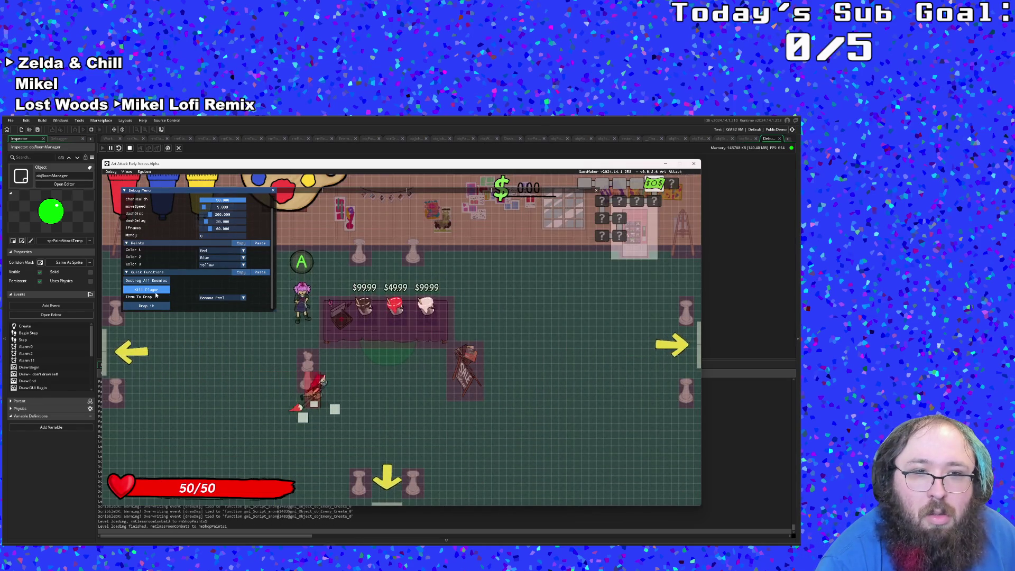
pyautogui.press('Down')
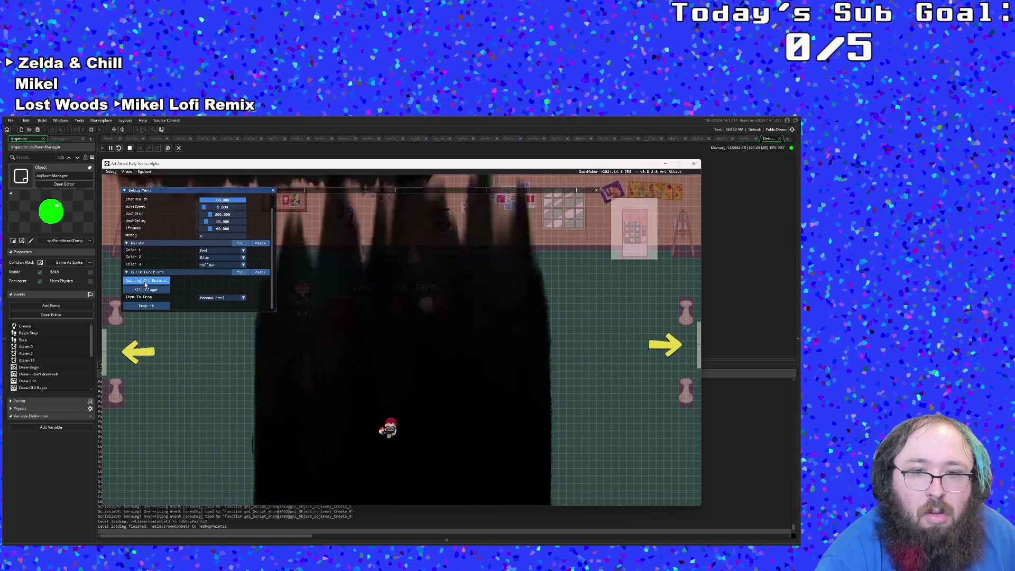
pyautogui.scroll(1, 146, 285)
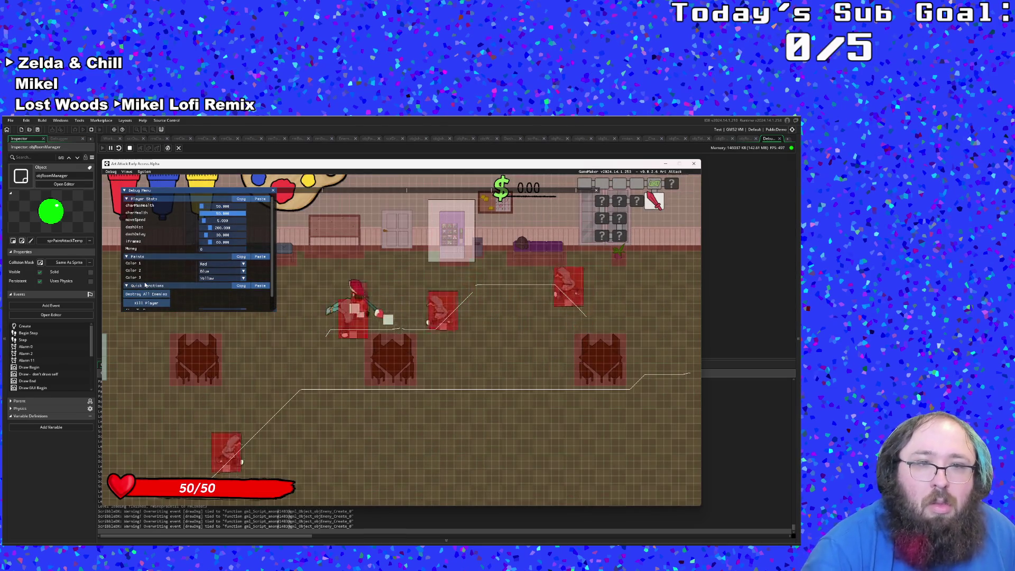
pyautogui.press('Left')
pyautogui.scroll(-2, 151, 282)
pyautogui.press('Down')
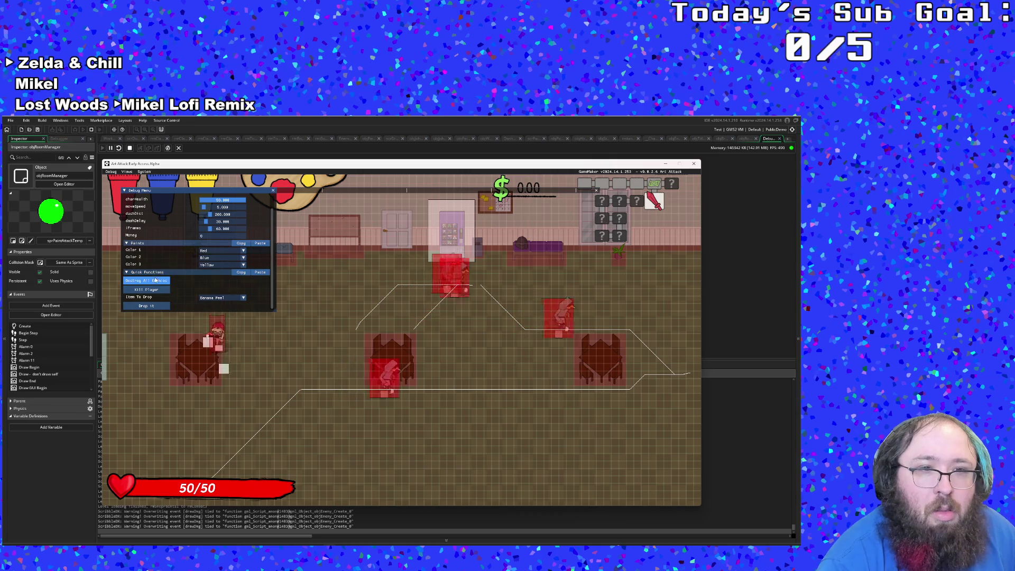
pyautogui.click(156, 280)
pyautogui.scroll(2, 154, 280)
pyautogui.press('Left')
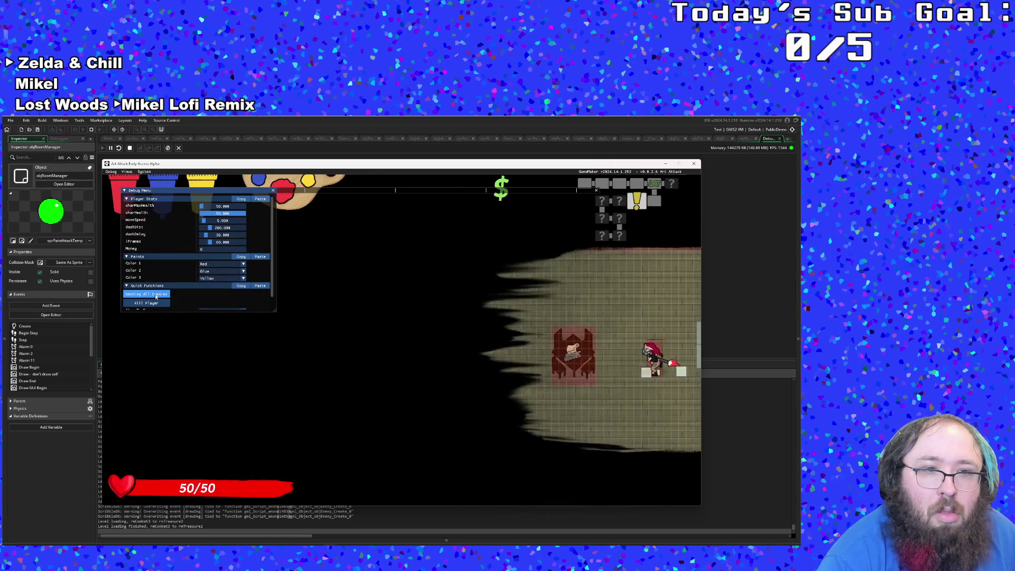
# Clear the treasure room and the following room, then leave through the left exit.
pyautogui.click(155, 295)
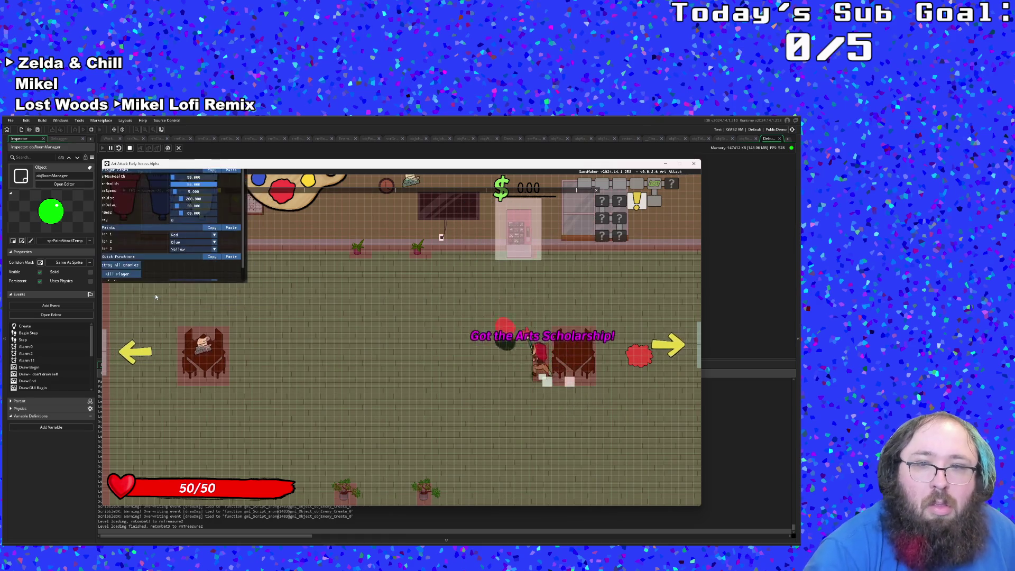
pyautogui.press('Left')
pyautogui.press('Left')
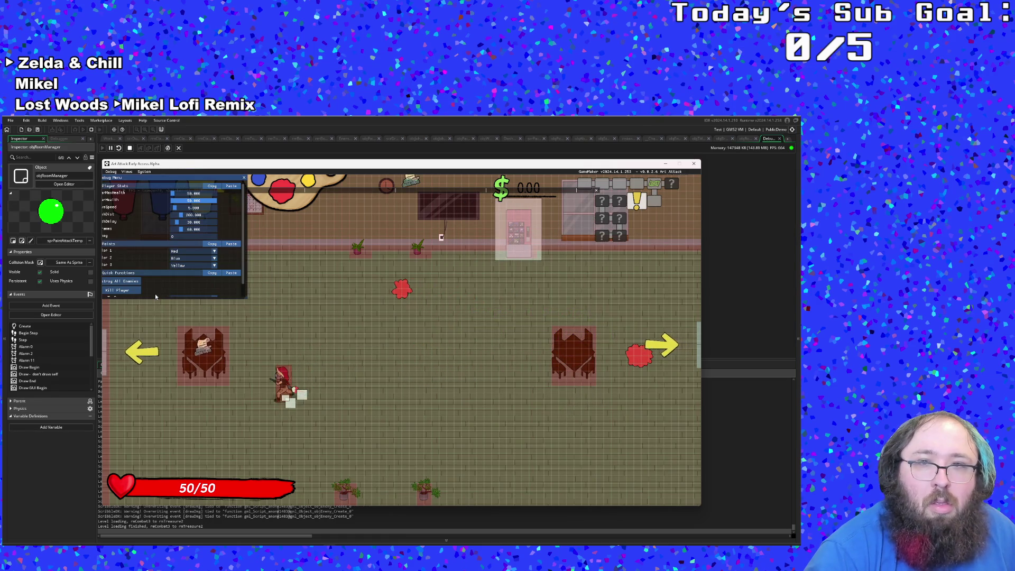
pyautogui.press('Right')
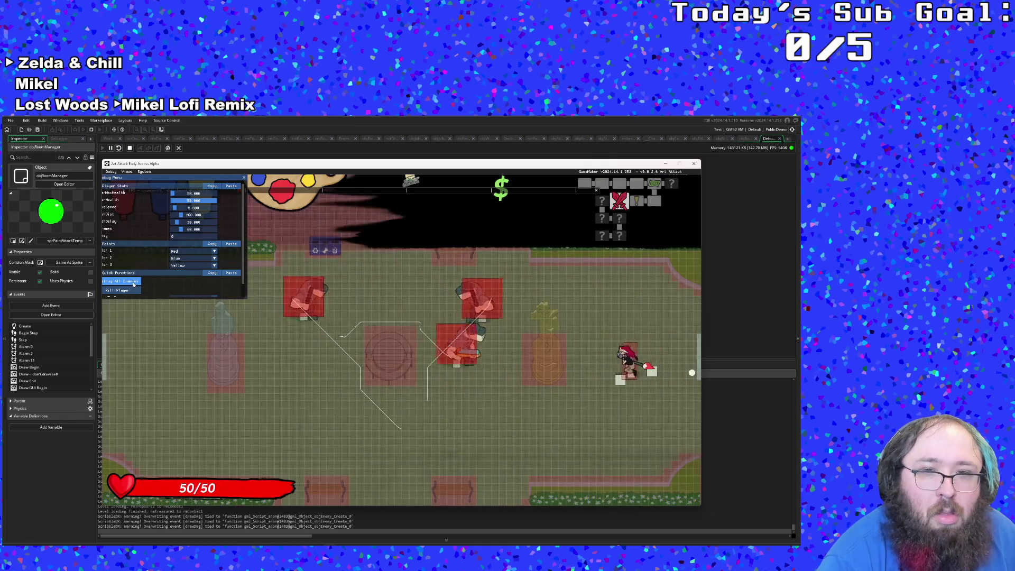
pyautogui.click(134, 286)
pyautogui.scroll(-1, 133, 285)
pyautogui.press('Left')
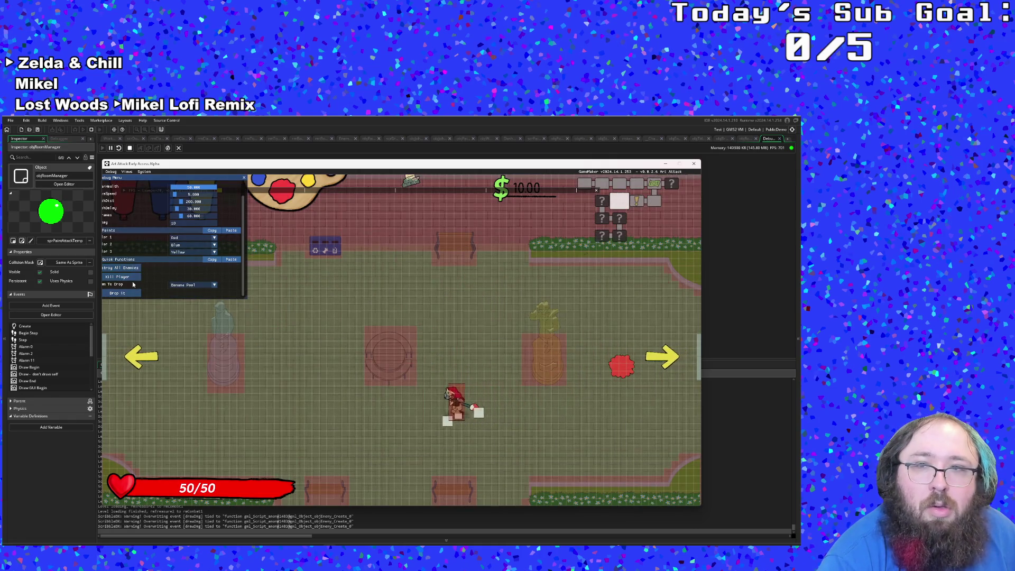
pyautogui.press('Left')
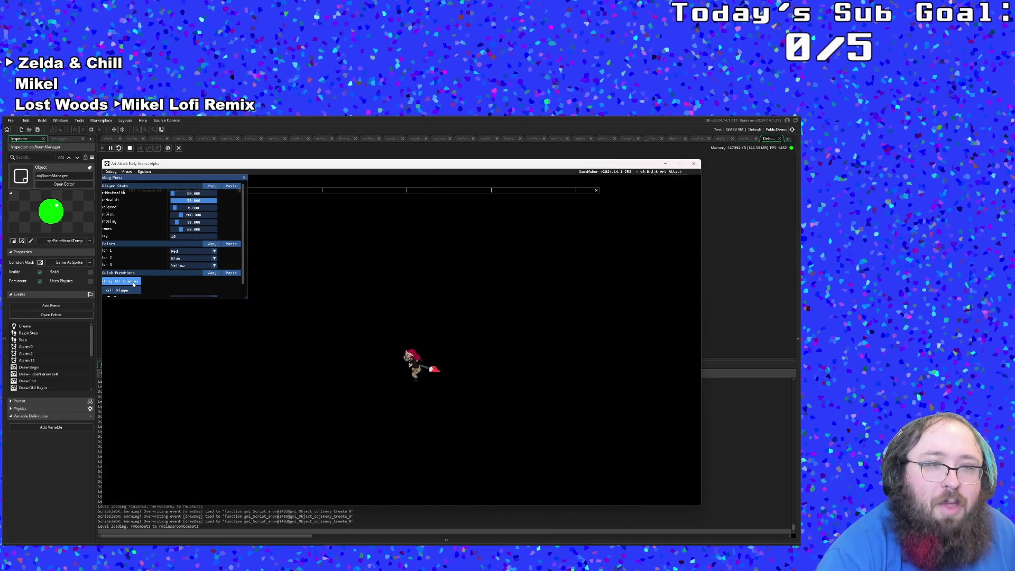
pyautogui.scroll(-1, 134, 285)
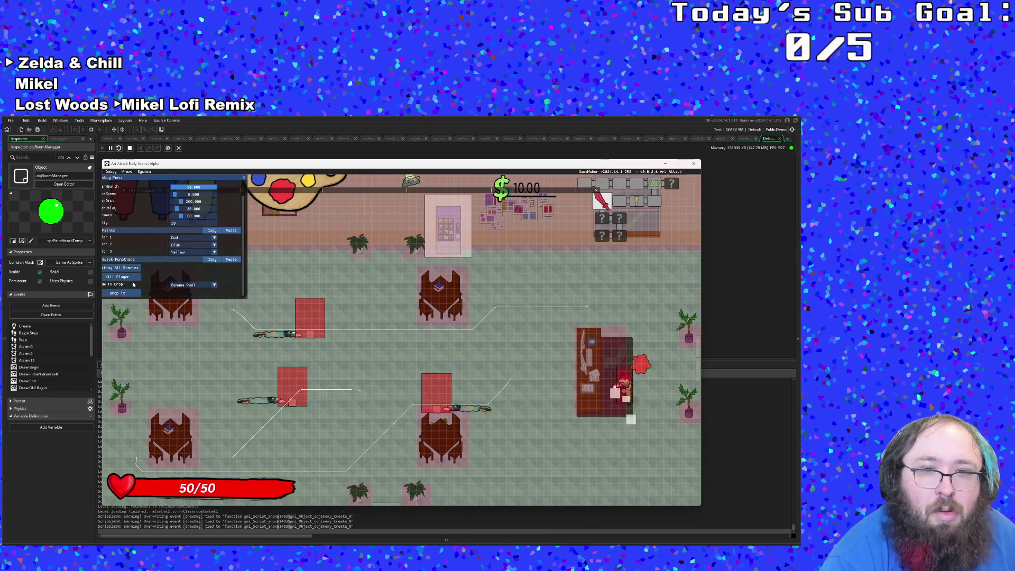
# Cross the classroom and paint shop, clear the combat room, and continue down through the treasure room.
pyautogui.press('Left')
pyautogui.scroll(1, 133, 284)
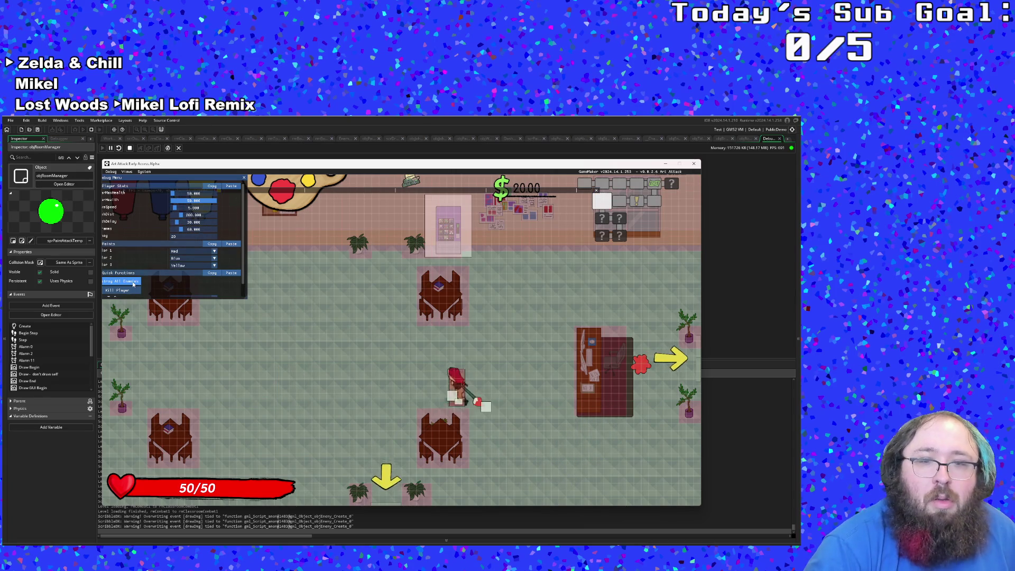
pyautogui.scroll(-1, 133, 284)
pyautogui.press('Down')
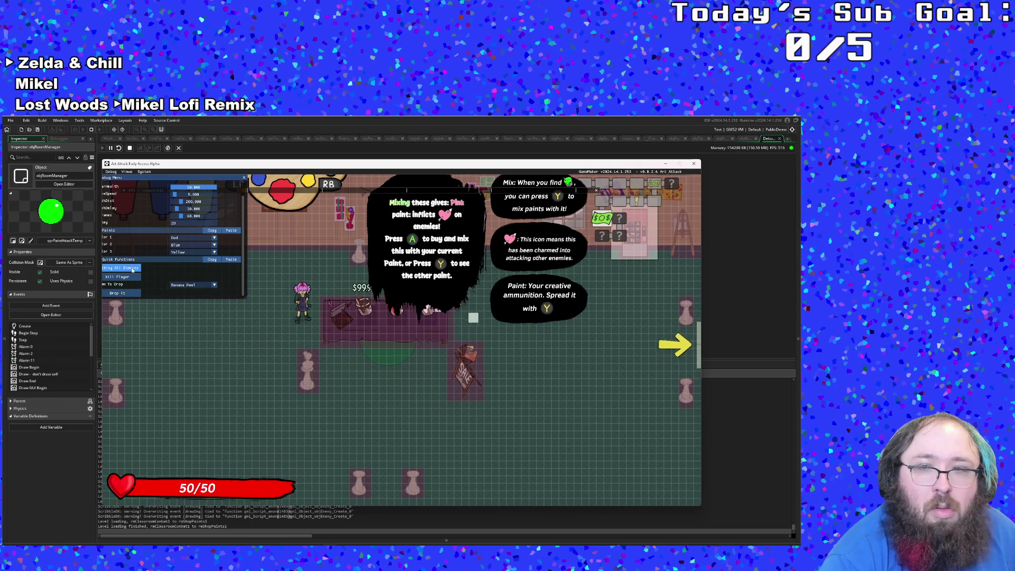
pyautogui.press('Right')
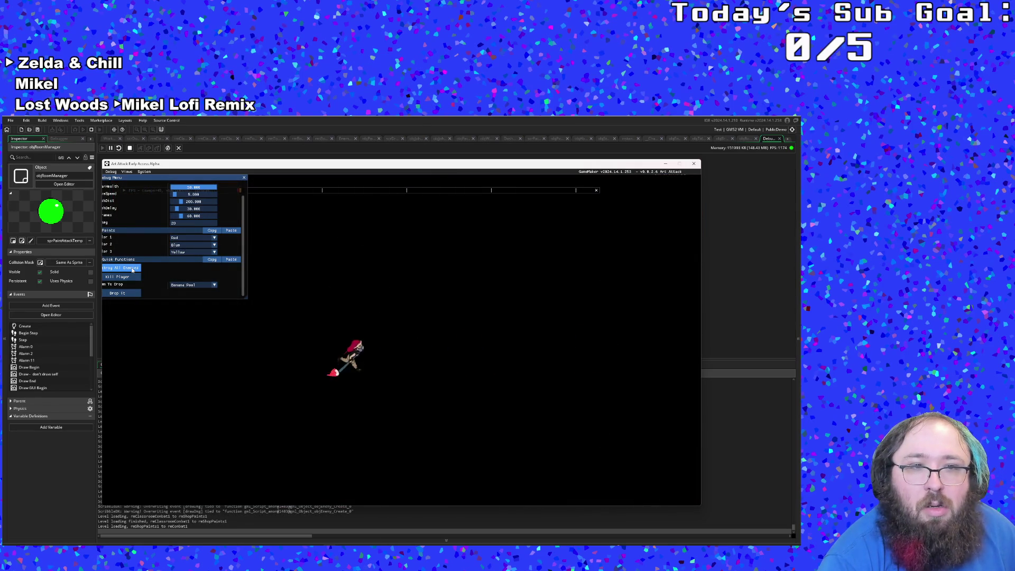
pyautogui.click(132, 270)
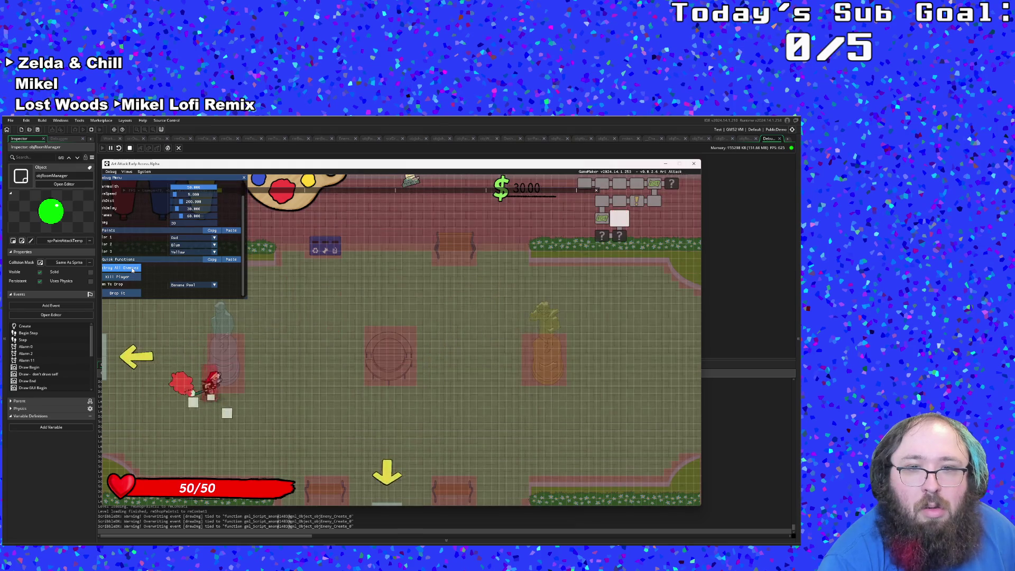
pyautogui.press('Right')
pyautogui.press('Down')
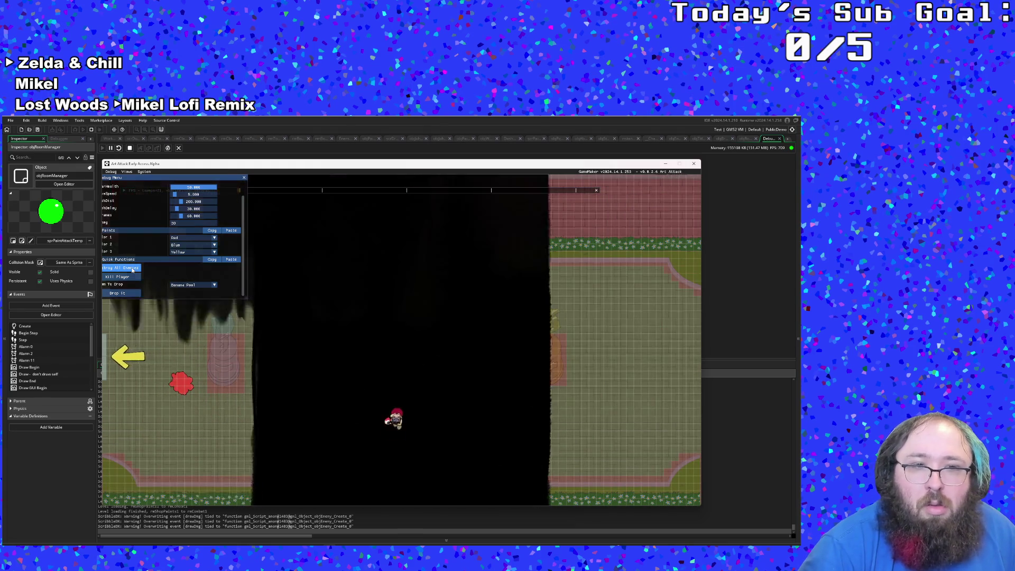
pyautogui.press('Down')
pyautogui.press('Left')
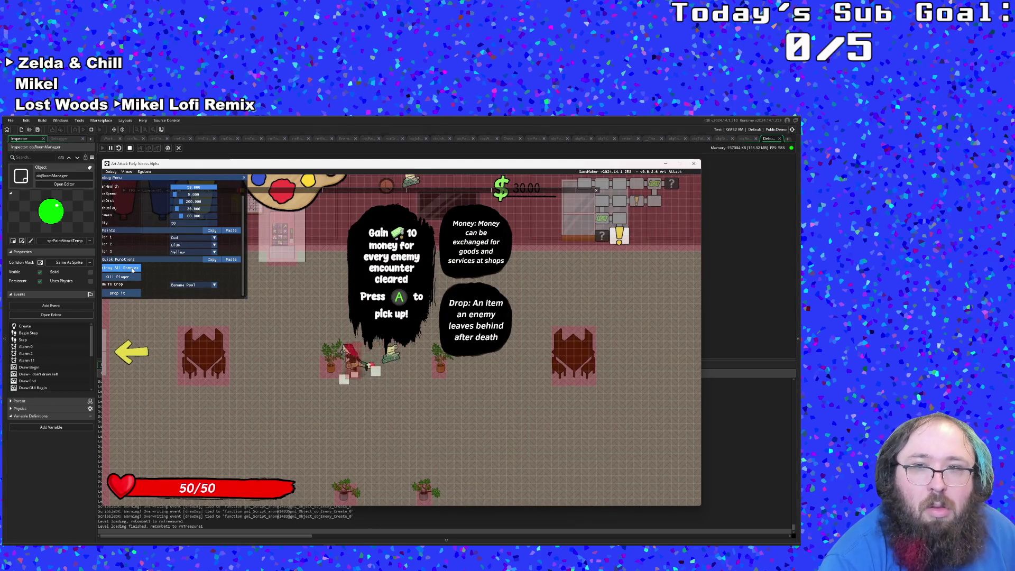
pyautogui.scroll(1, 133, 270)
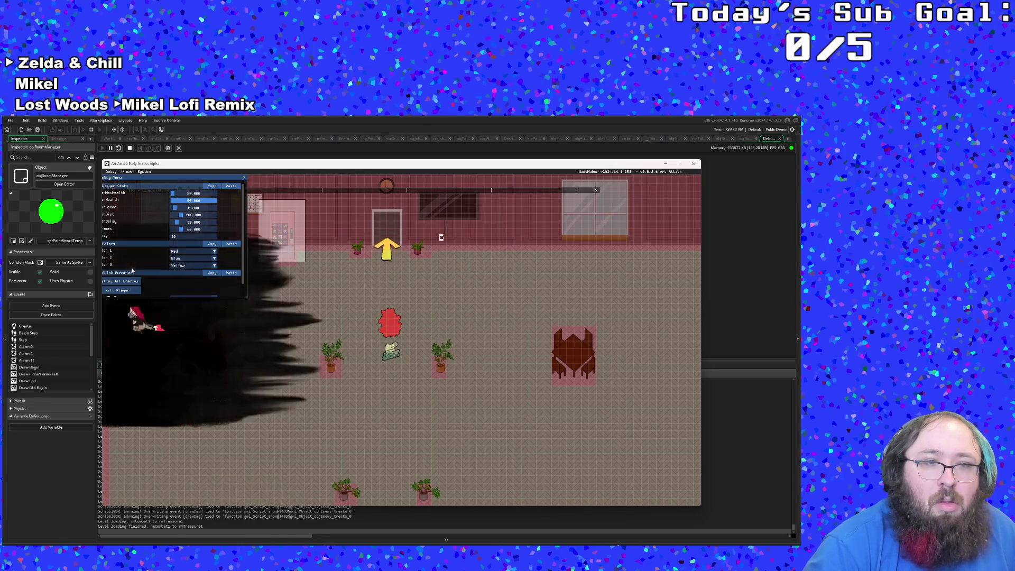
# Talk through Johnny Digits' dialogue to start the boss fight, then destroy him.
pyautogui.press('Left')
pyautogui.press('space')
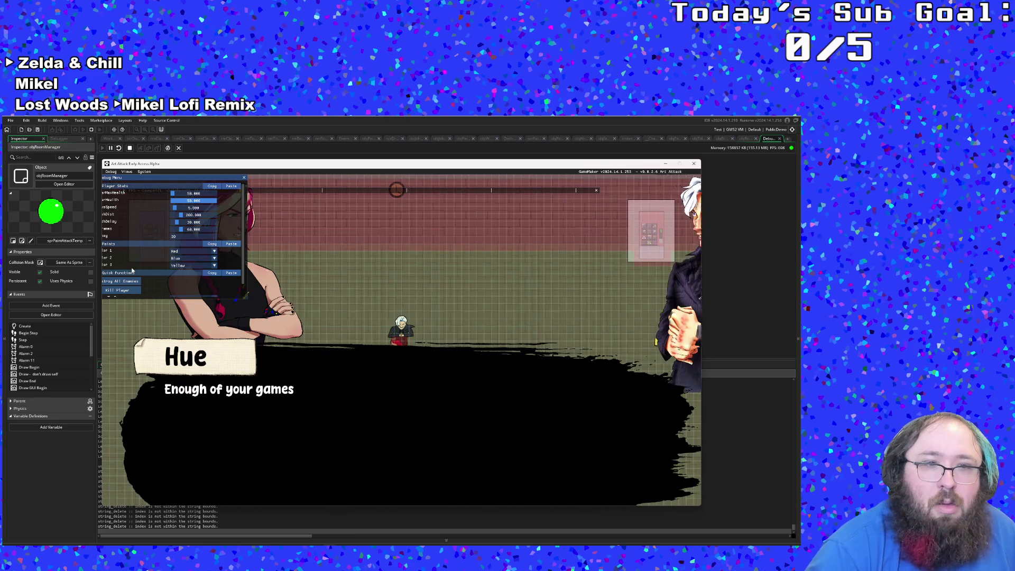
pyautogui.press('space')
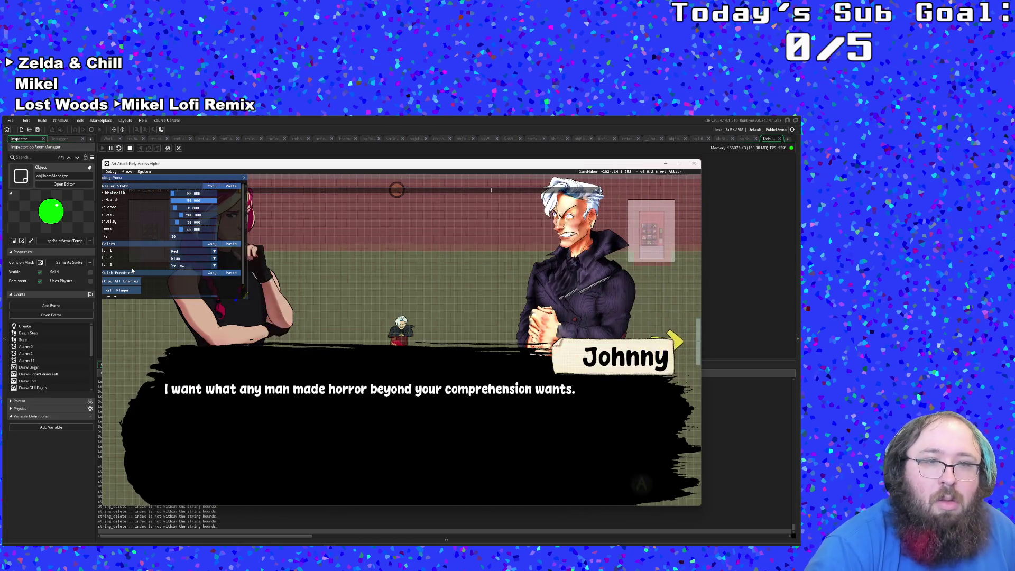
pyautogui.press('space')
pyautogui.scroll(-1, 132, 270)
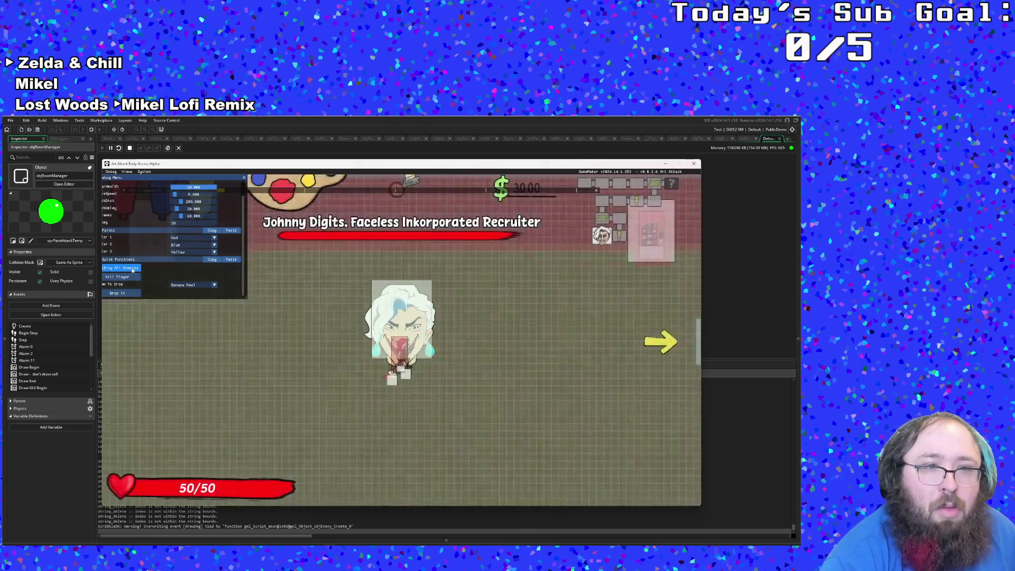
pyautogui.click(133, 269)
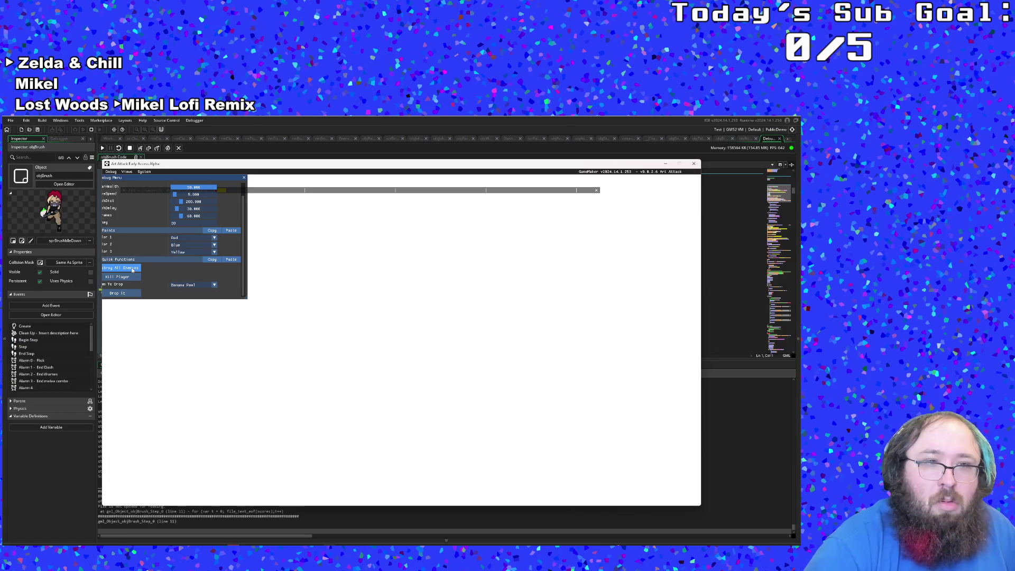
# Scroll through objBrush's Step error, 'File is not opened for reading' at line 11, then dismiss it.
pyautogui.click(705, 274)
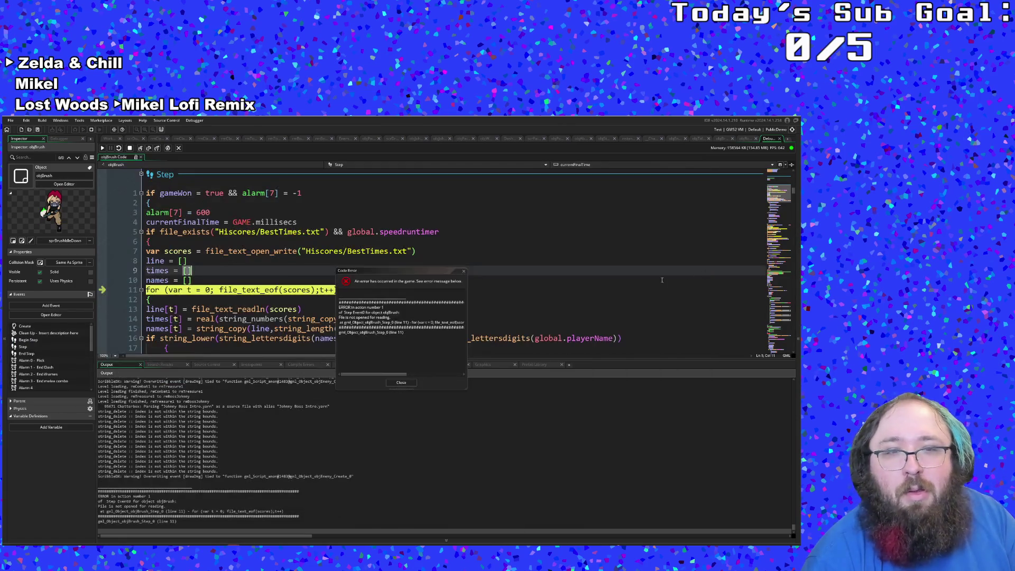
pyautogui.click(381, 365)
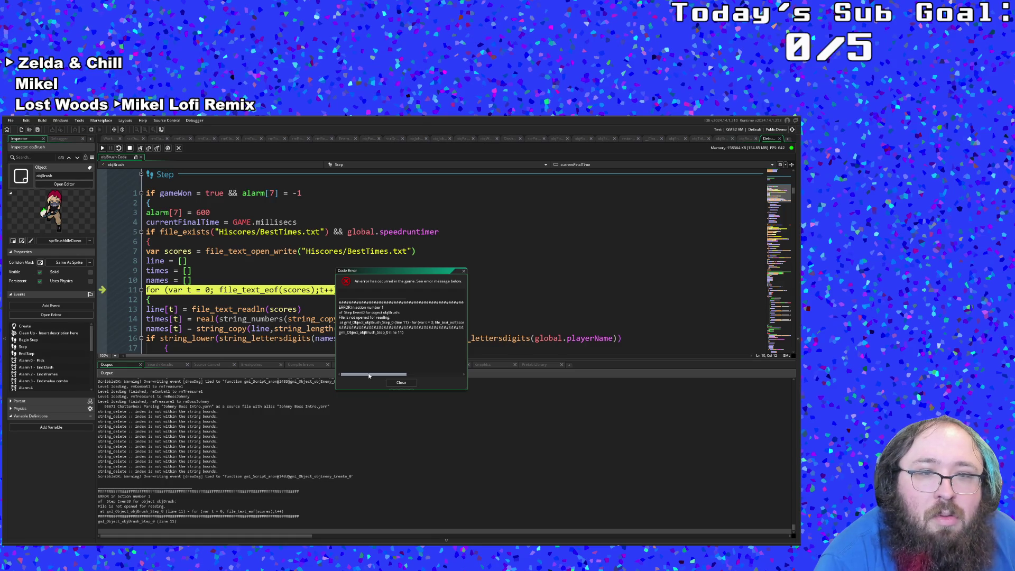
pyautogui.moveTo(369, 376)
pyautogui.mouseDown()
pyautogui.moveTo(405, 377)
pyautogui.moveTo(346, 376)
pyautogui.mouseUp()
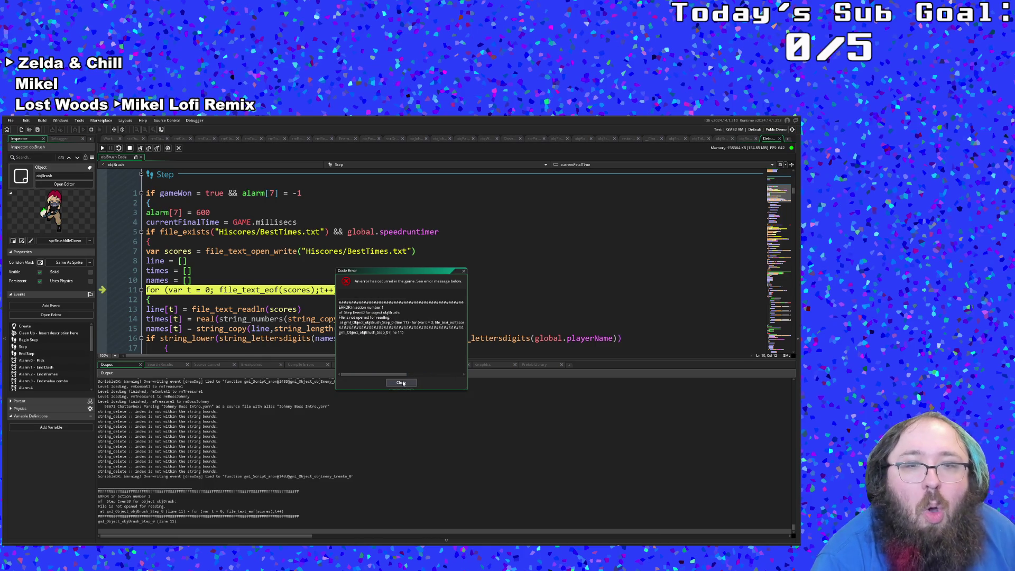
pyautogui.moveTo(407, 374); pyautogui.dragTo(402, 372)
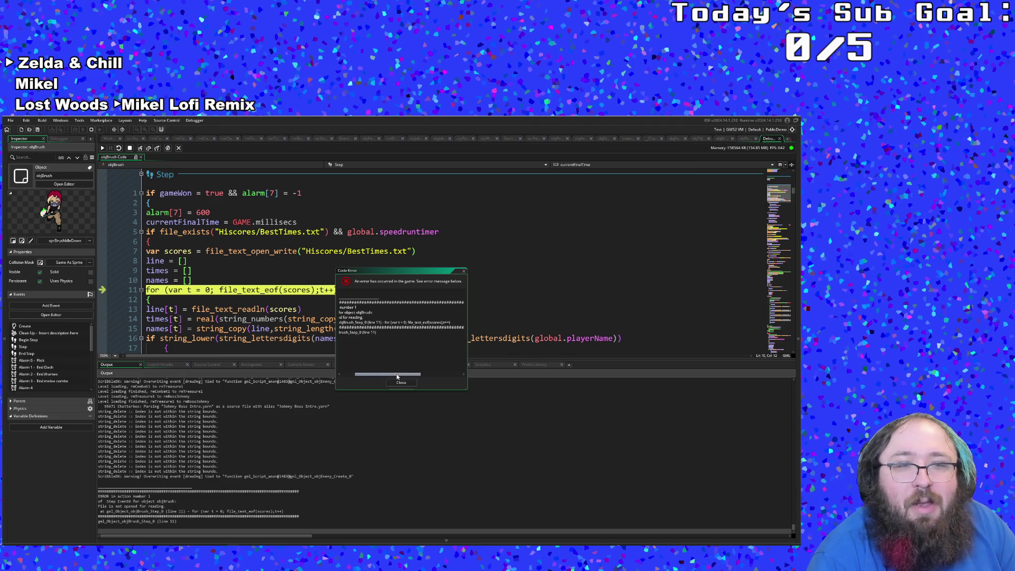
pyautogui.click(401, 382)
# Return to the objBrush Step code and stop the running game.
pyautogui.click(342, 328)
pyautogui.scroll(-8, 340, 295)
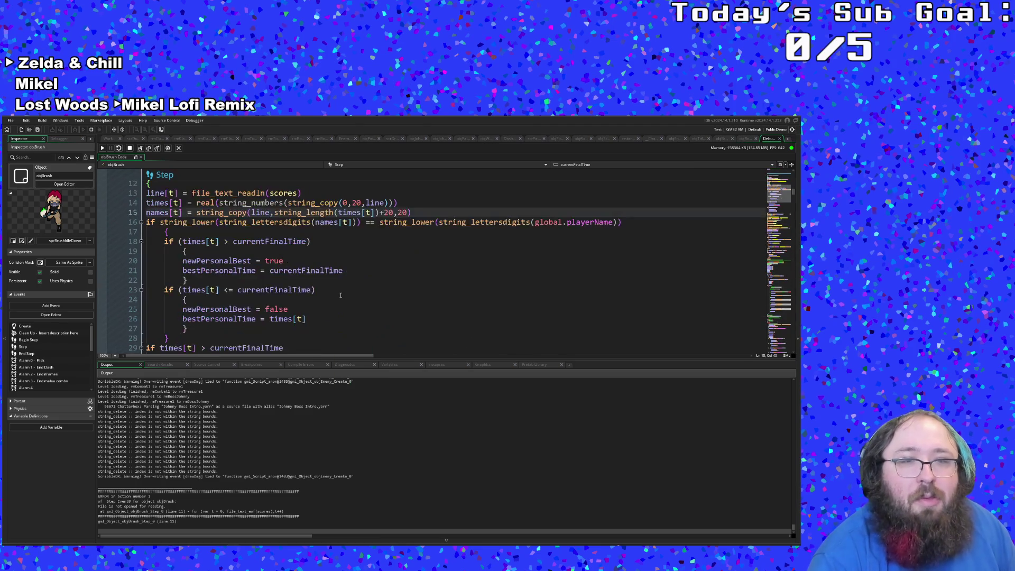
pyautogui.scroll(8, 340, 295)
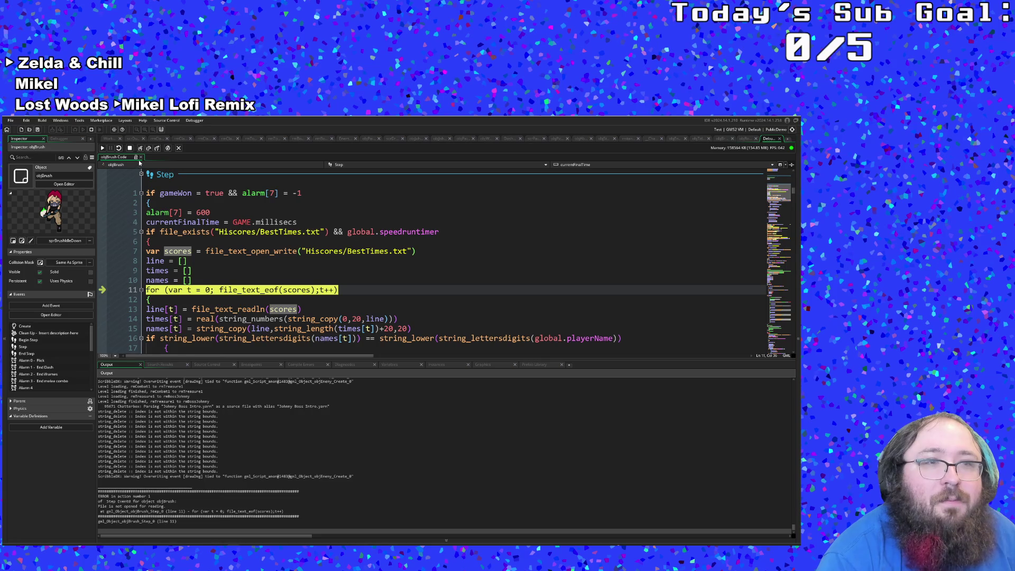
pyautogui.scroll(-4, 183, 231)
pyautogui.scroll(4, 183, 231)
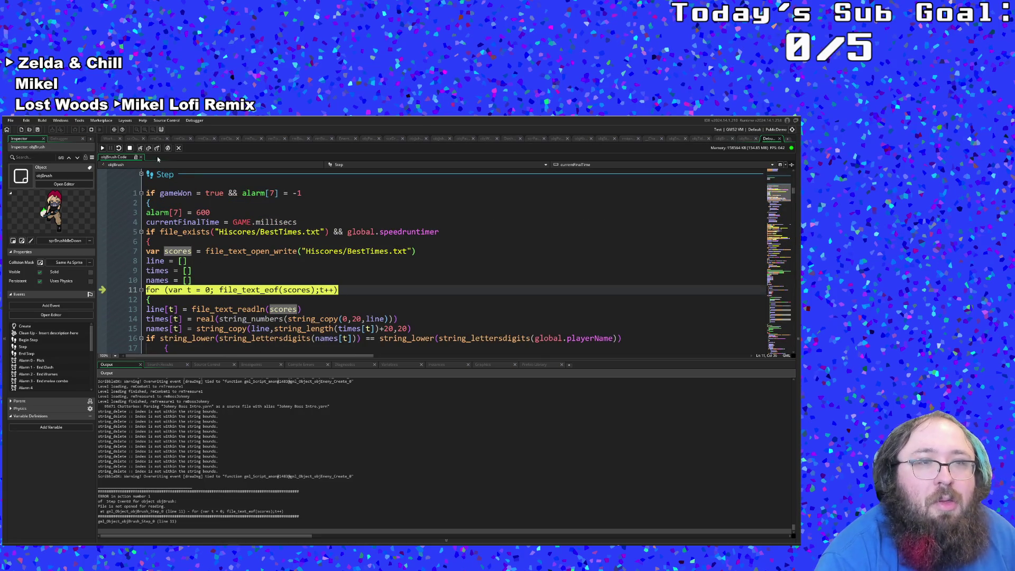
pyautogui.click(130, 148)
pyautogui.scroll(-4, 370, 258)
pyautogui.scroll(2, 370, 259)
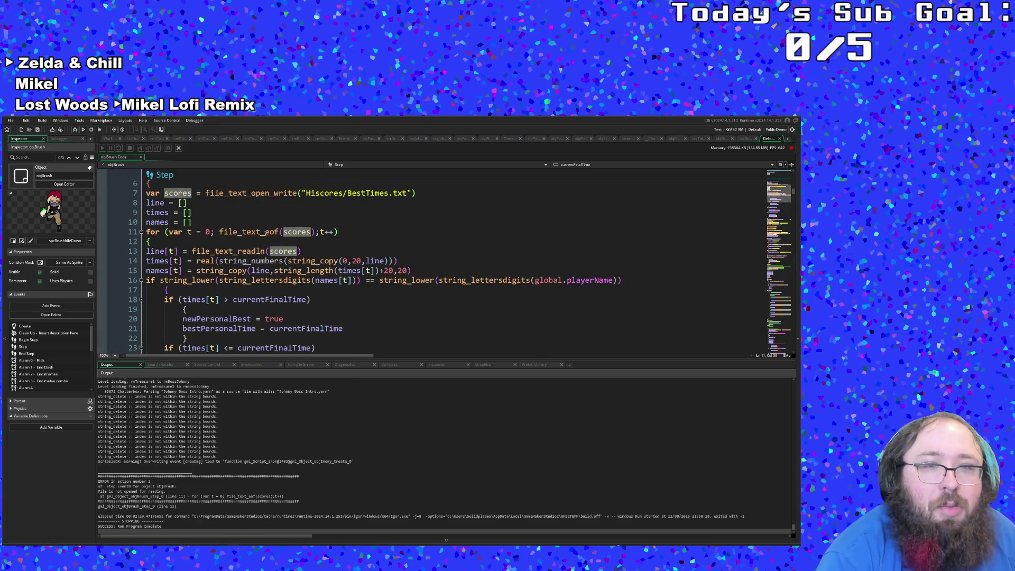
# Change file_text_open_write on line 7 to file_text_open_read, then review lines 14 and 44.
pyautogui.moveTo(296, 192); pyautogui.dragTo(283, 193)
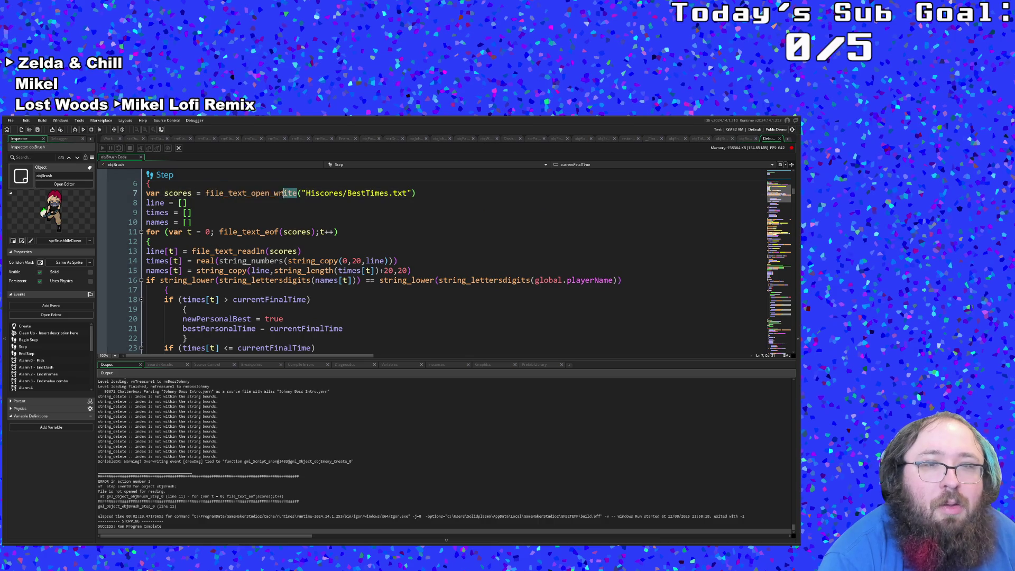
pyautogui.moveTo(276, 199)
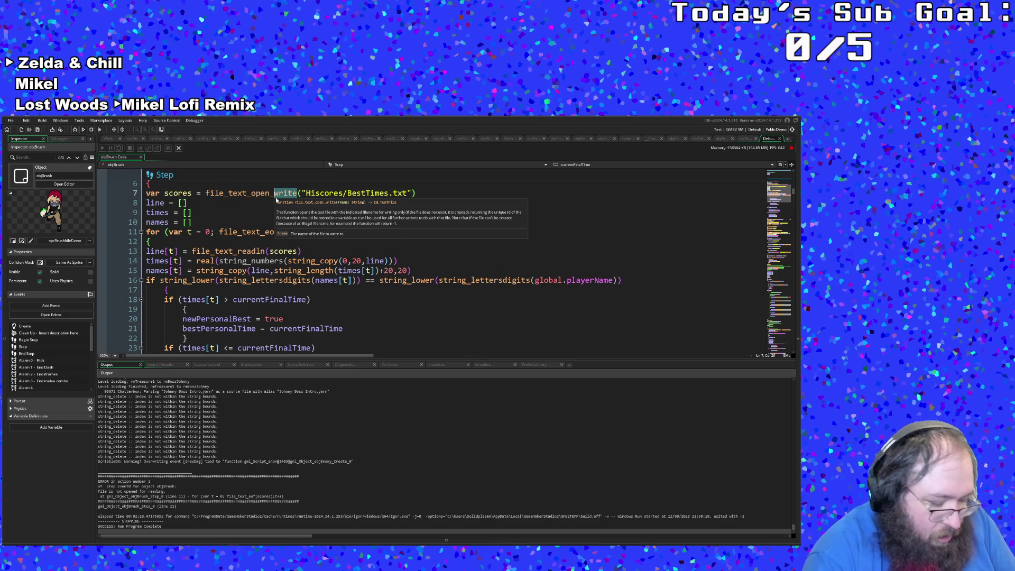
pyautogui.write('re')
pyautogui.click(279, 251)
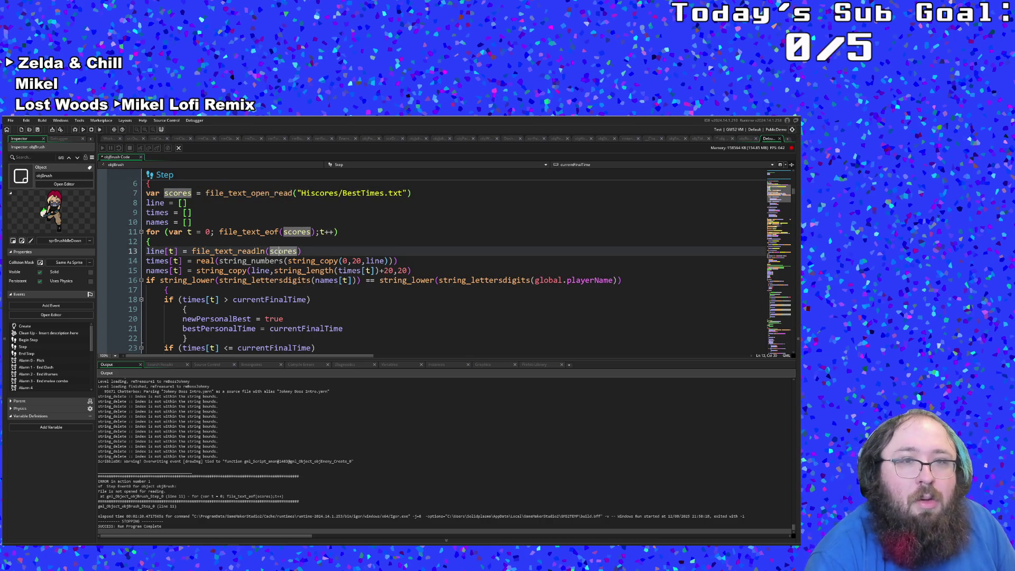
pyautogui.click(269, 260)
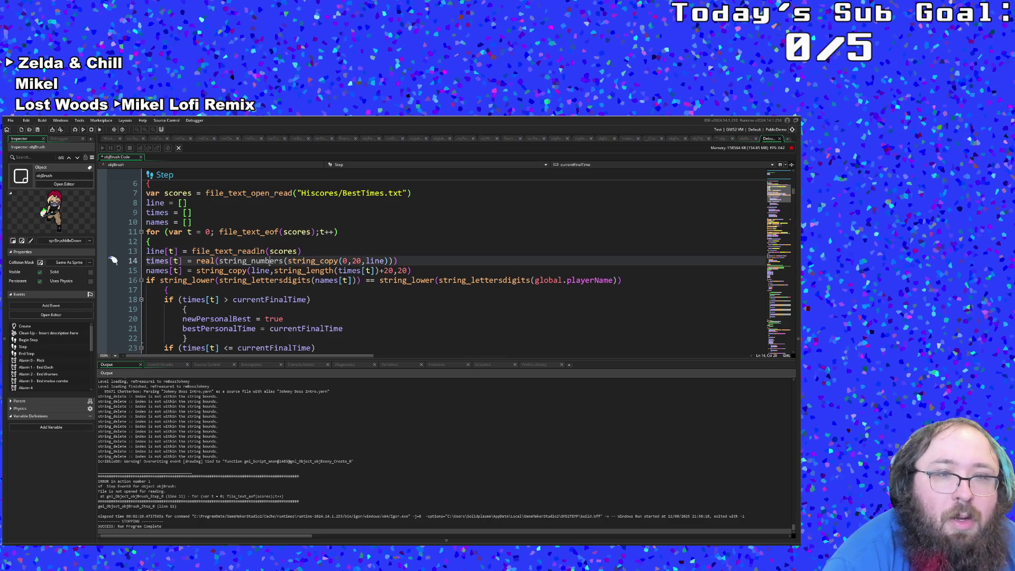
pyautogui.scroll(-4, 270, 261)
pyautogui.click(270, 261)
pyautogui.scroll(2, 261, 261)
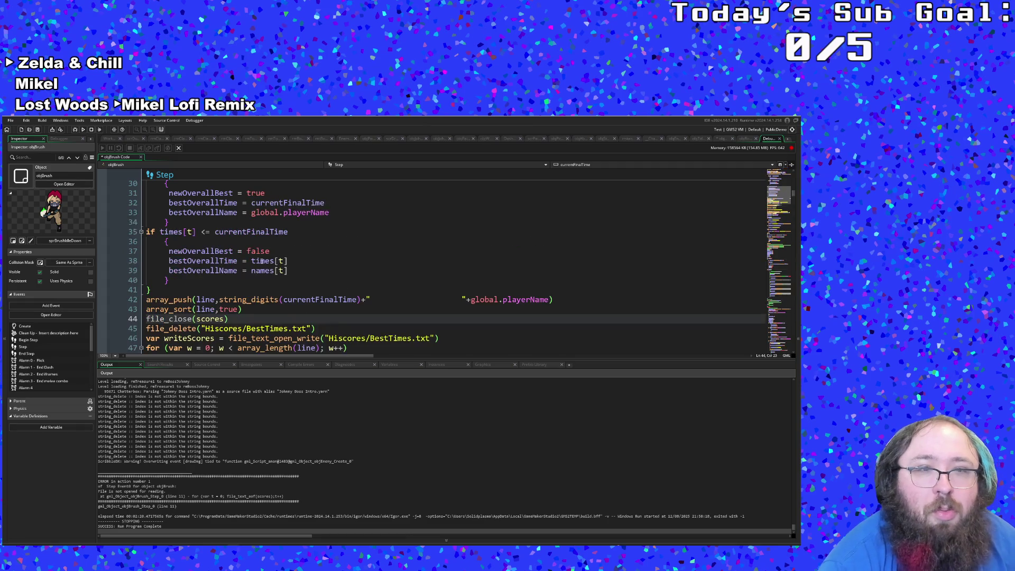
pyautogui.scroll(-2, 261, 261)
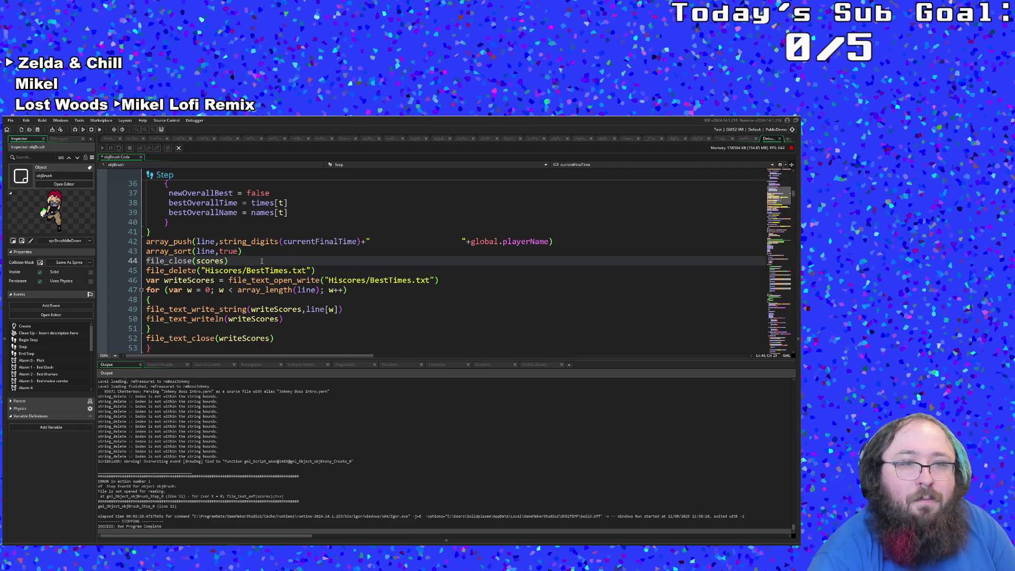
# Save the project and build and run the game again.
pyautogui.click(10, 120)
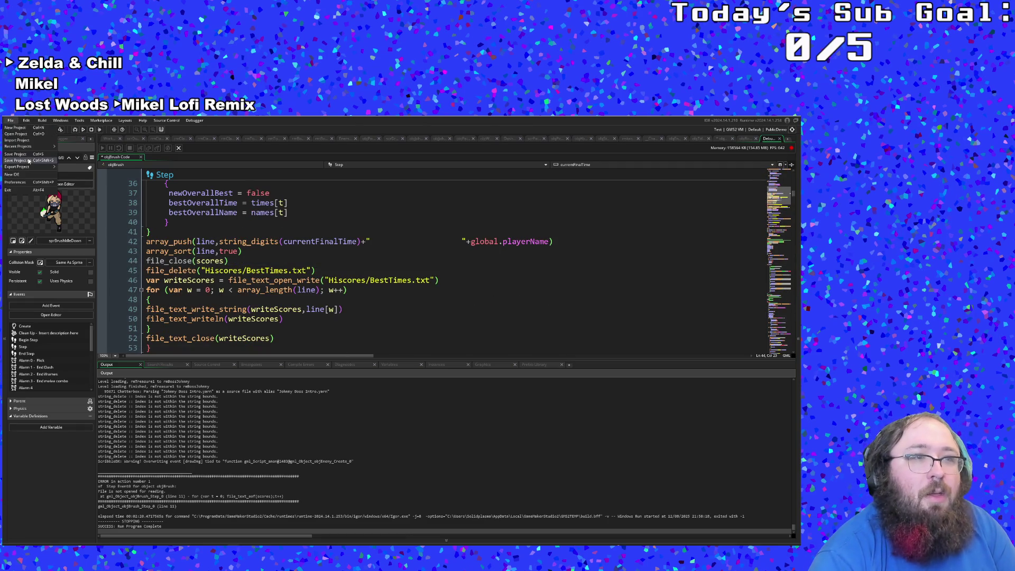
pyautogui.click(27, 154)
pyautogui.click(79, 130)
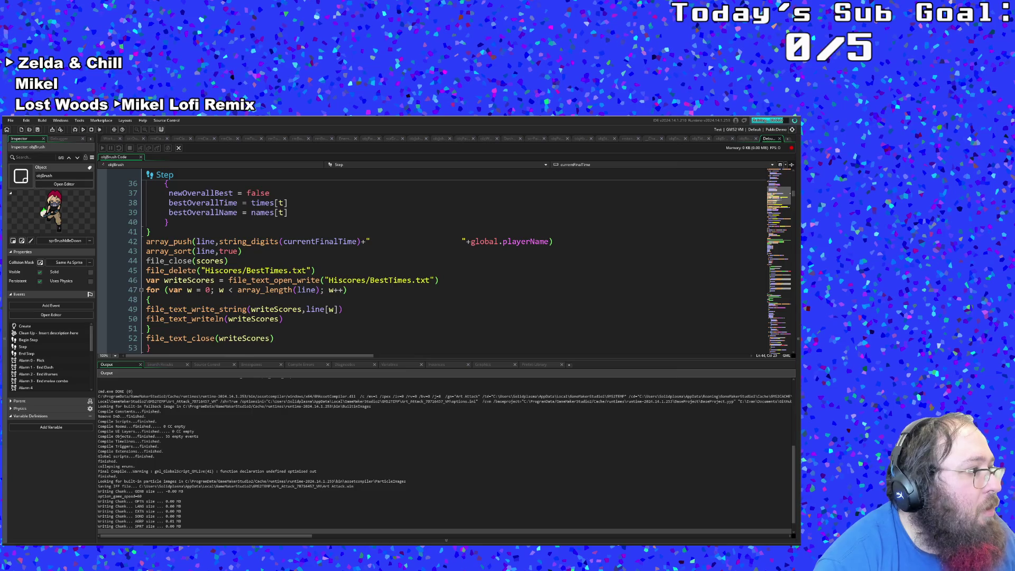
# Bring up the best-times file, then start the game and confirm the handle prompt.
pyautogui.hotkey('alt', 'Tab')
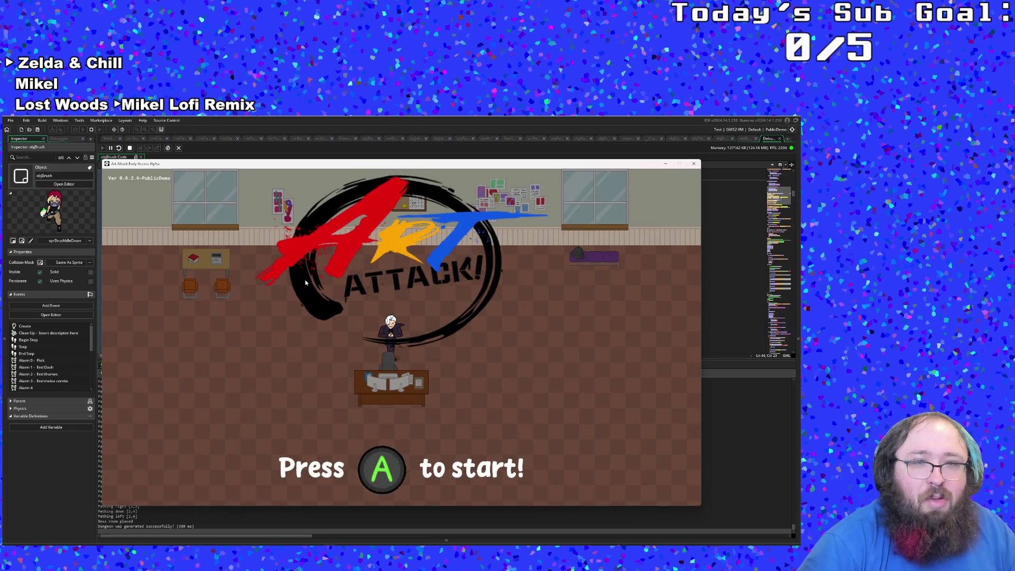
pyautogui.press('Return')
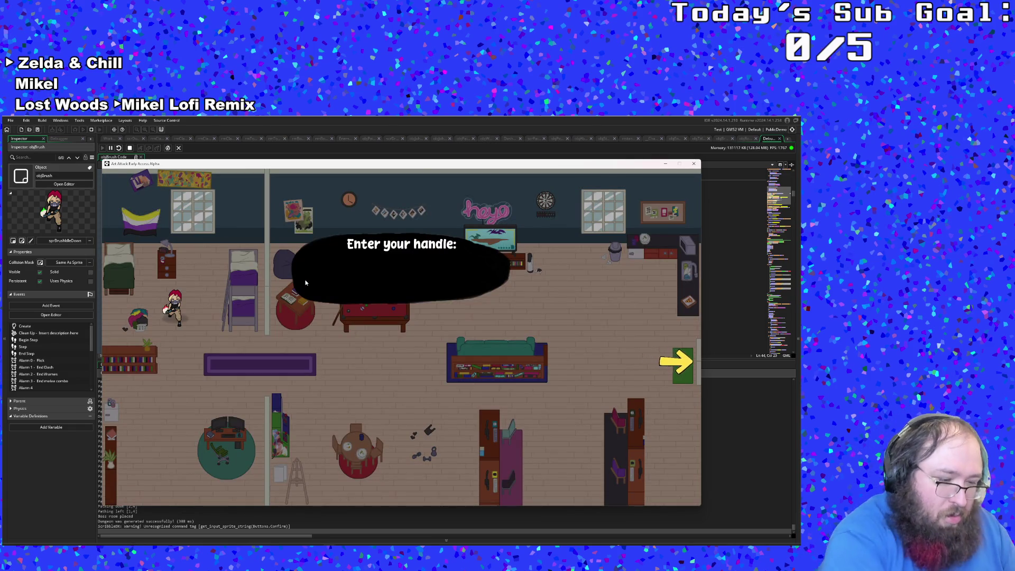
pyautogui.write('Solidplasma')
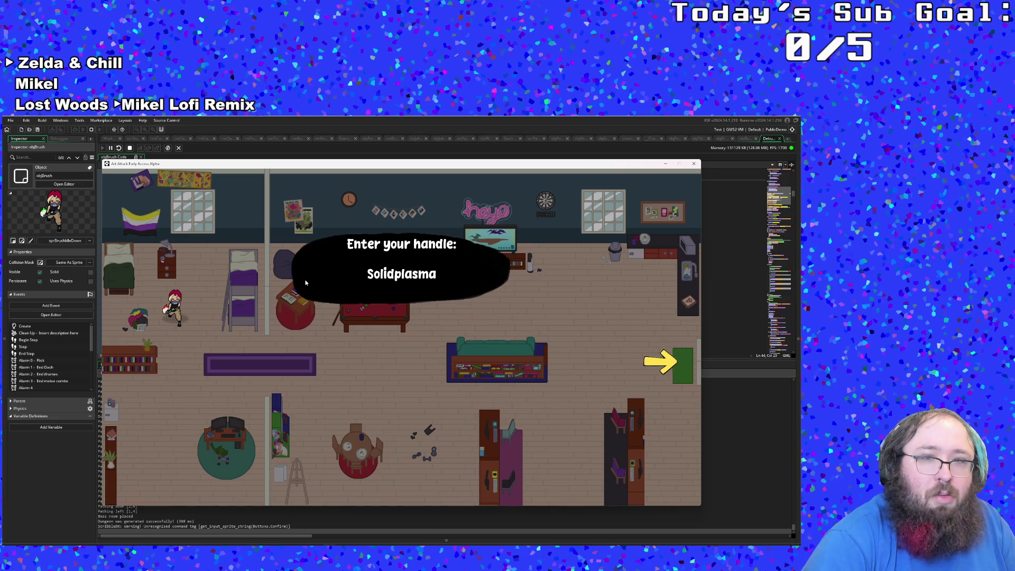
pyautogui.press('Return')
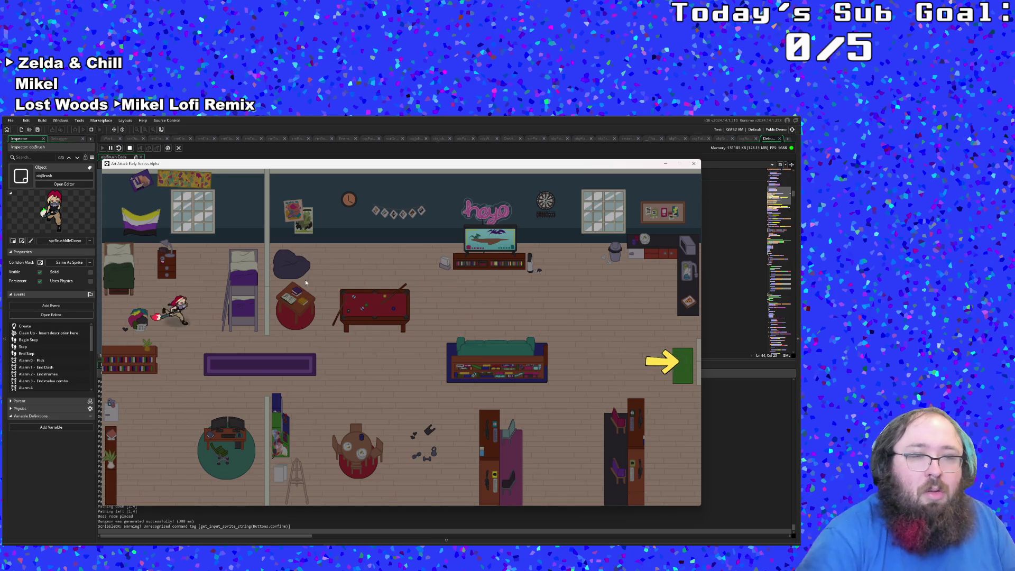
# Walk the player with WASD from the bedroom through the library toward the next exit.
pyautogui.press('d')
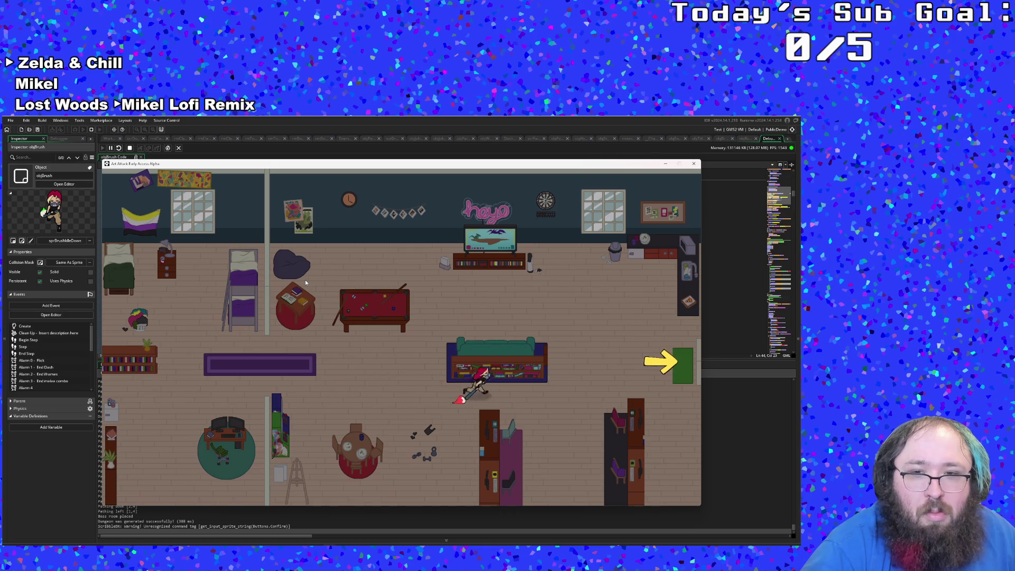
pyautogui.press('w')
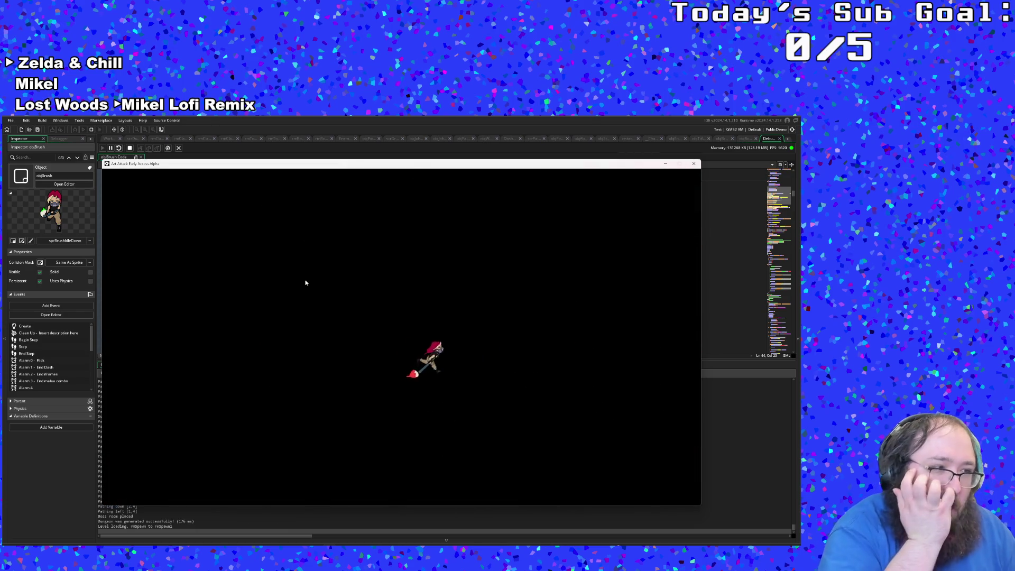
pyautogui.press('s')
pyautogui.press('d')
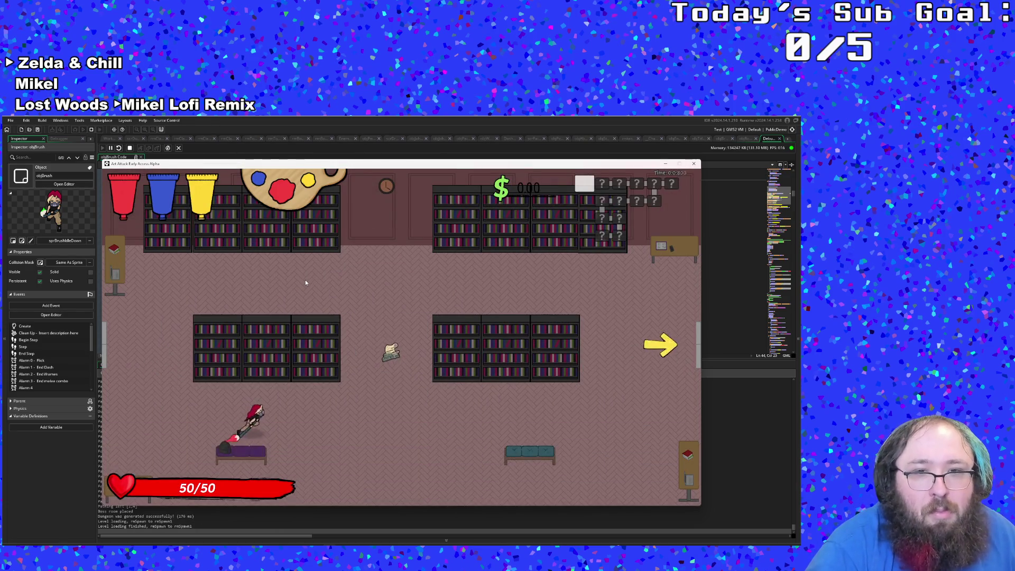
pyautogui.press('w')
pyautogui.press('w')
pyautogui.press('d')
pyautogui.press('d')
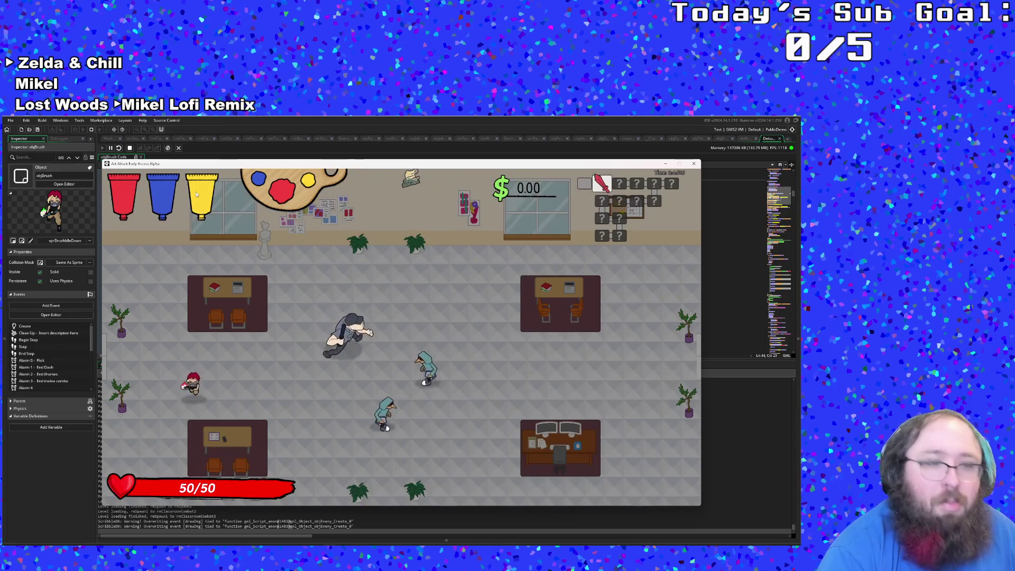
# Open the F1 debug menu, destroy all enemies in the current room and exit right.
pyautogui.press('F1')
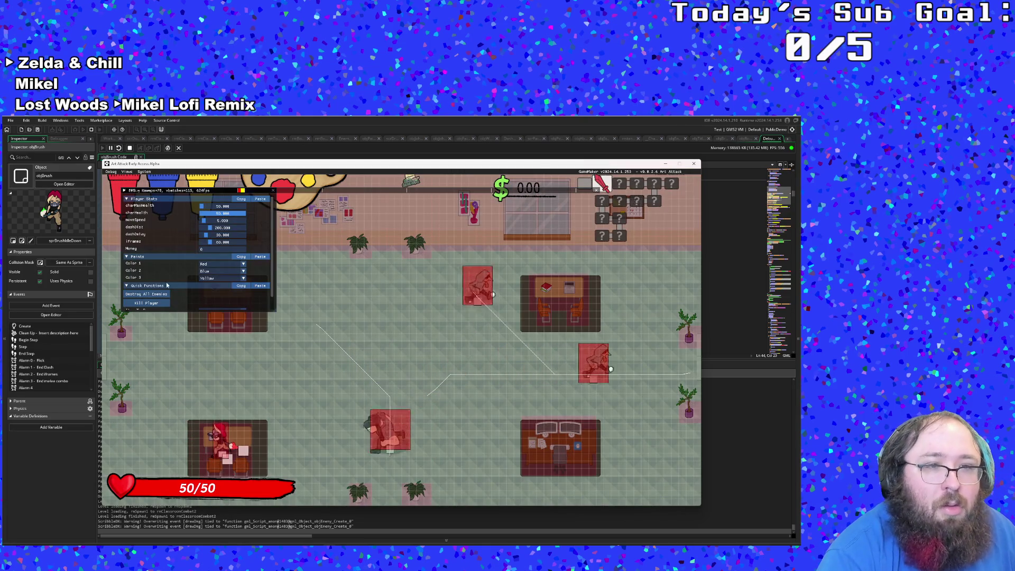
pyautogui.scroll(-1, 145, 293)
pyautogui.press('d')
pyautogui.scroll(1, 147, 294)
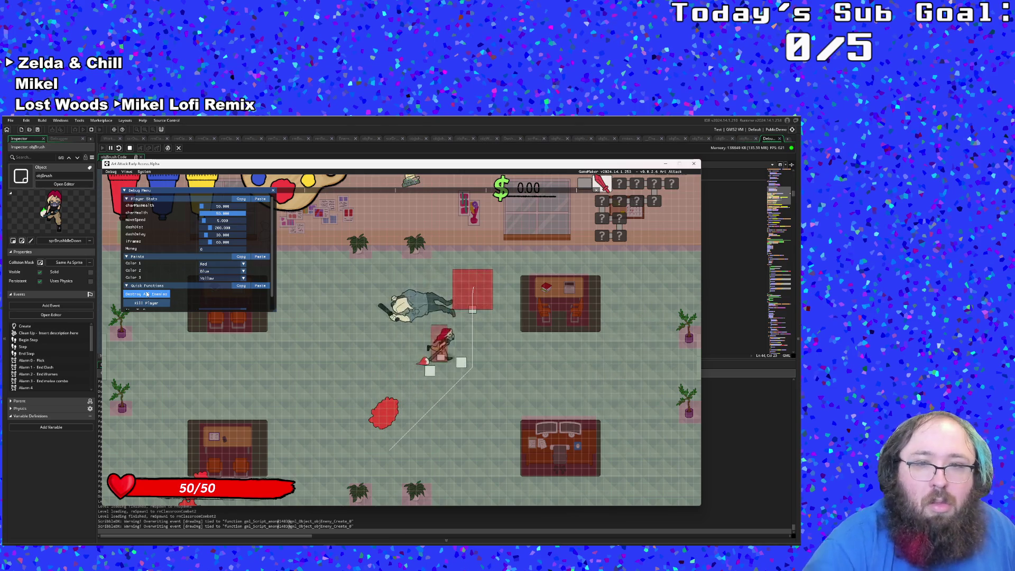
pyautogui.click(146, 294)
pyautogui.scroll(-1, 147, 294)
pyautogui.press('d')
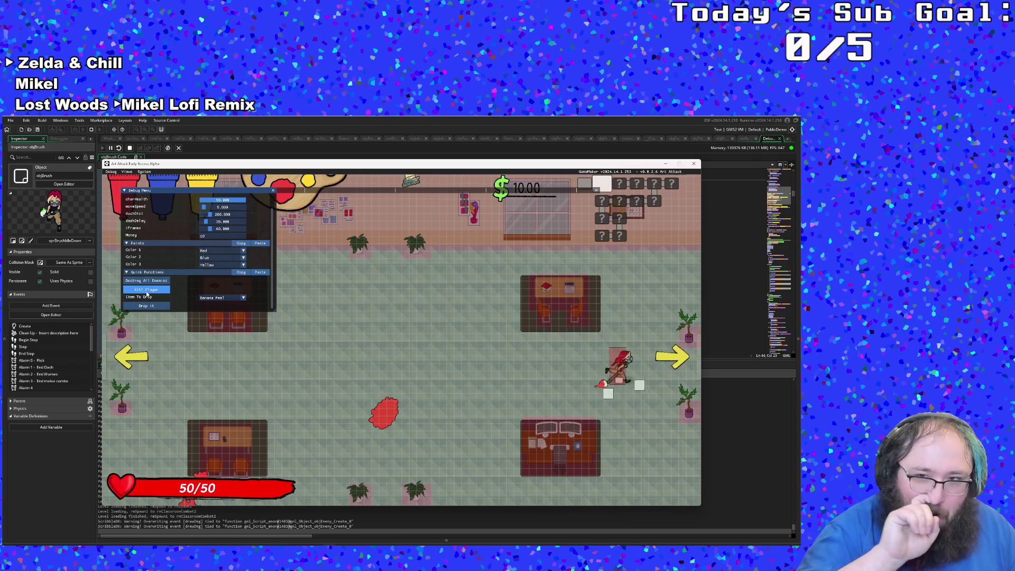
pyautogui.scroll(1, 147, 294)
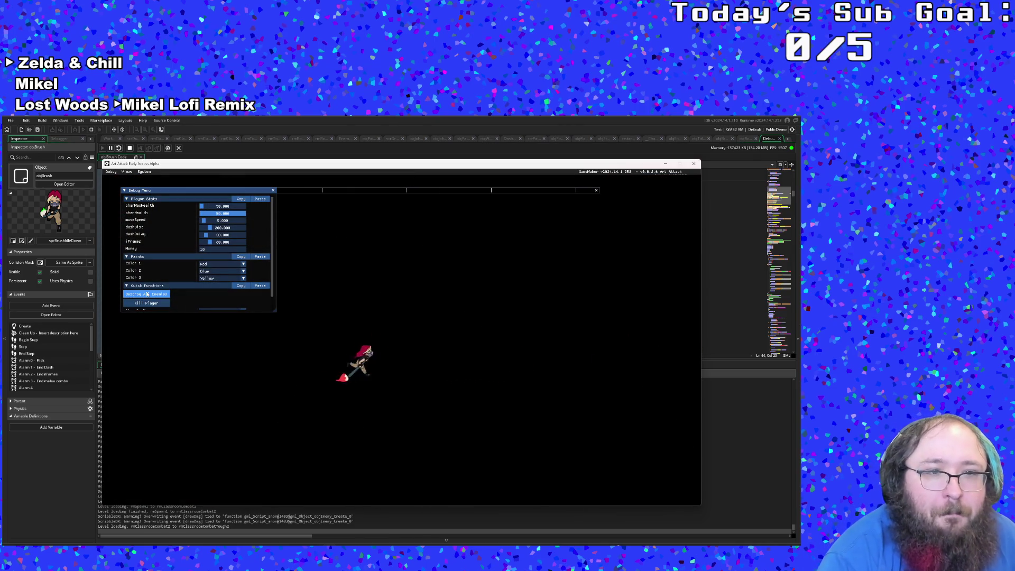
# Clear the next room's enemies and walk out through its right exit.
pyautogui.press('d')
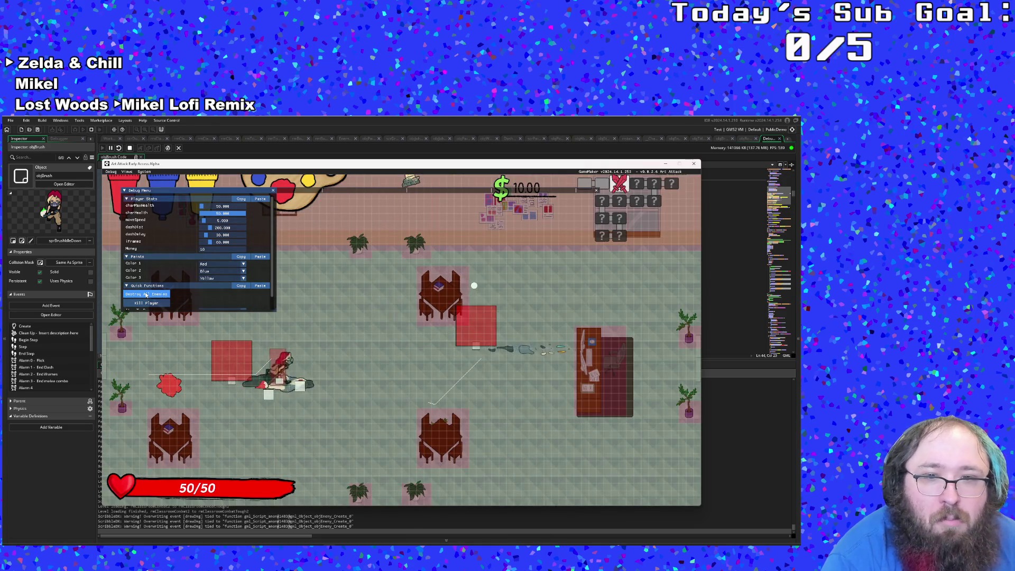
pyautogui.click(146, 294)
pyautogui.press('d')
pyautogui.scroll(-1, 145, 294)
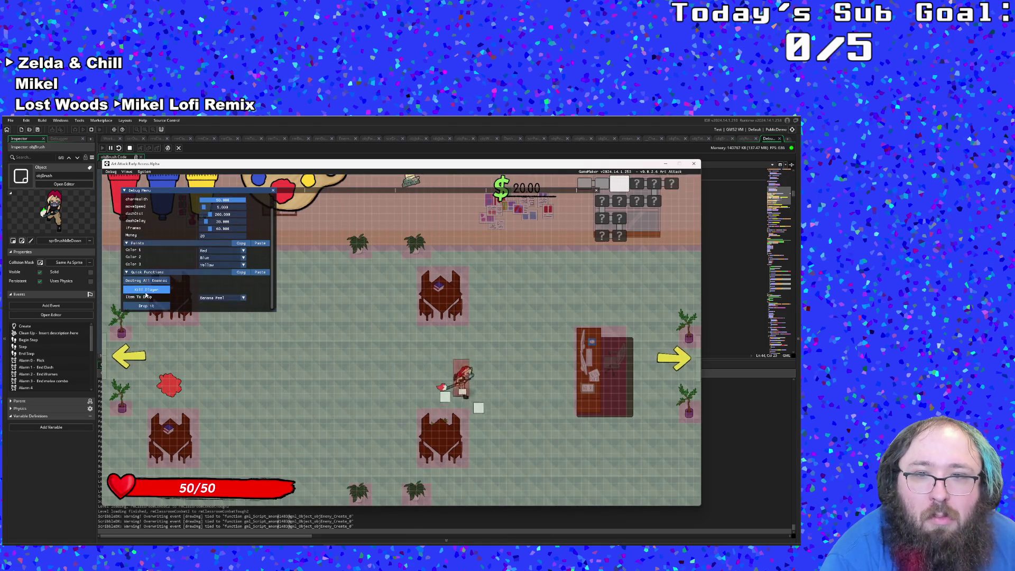
pyautogui.press('d')
pyautogui.scroll(1, 146, 295)
pyautogui.press('d')
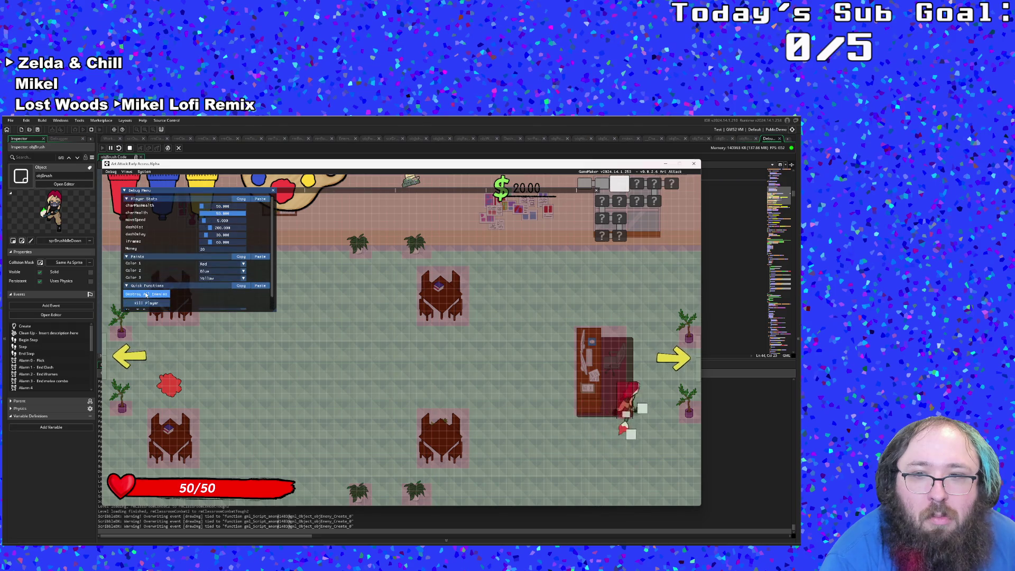
pyautogui.press('d')
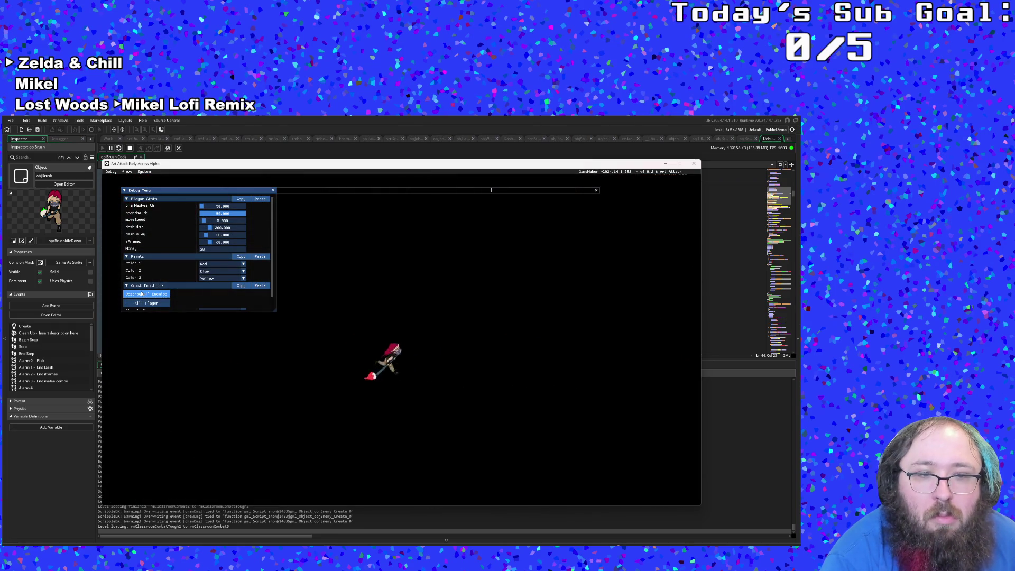
# Clear the classroom, cross the shop floor and leave by the bottom door.
pyautogui.press('d')
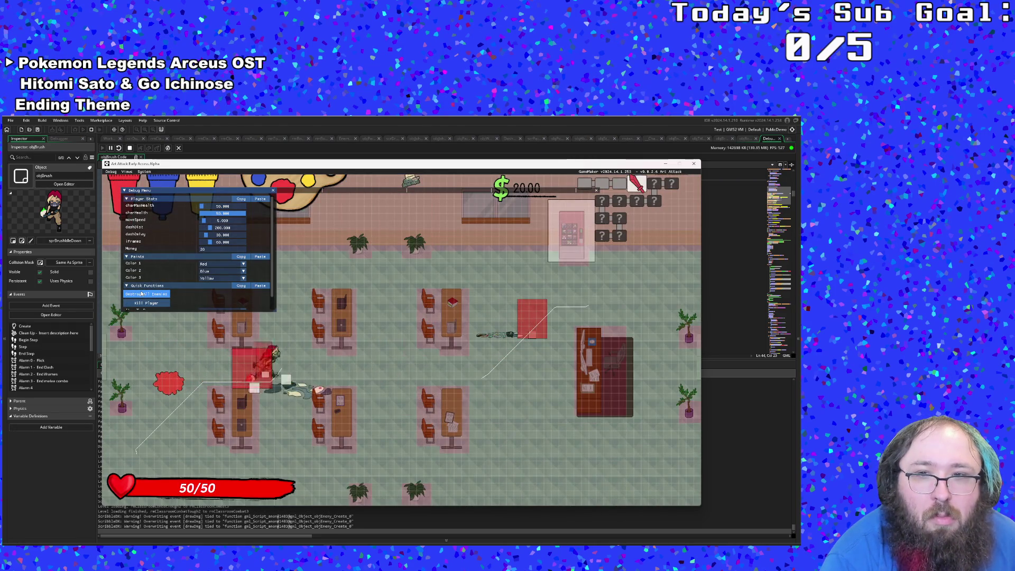
pyautogui.press('d')
pyautogui.click(142, 294)
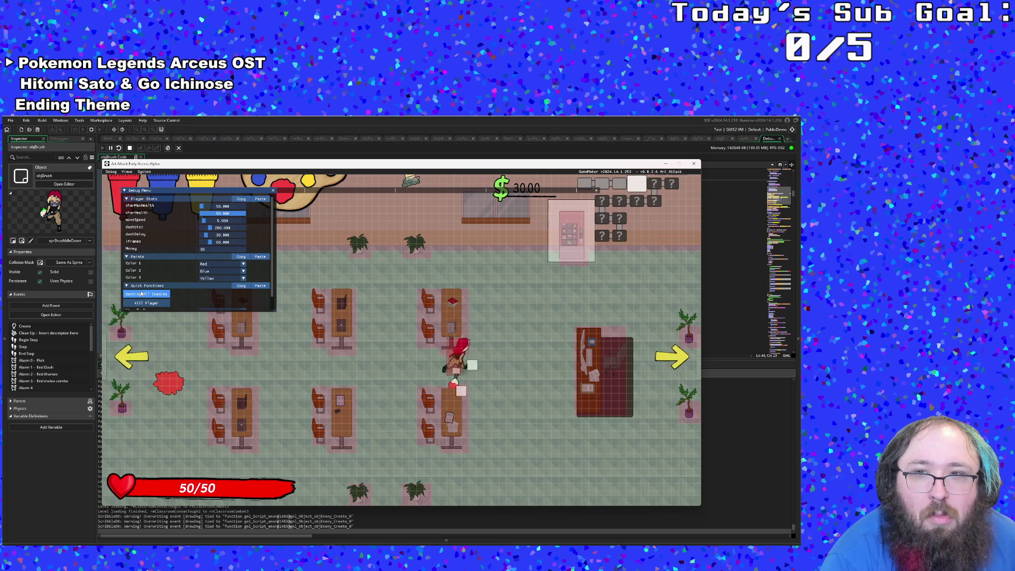
pyautogui.press('d')
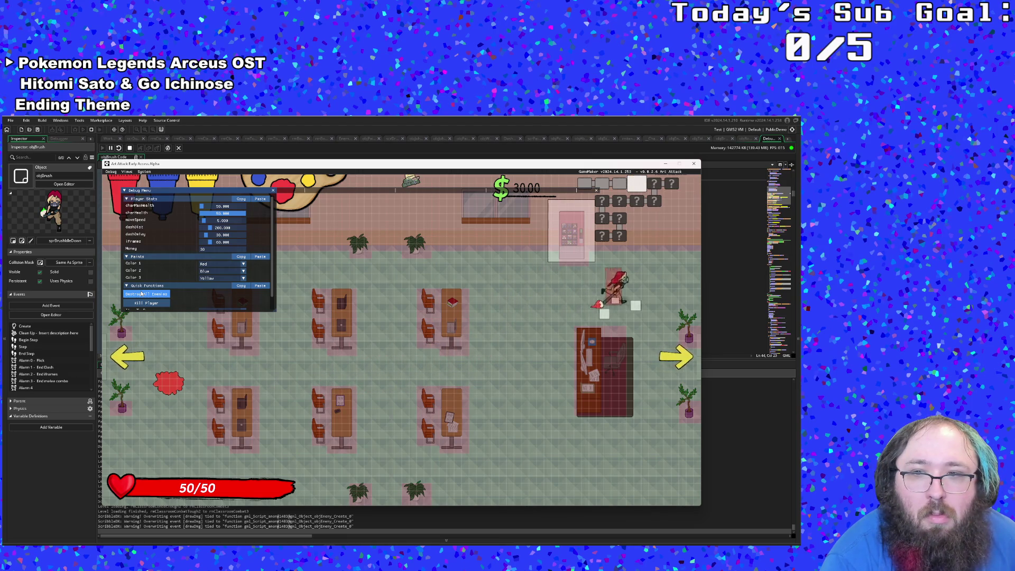
pyautogui.scroll(-1, 141, 294)
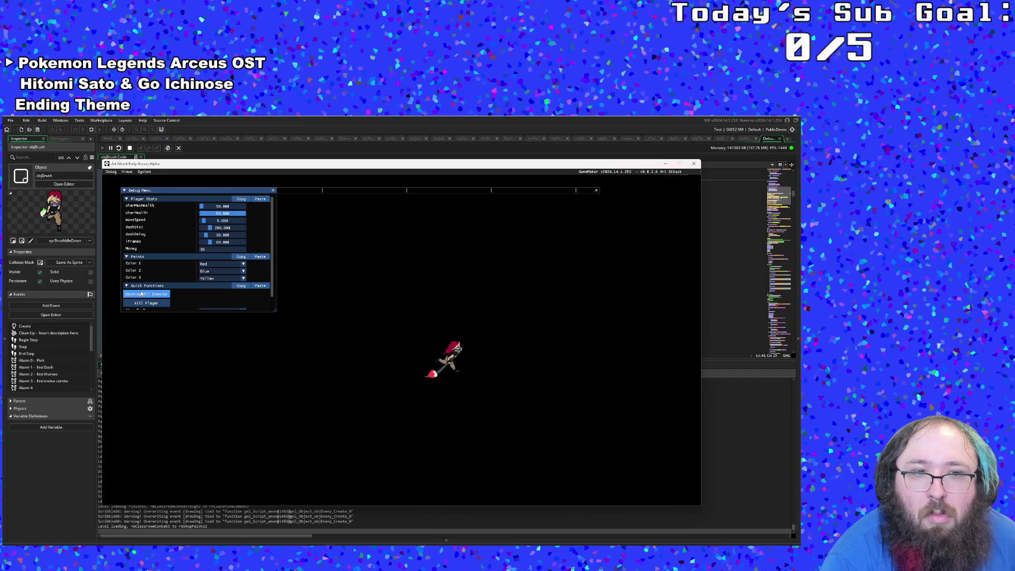
pyautogui.scroll(-1, 142, 294)
pyautogui.press('d')
pyautogui.press('s')
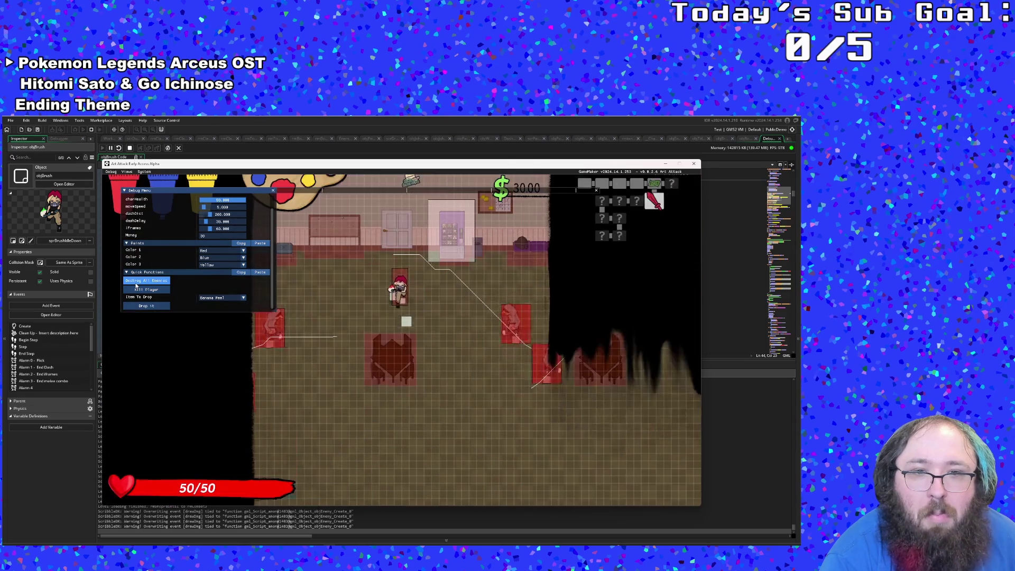
# Wipe out the enemies in the following rooms and exit down toward the shop.
pyautogui.click(136, 284)
pyautogui.press('a')
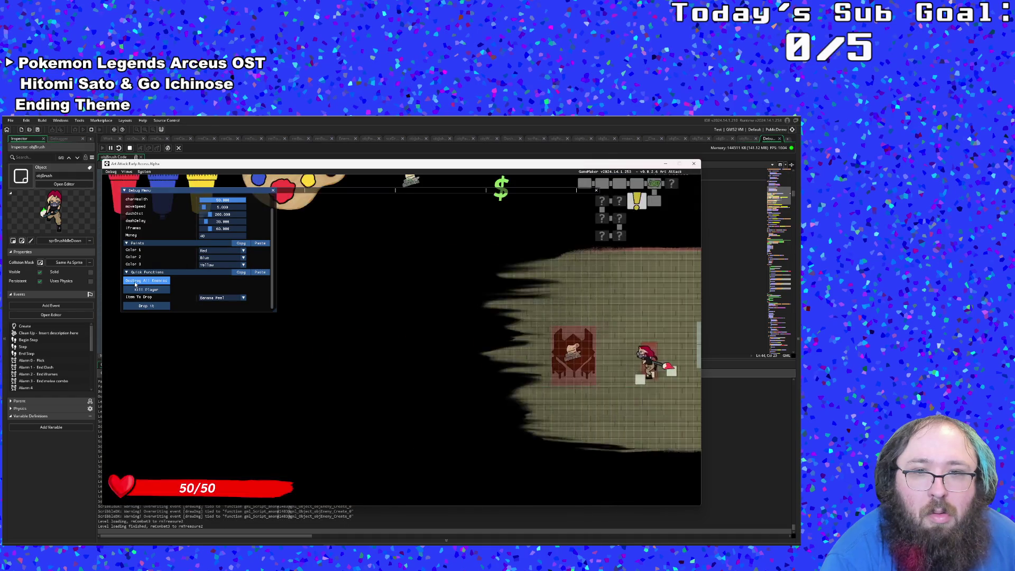
pyautogui.press('a')
pyautogui.press('a')
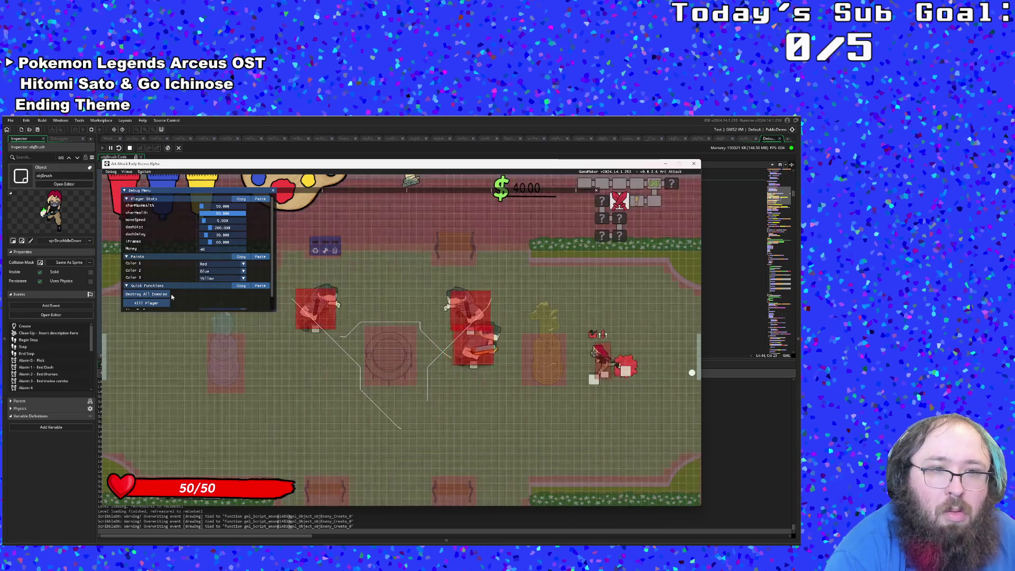
pyautogui.scroll(-1, 168, 295)
pyautogui.press('a')
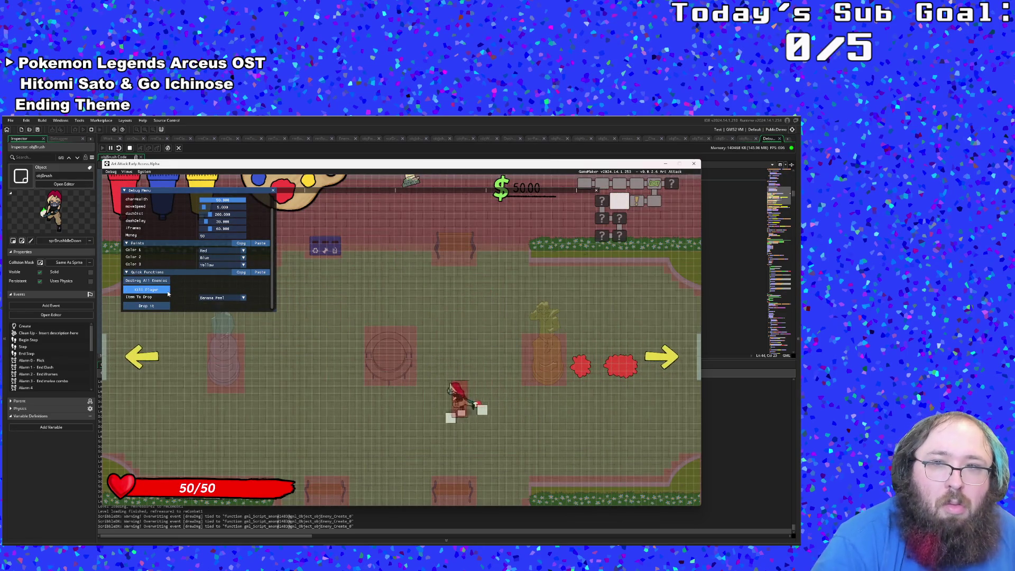
pyautogui.scroll(1, 168, 294)
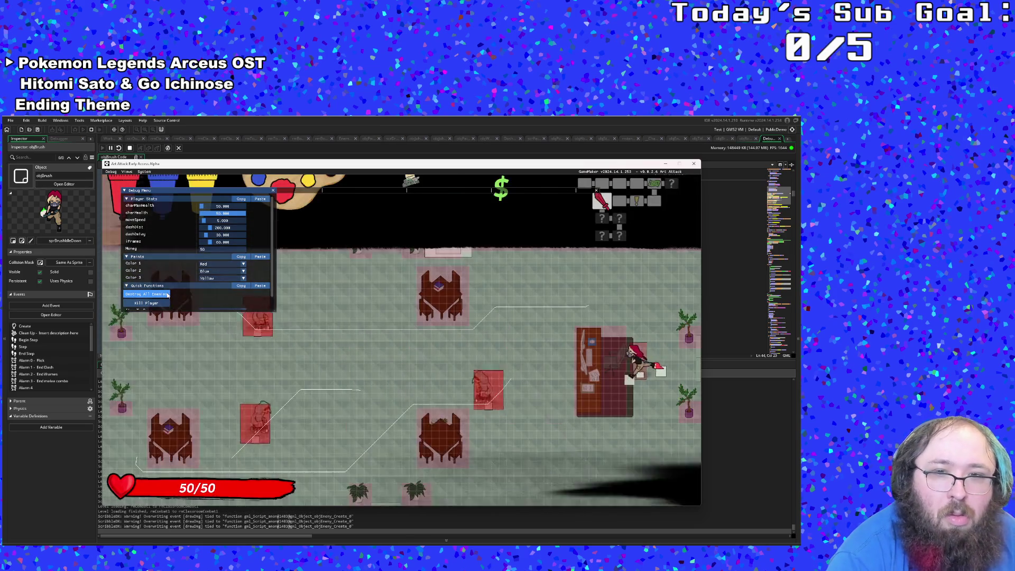
pyautogui.scroll(-1, 167, 296)
pyautogui.press('a')
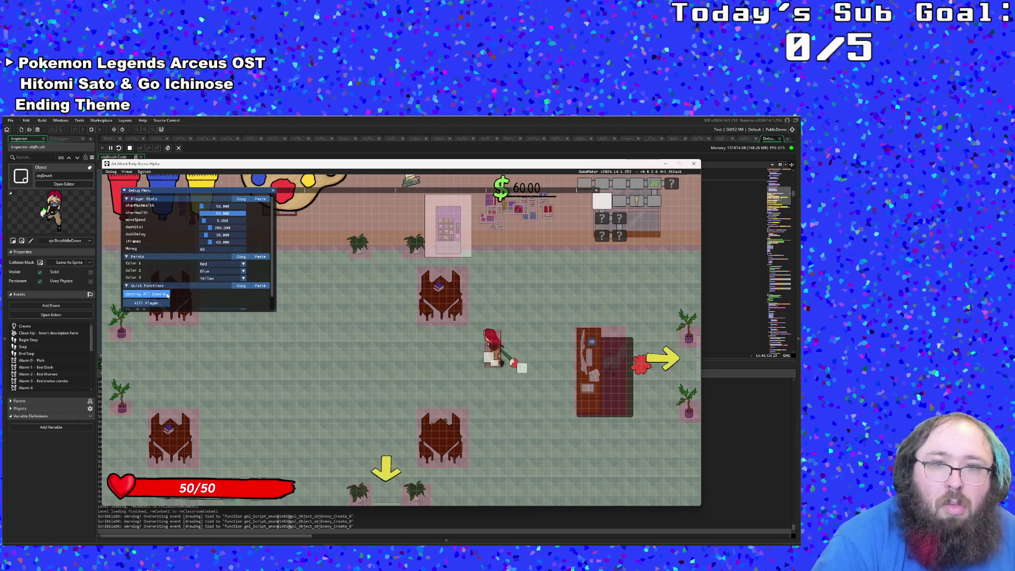
pyautogui.press('s')
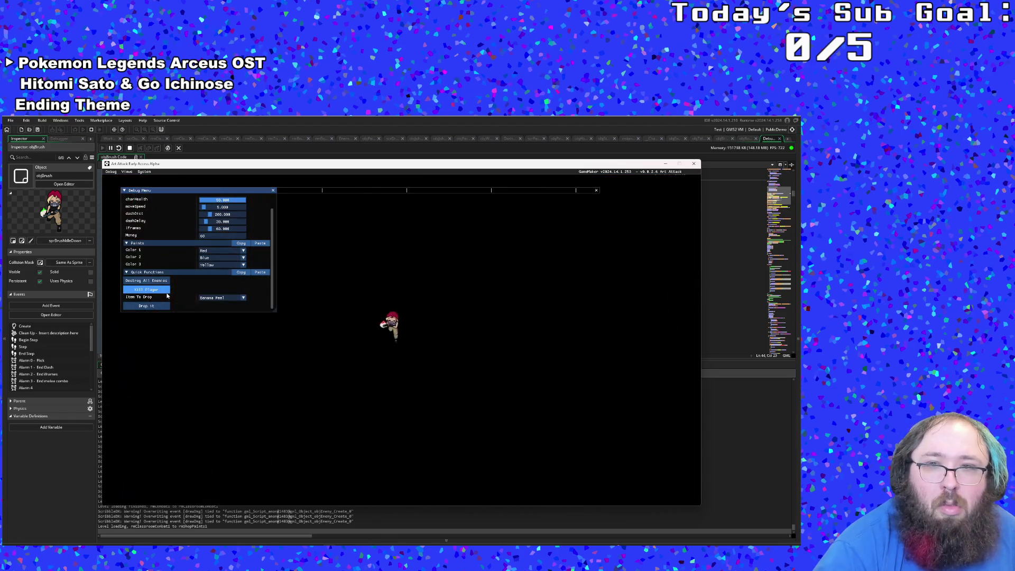
# Walk from the paint shop through the combat room into the boss room.
pyautogui.press('d')
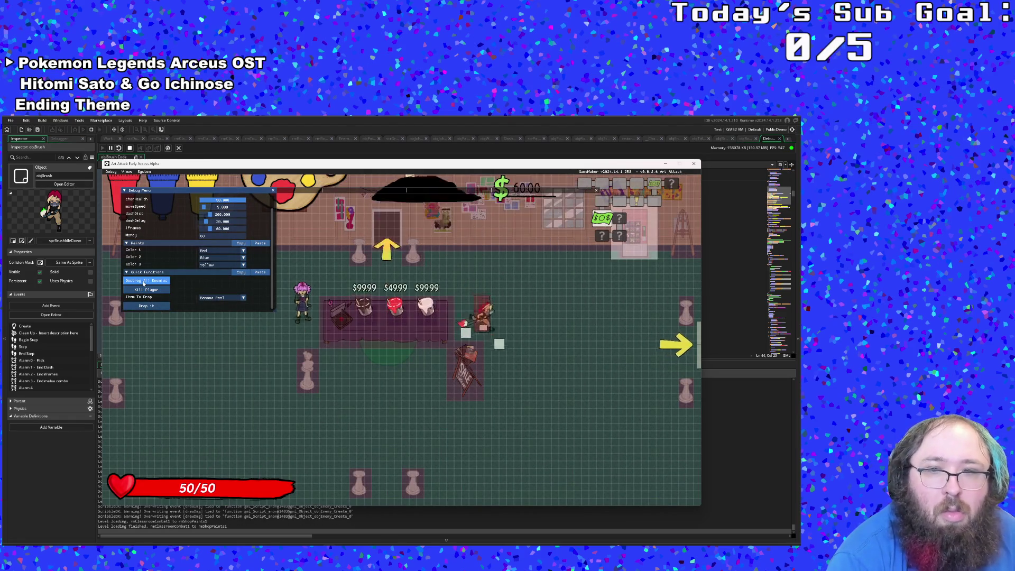
pyautogui.press('d')
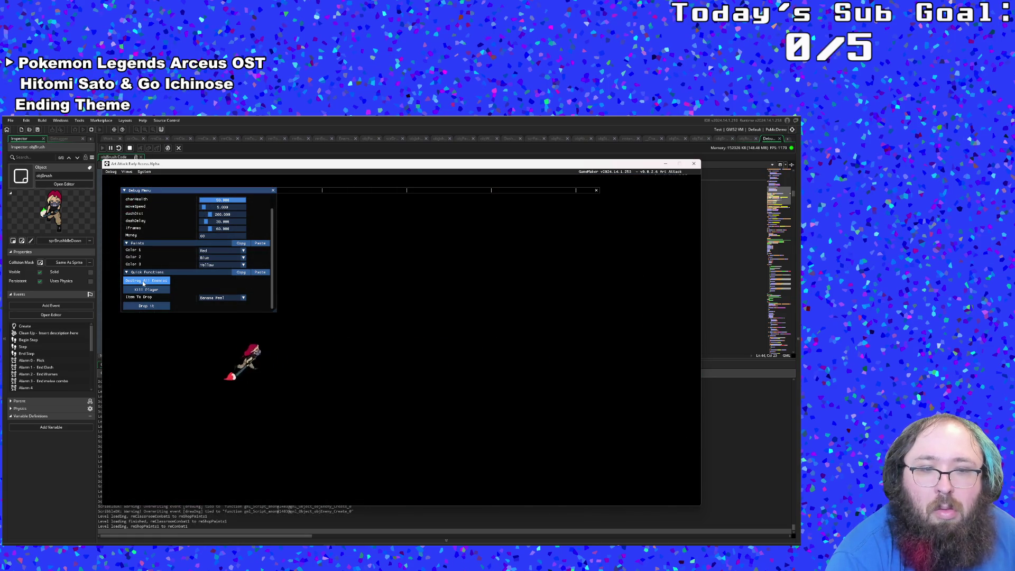
pyautogui.press('d')
pyautogui.press('d')
pyautogui.press('s')
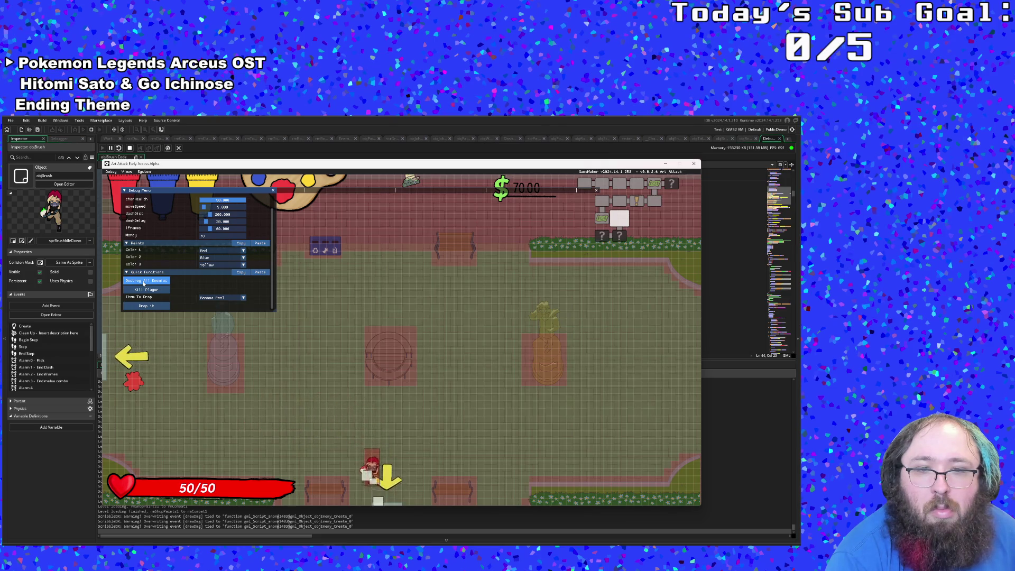
pyautogui.press('a')
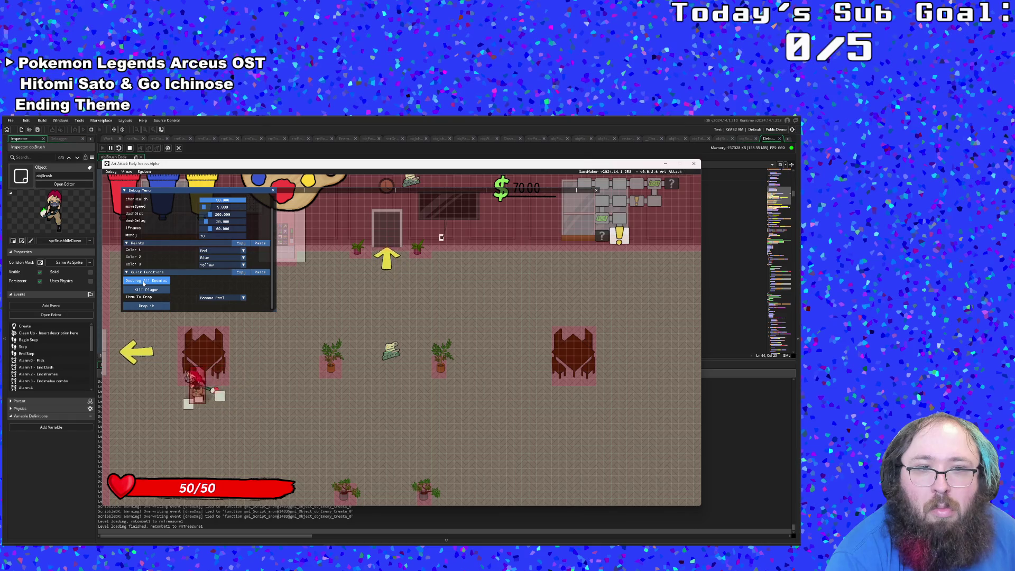
pyautogui.press('w')
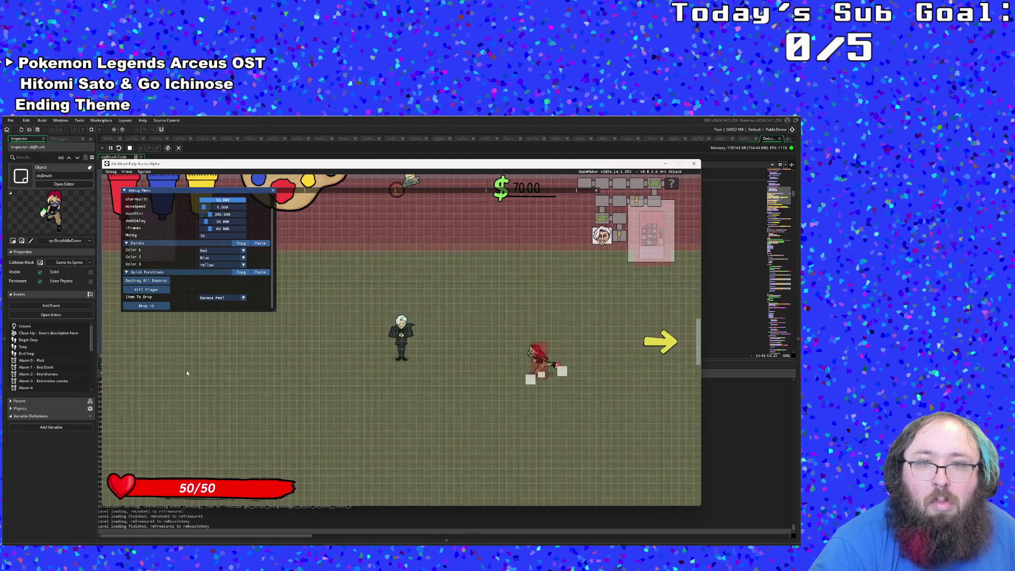
# Skip the pre-boss dialogue and destroy all enemies, triggering the file_close(scores) crash.
pyautogui.press('space')
pyautogui.press('space')
pyautogui.press('space')
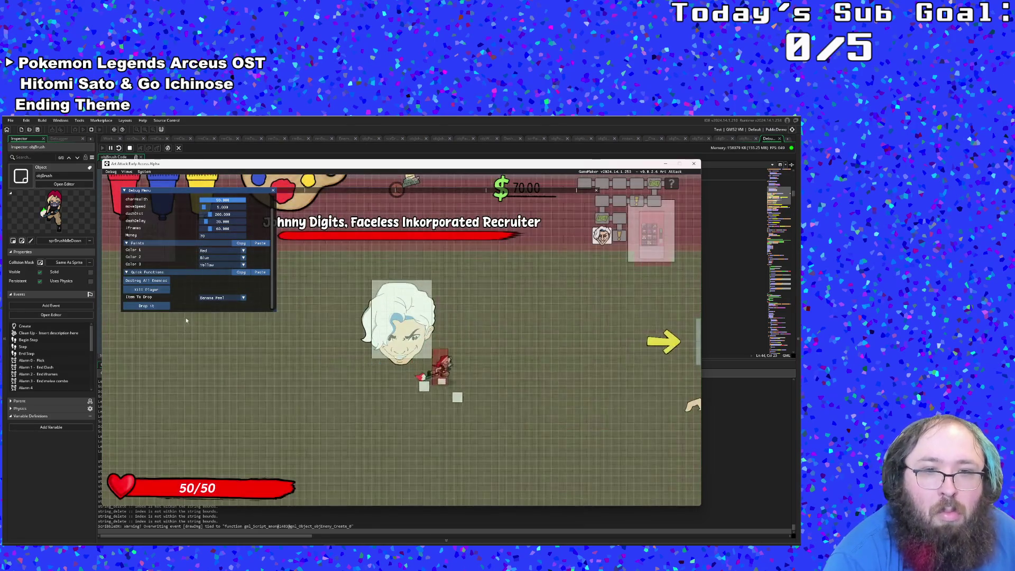
pyautogui.press('s')
pyautogui.press('d')
pyautogui.click(162, 282)
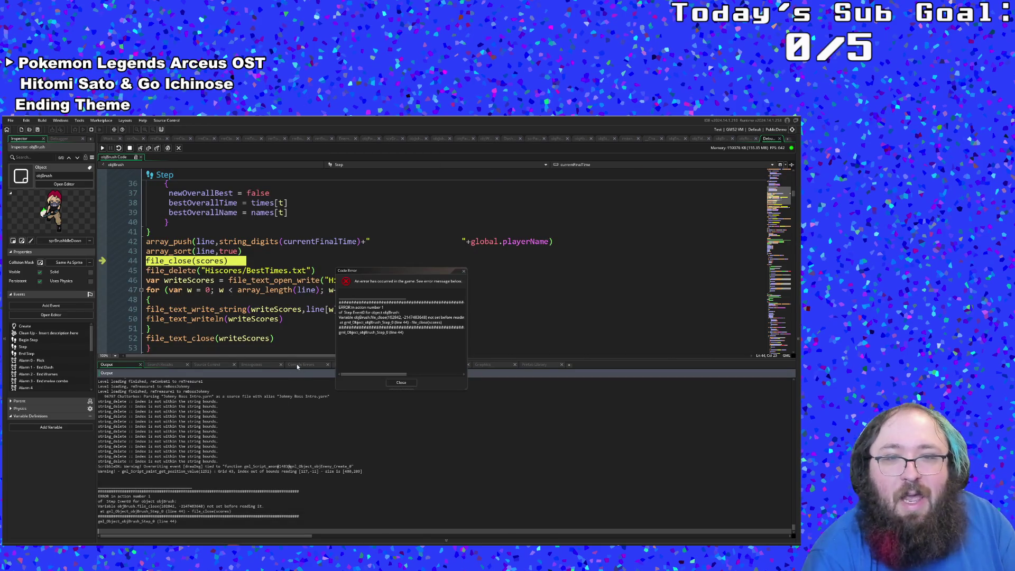
# Review the code error report and jump to the failing file_close call on line 44.
pyautogui.click(353, 341)
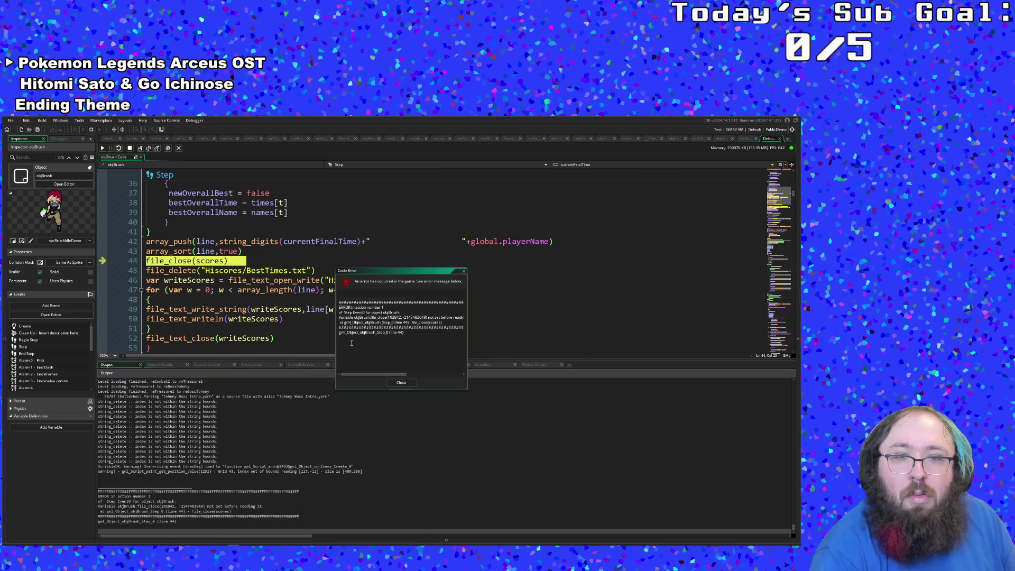
pyautogui.scroll(10, 230, 305)
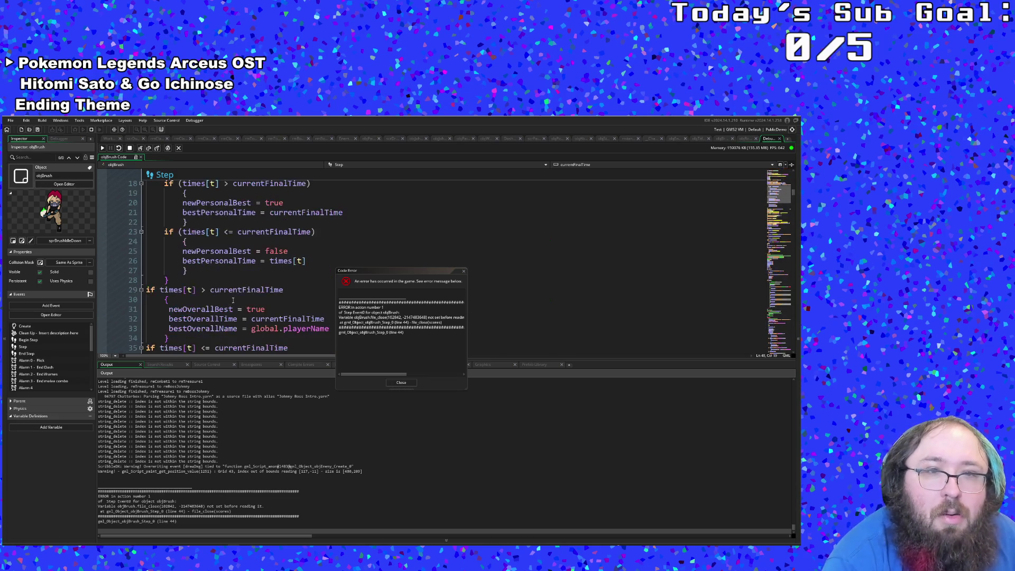
pyautogui.scroll(-8, 233, 299)
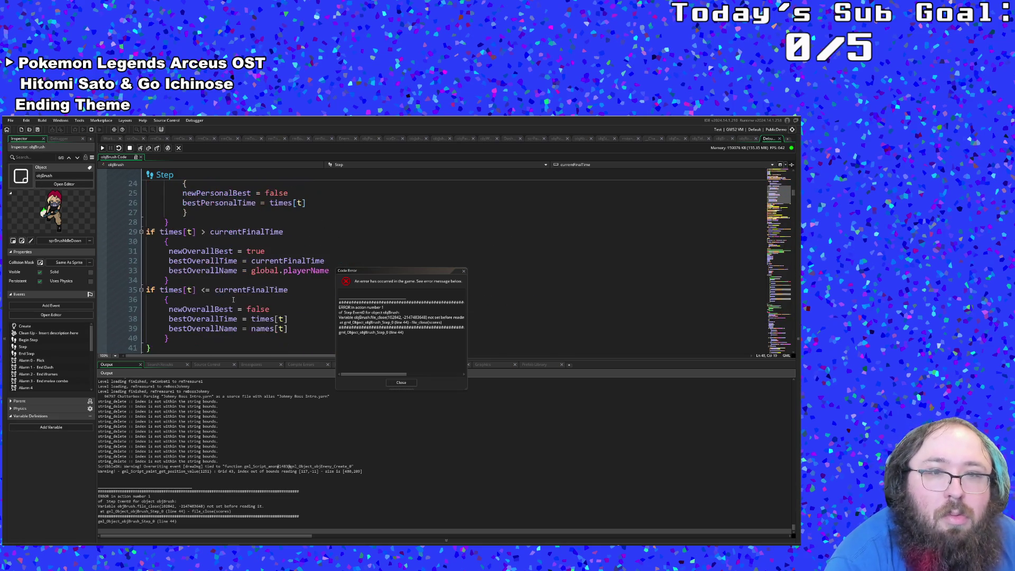
pyautogui.scroll(6, 233, 299)
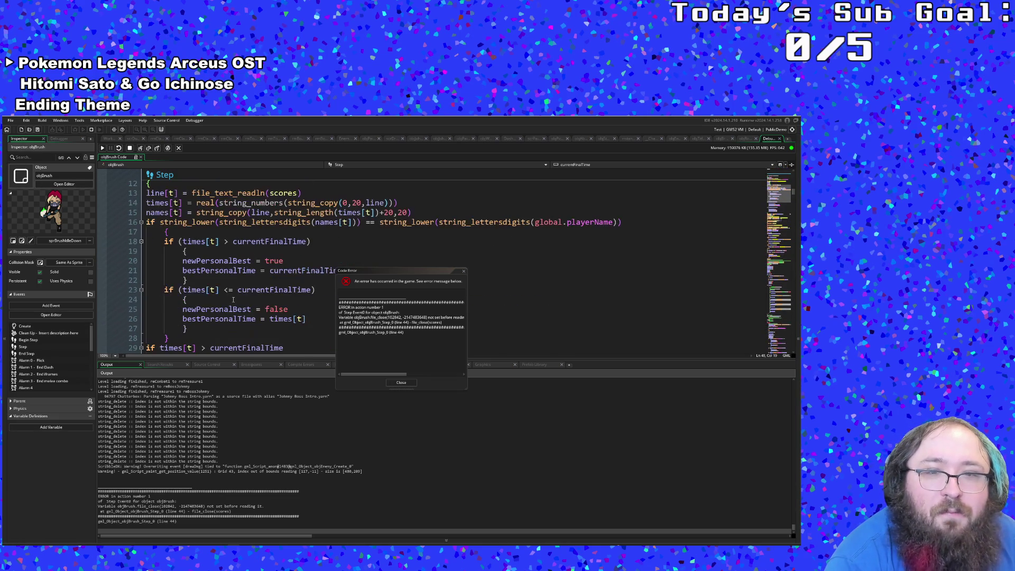
pyautogui.click(281, 298)
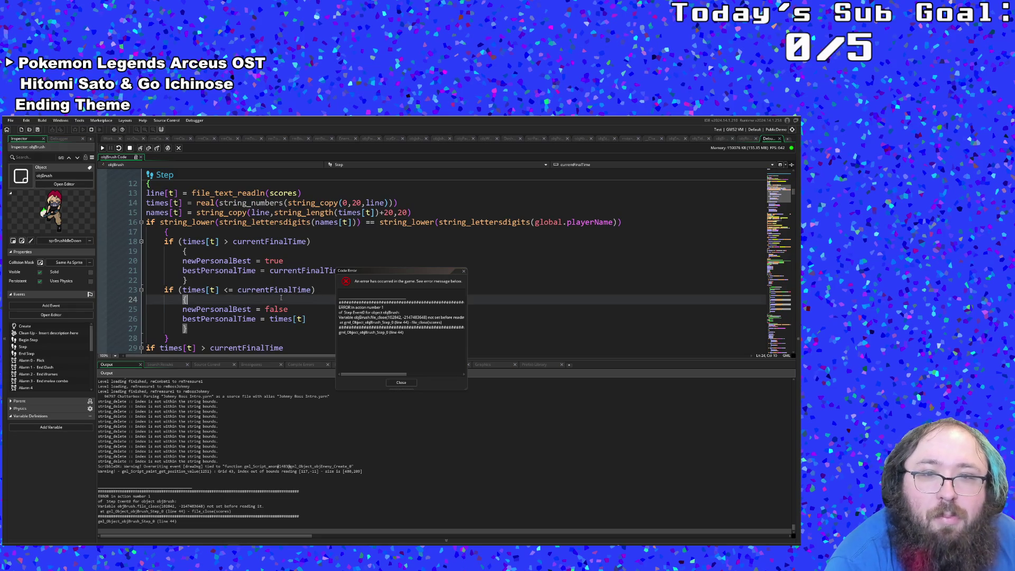
pyautogui.click(380, 285)
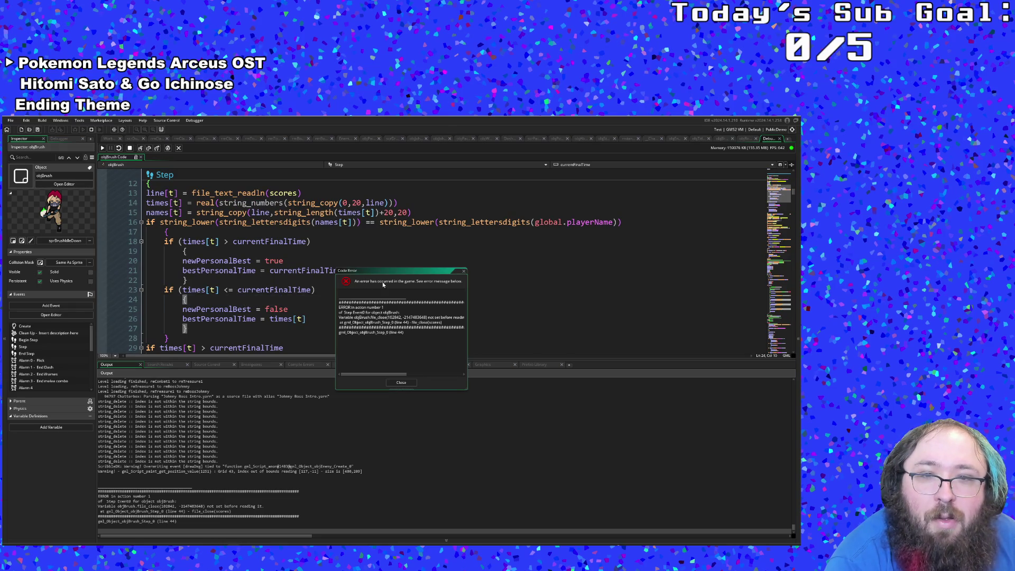
pyautogui.scroll(-10, 204, 223)
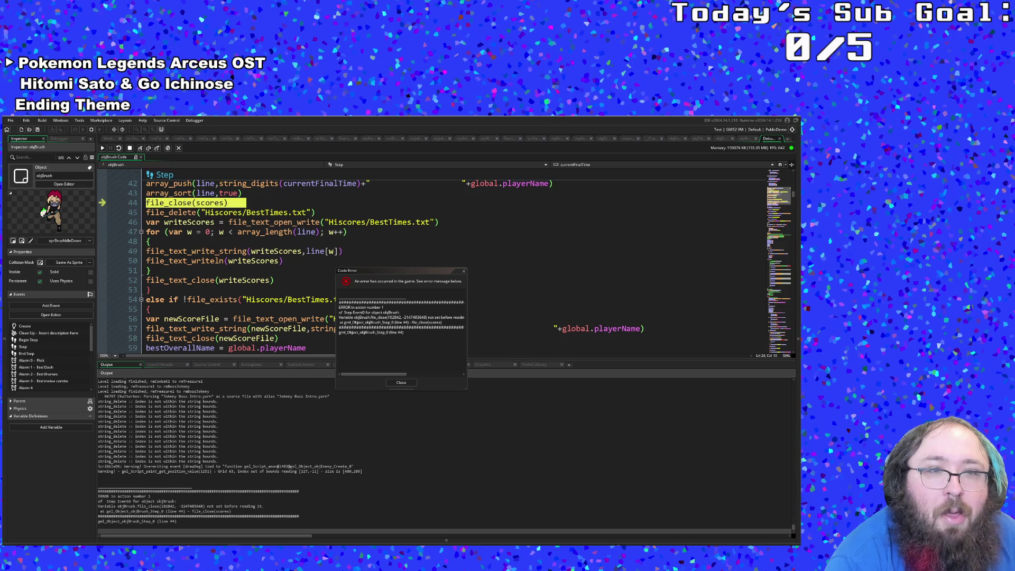
pyautogui.click(187, 203)
# Stop the crashed game and change line 44 to file_text_close(scores).
pyautogui.click(130, 148)
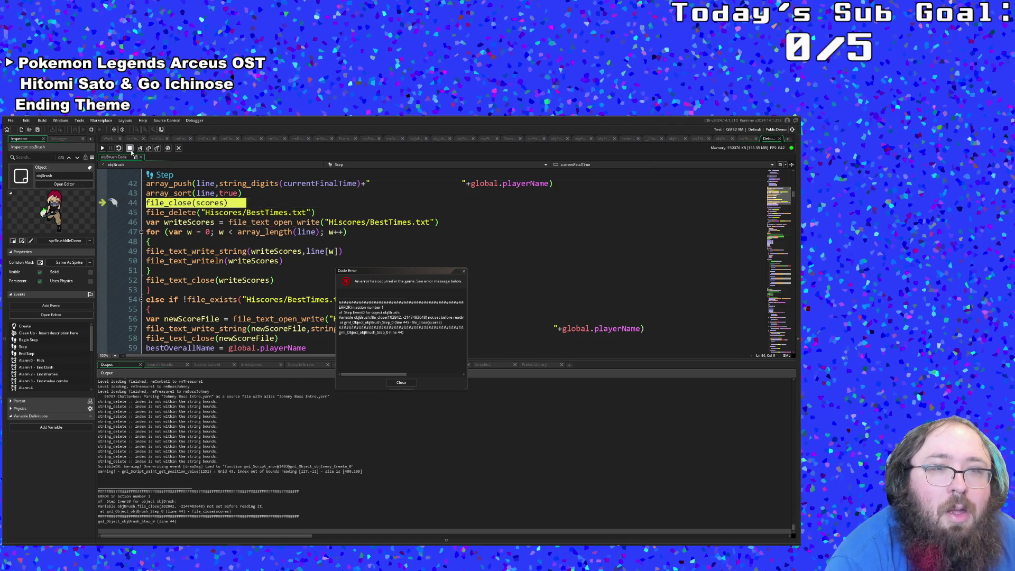
pyautogui.scroll(4, 206, 286)
pyautogui.click(206, 280)
pyautogui.scroll(-2, 207, 301)
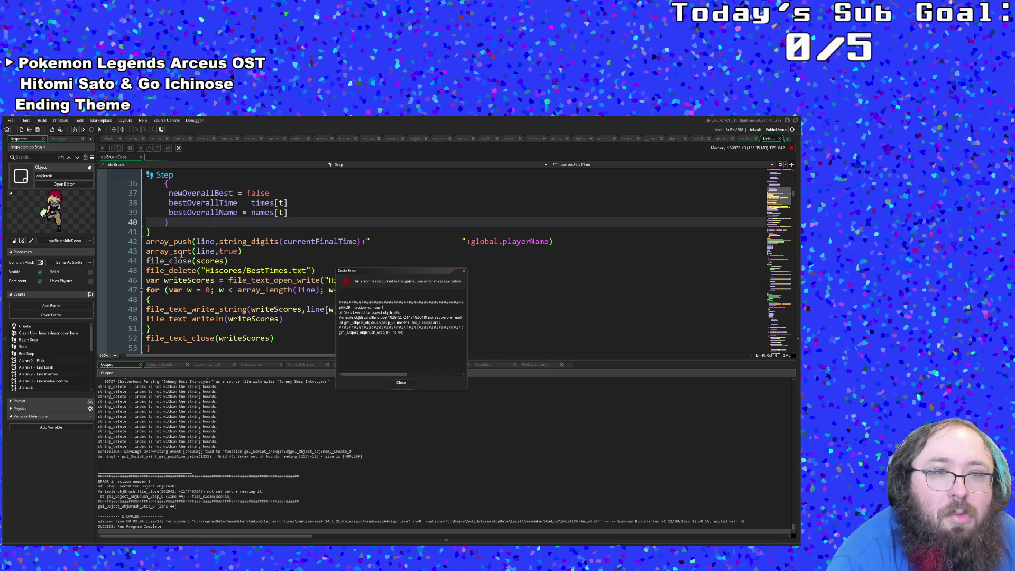
pyautogui.click(176, 261)
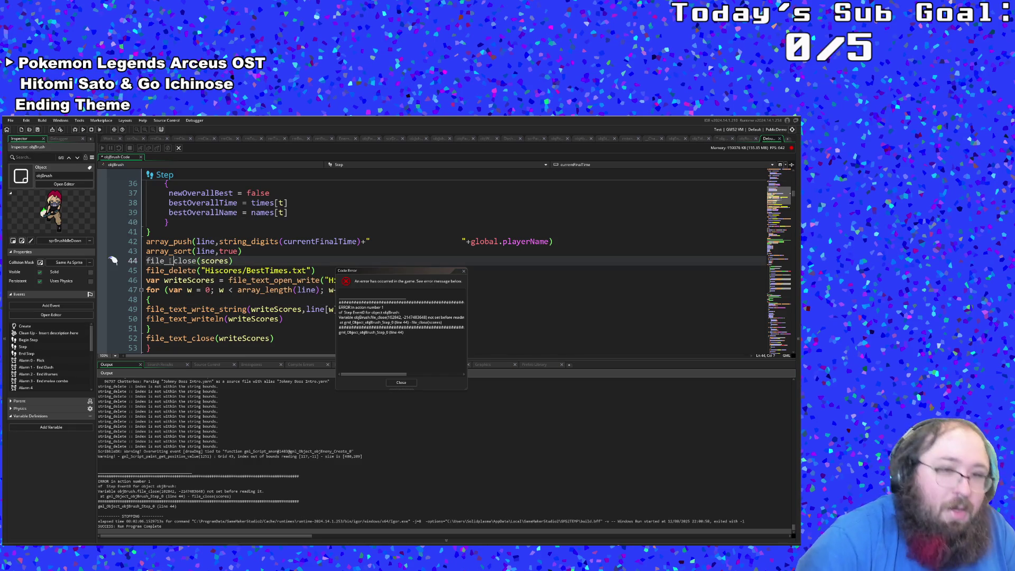
pyautogui.write('text')
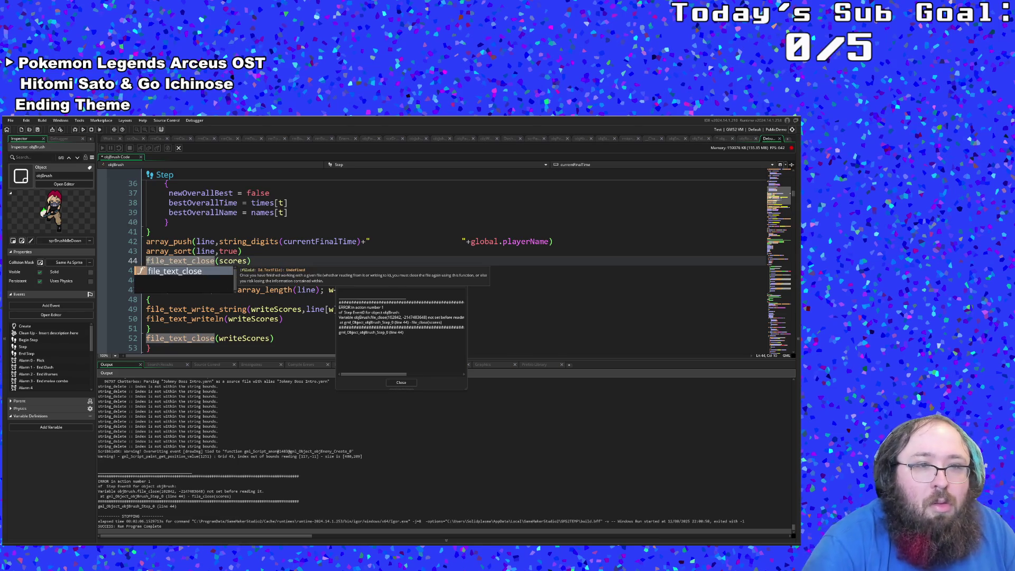
# Dismiss the code error report, save the project and rebuild the game.
pyautogui.click(296, 290)
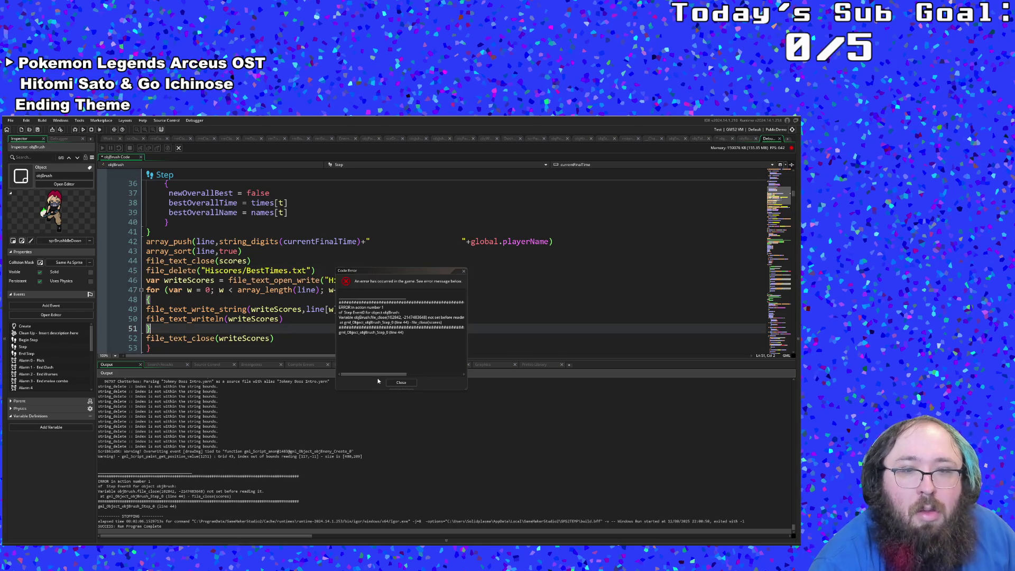
pyautogui.click(401, 382)
pyautogui.click(11, 120)
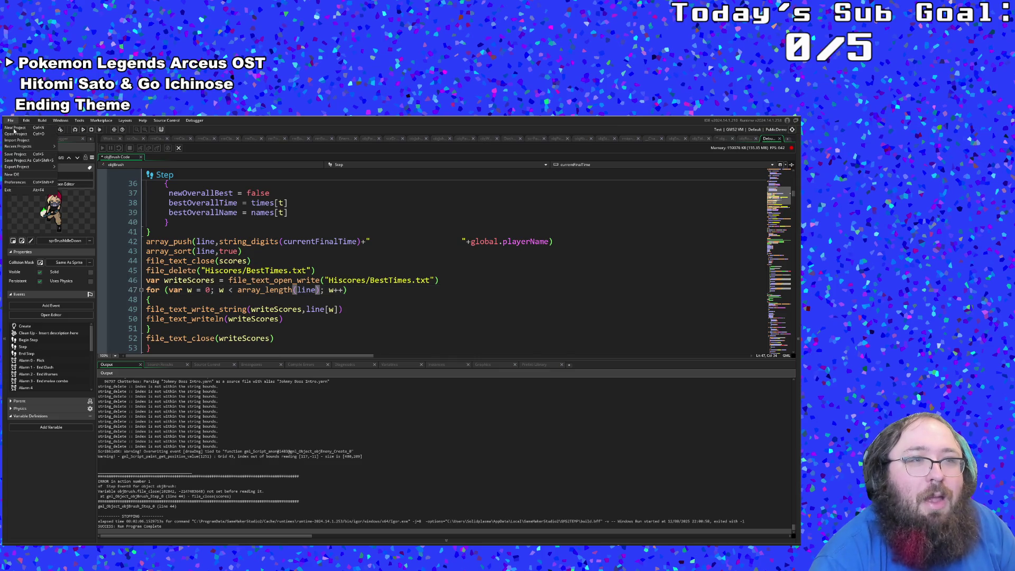
pyautogui.click(18, 154)
pyautogui.click(77, 132)
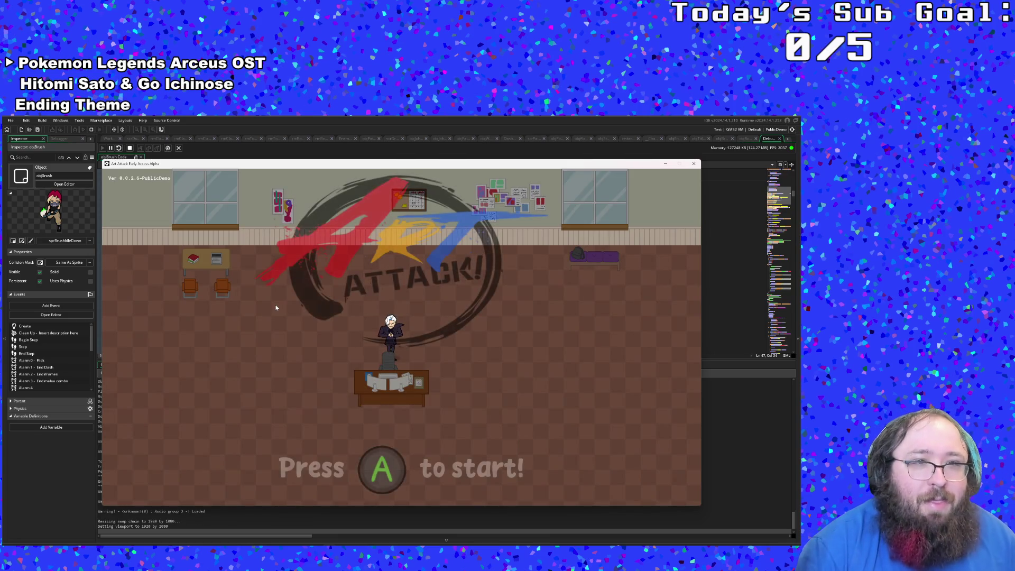
# Start the game from the title screen and confirm the speedrun handle.
pyautogui.press('Return')
pyautogui.write('Solidplasma')
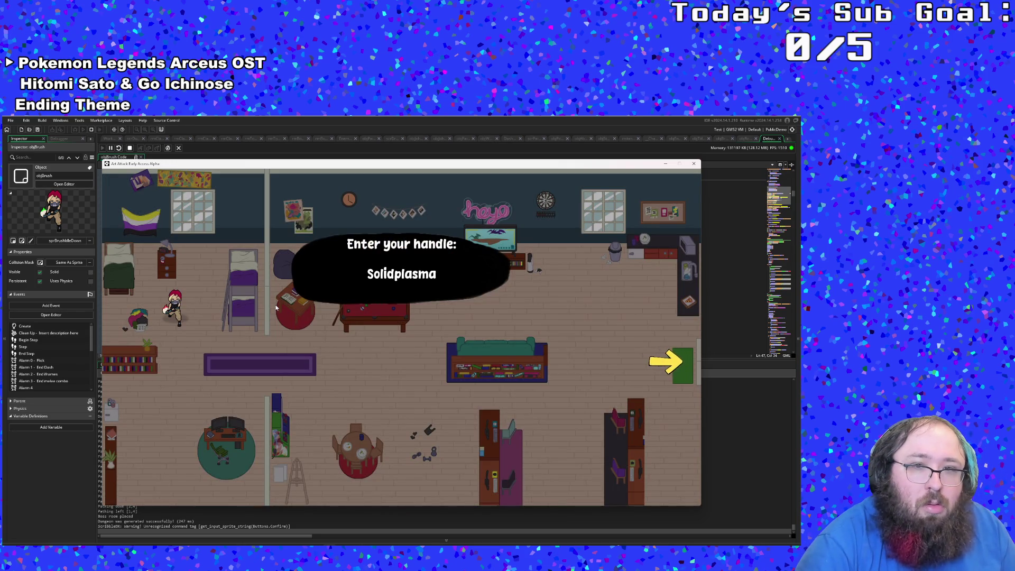
pyautogui.press('Return')
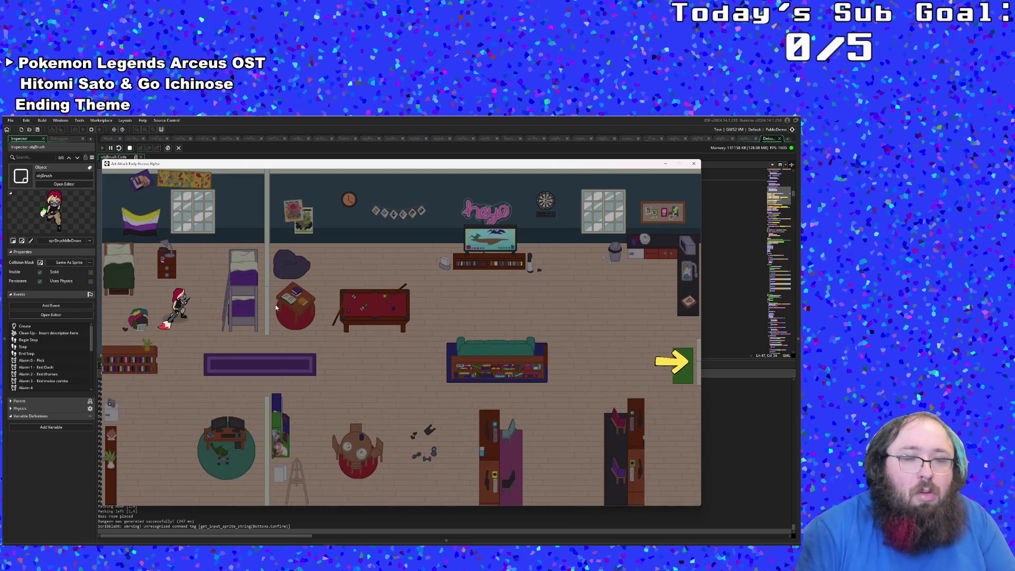
pyautogui.press('d')
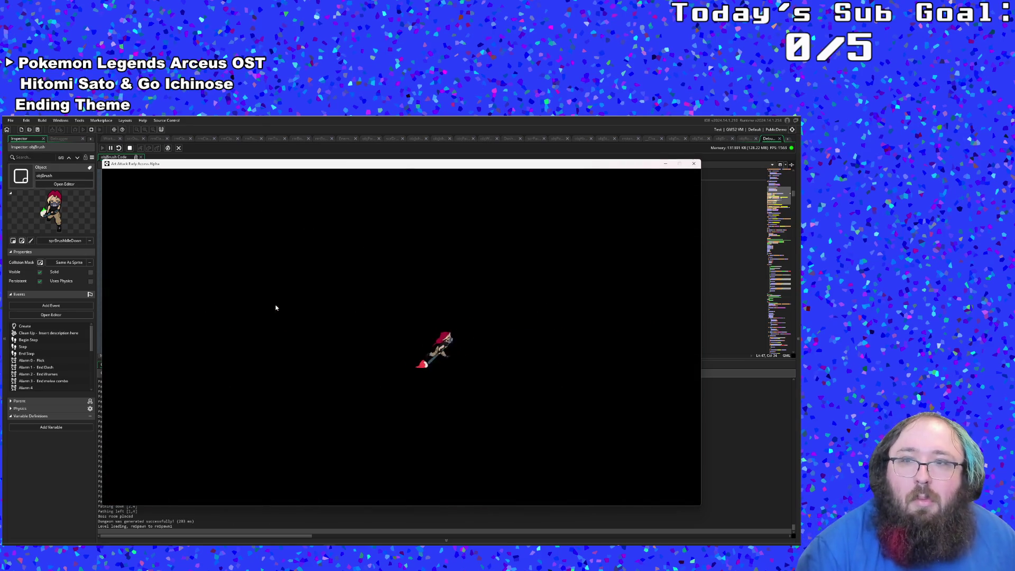
# Walk through the library and out its right exit into the classroom.
pyautogui.press('d')
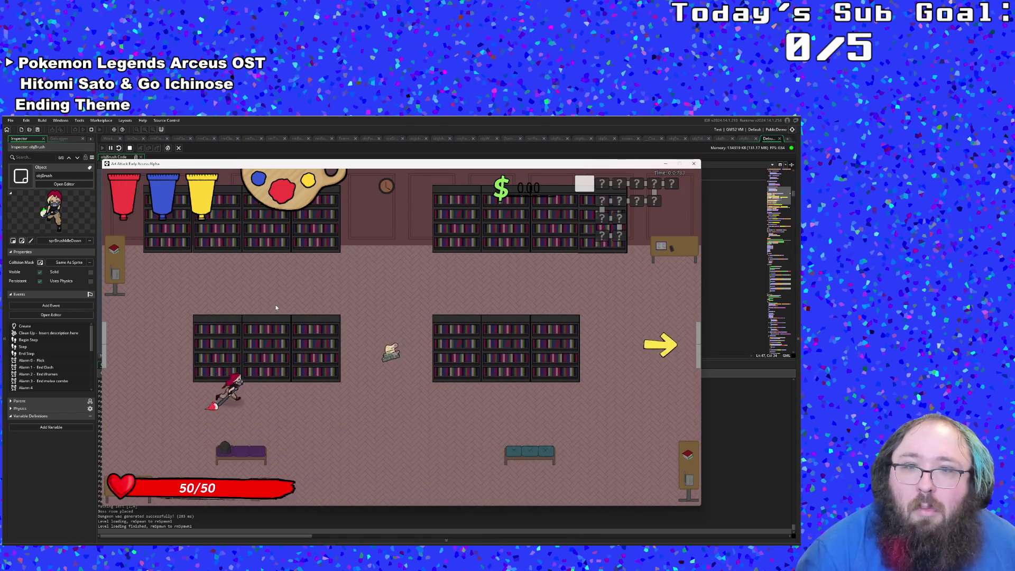
pyautogui.press('w')
pyautogui.press('d')
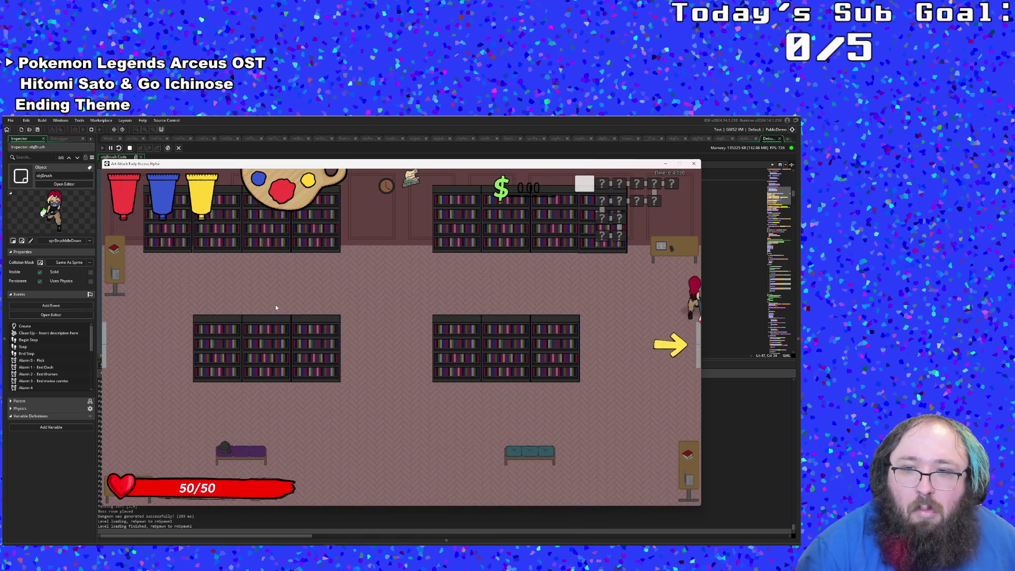
pyautogui.press('d')
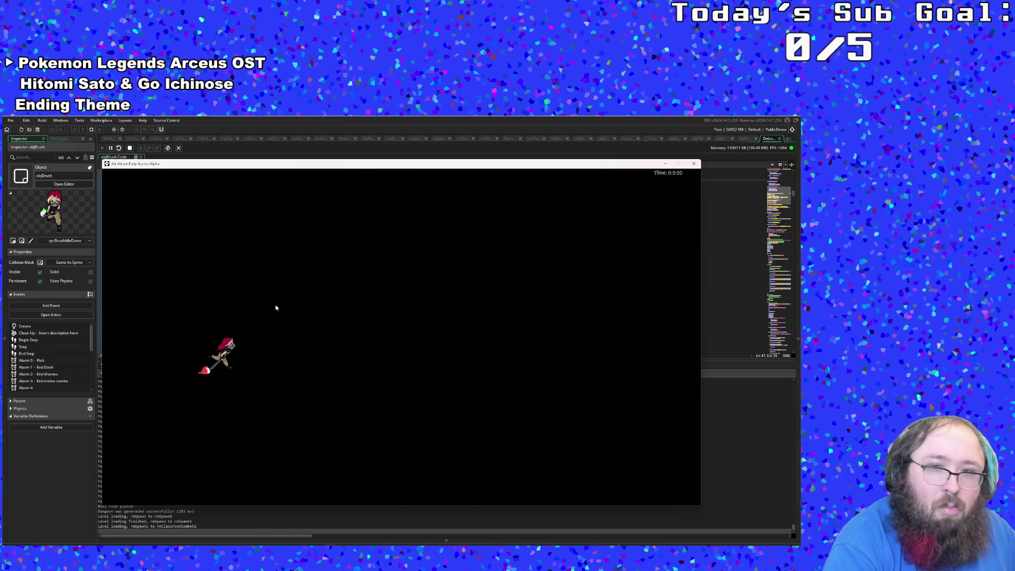
pyautogui.press('F1')
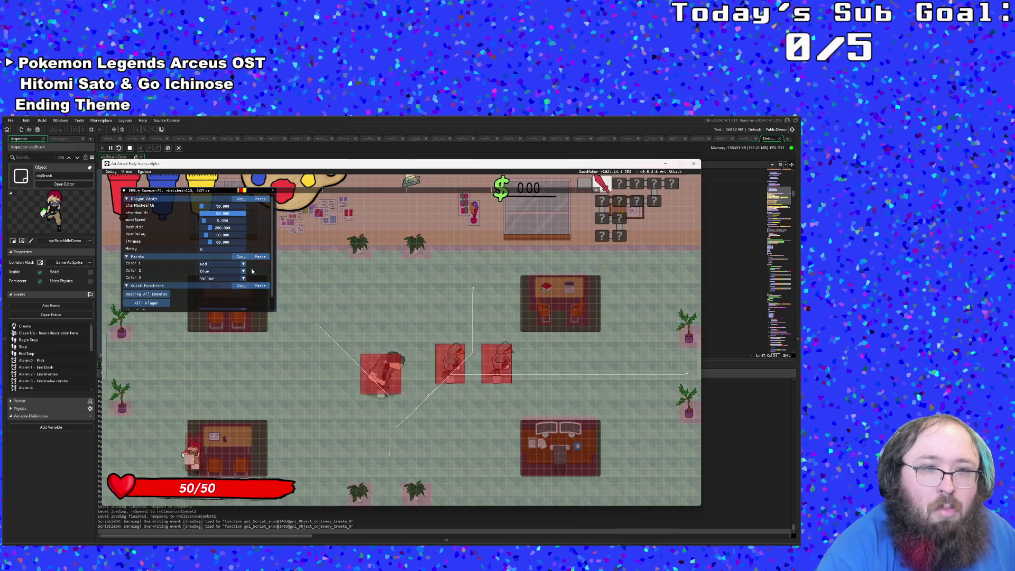
# Destroy all enemies in the classroom via the debug menu.
pyautogui.press('d')
pyautogui.press('w')
pyautogui.press('d')
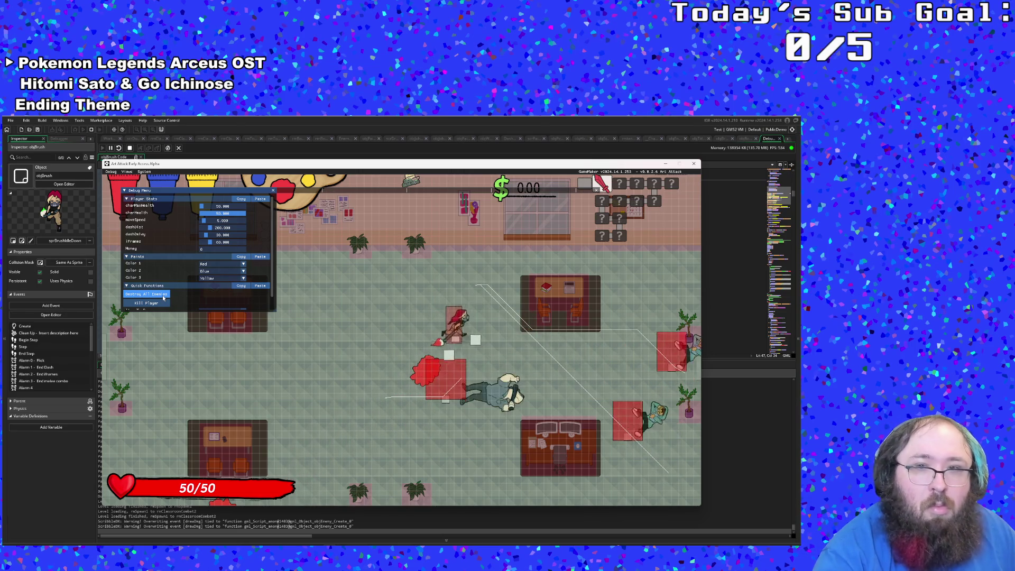
pyautogui.click(164, 298)
pyautogui.scroll(-1, 164, 298)
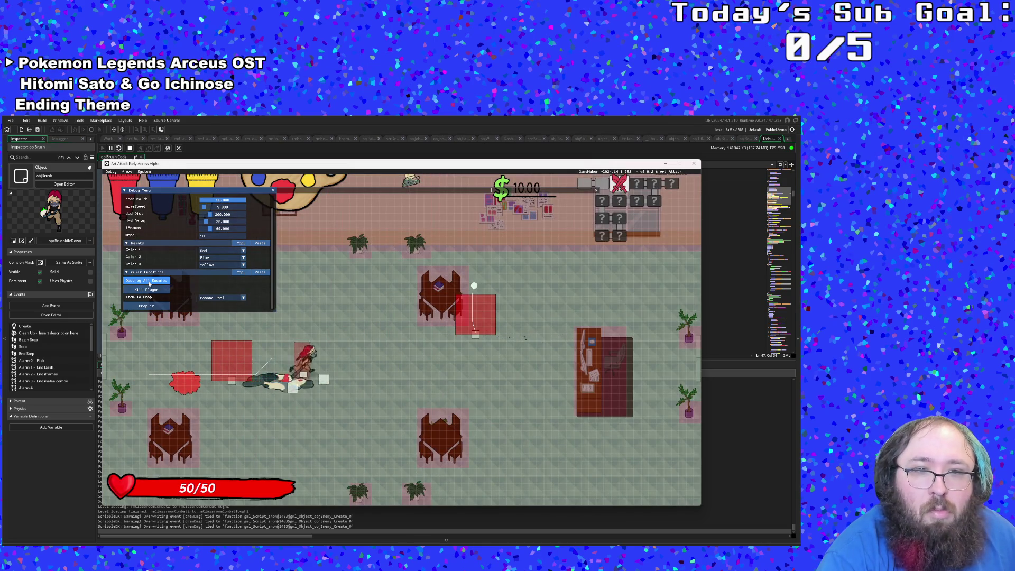
pyautogui.click(149, 282)
pyautogui.scroll(1, 149, 284)
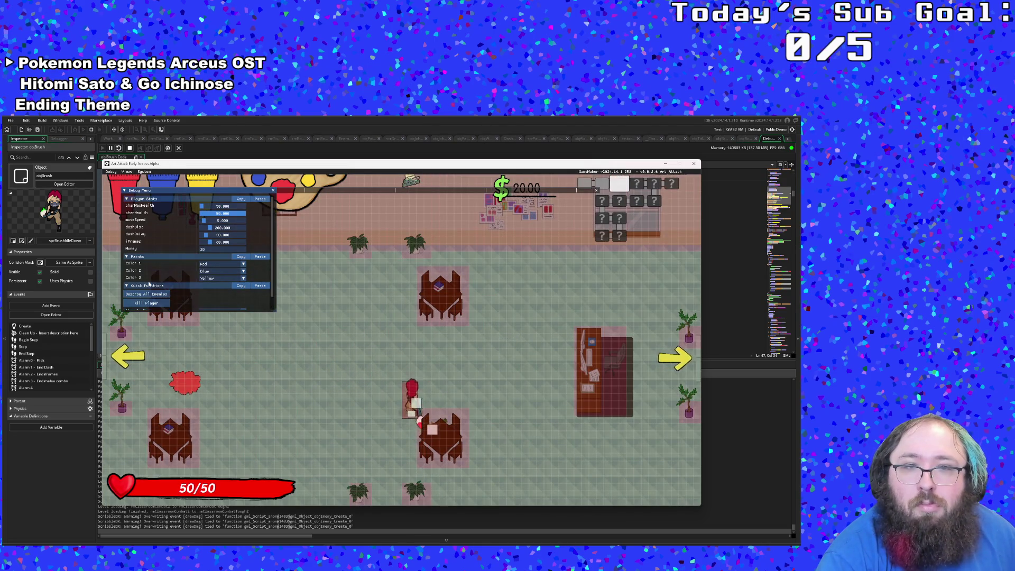
pyautogui.scroll(-1, 149, 284)
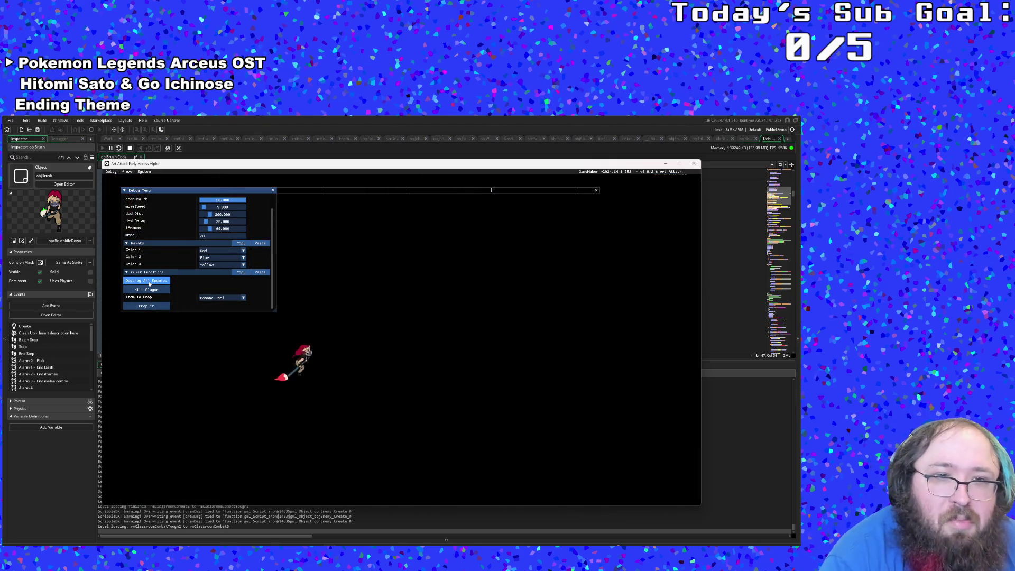
# Walk right to the next room, then through the paint shop's bottom exit.
pyautogui.press('d')
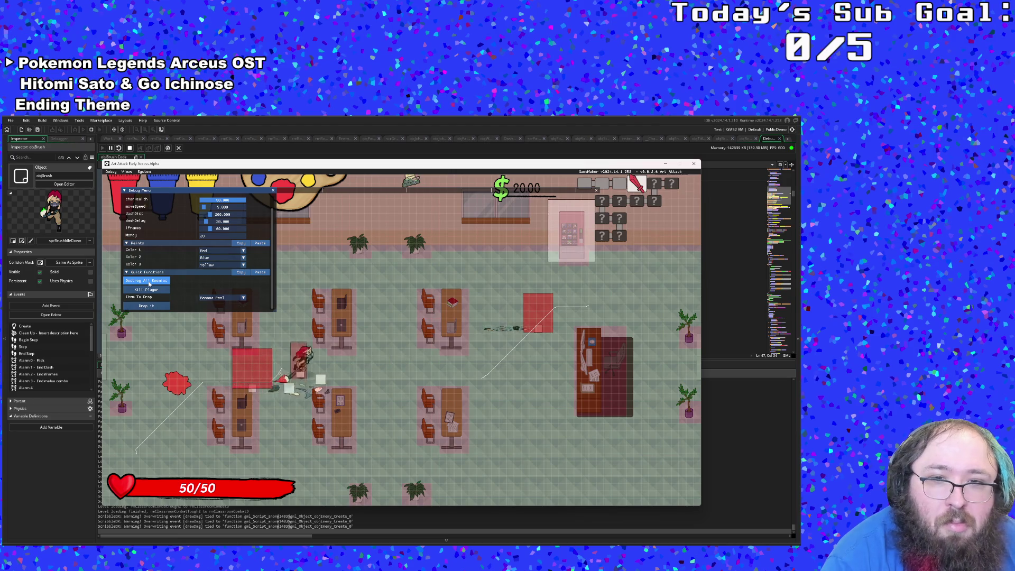
pyautogui.press('s')
pyautogui.press('d')
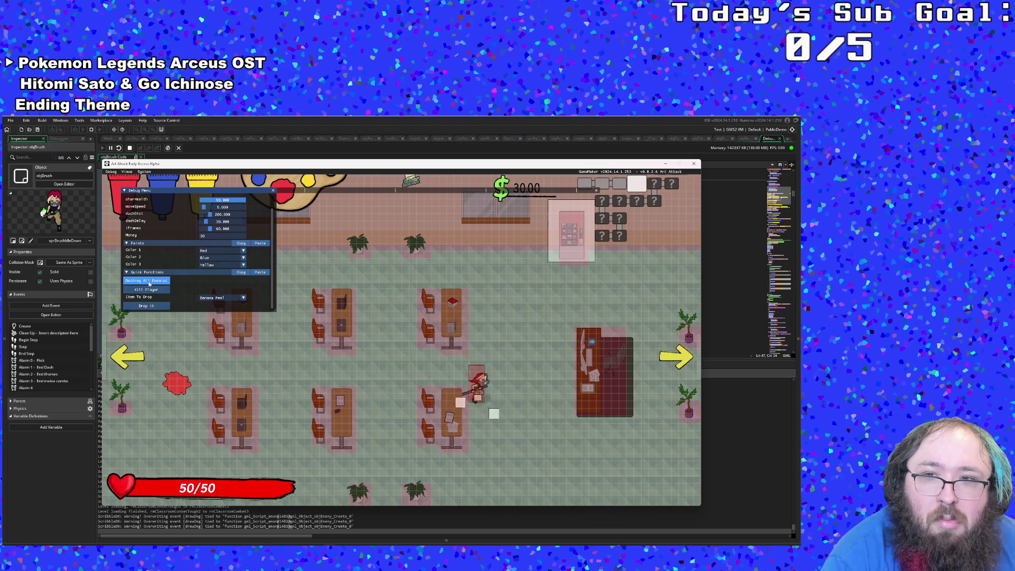
pyautogui.press('w')
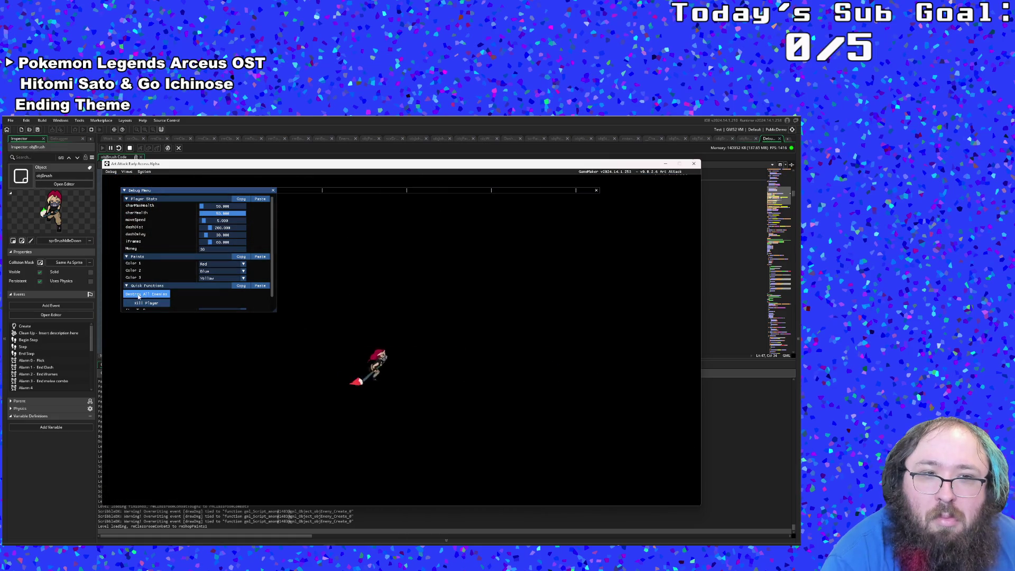
pyautogui.scroll(-1, 135, 297)
pyautogui.press('s')
pyautogui.press('d')
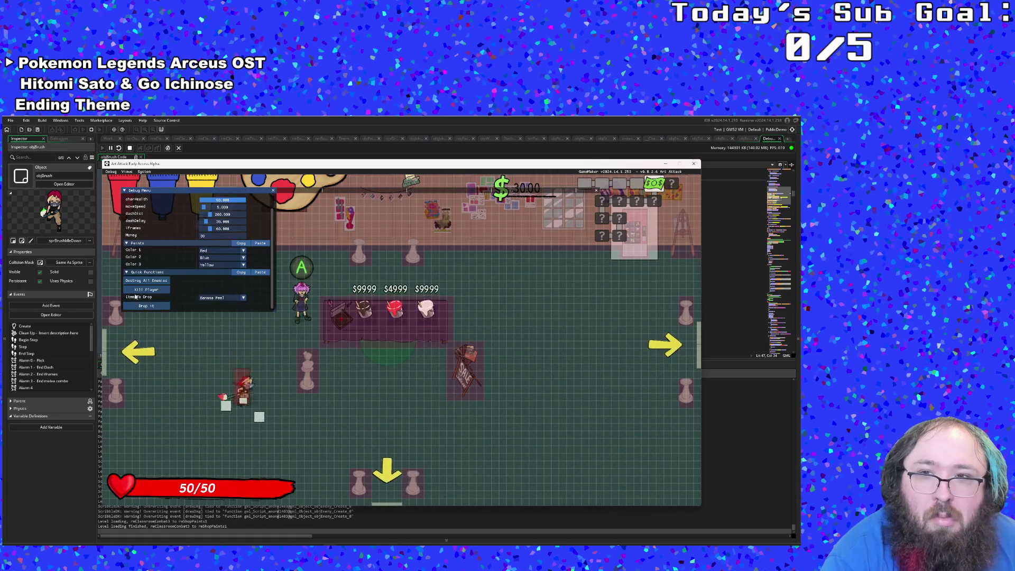
pyautogui.press('s')
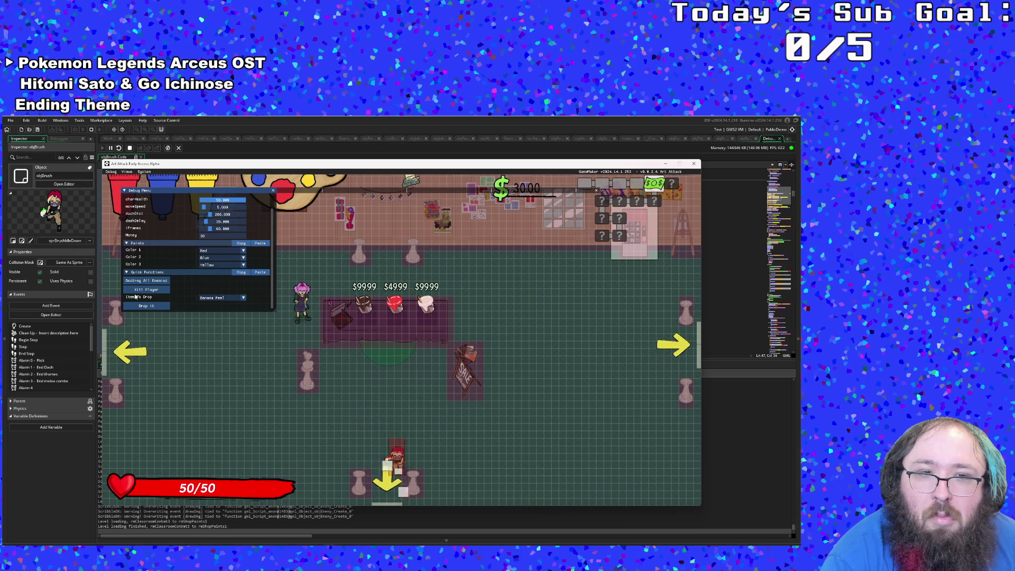
# Clear the new combat room and head into the treasure room with $40.
pyautogui.click(138, 283)
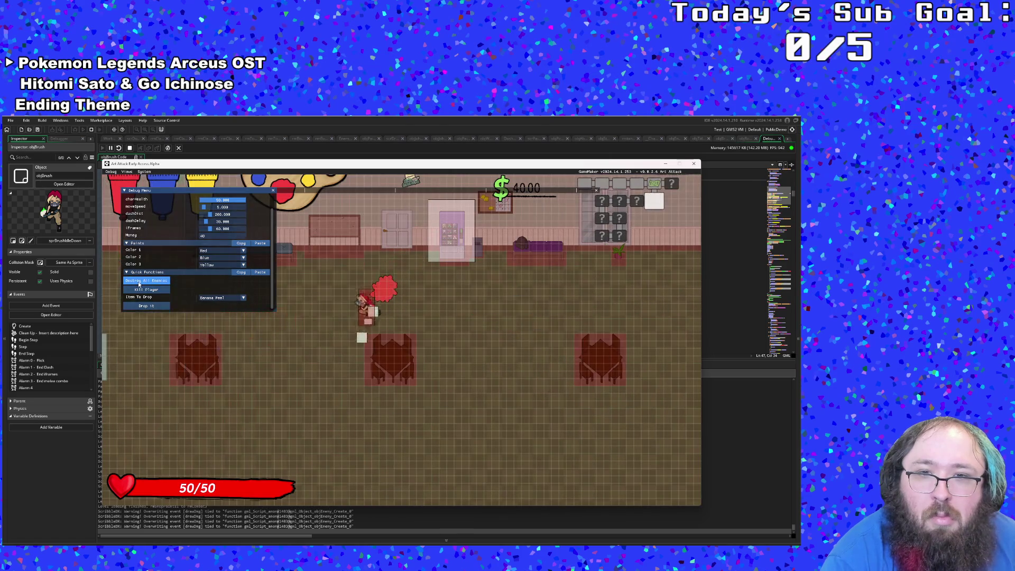
pyautogui.press('s')
pyautogui.press('a')
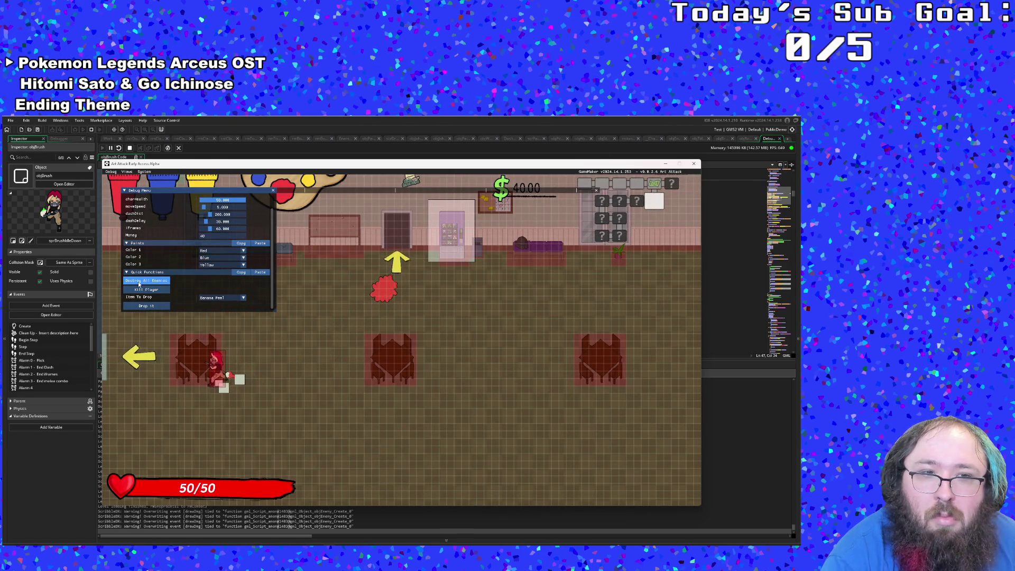
pyautogui.scroll(1, 139, 284)
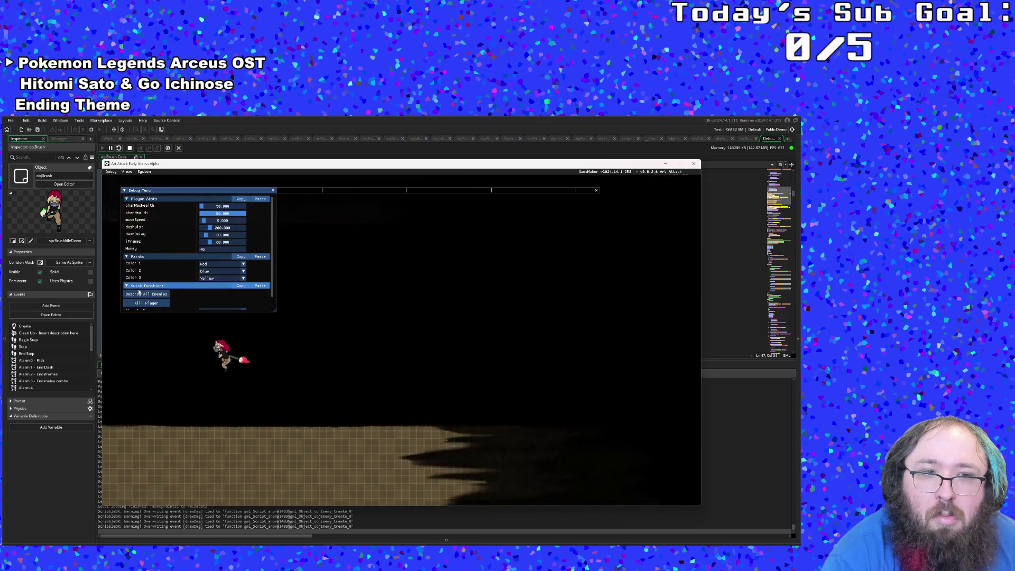
pyautogui.press('d')
pyautogui.scroll(-1, 139, 294)
pyautogui.press('a')
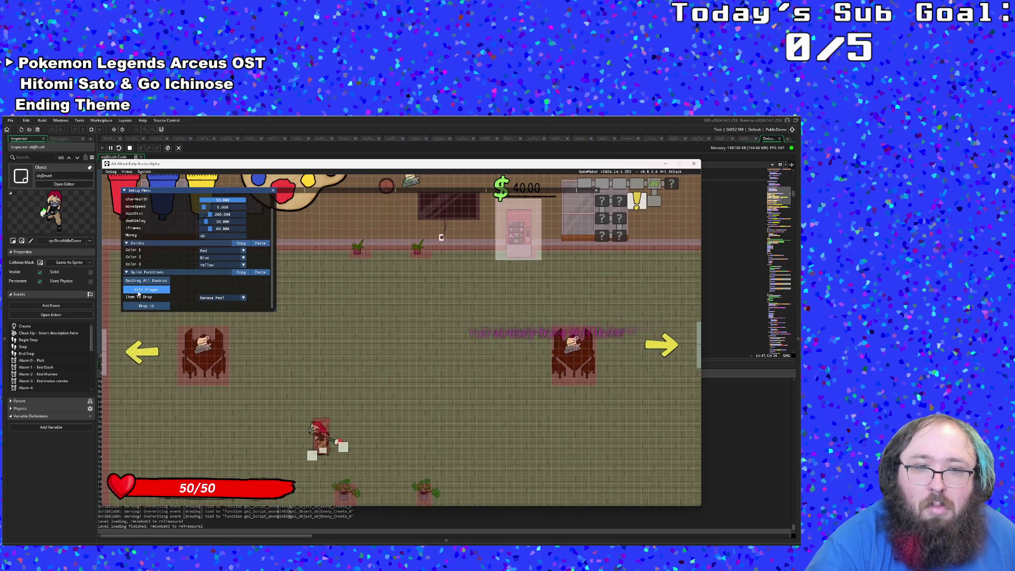
# Destroy all enemies in the current room and the following classroom.
pyautogui.scroll(1, 138, 294)
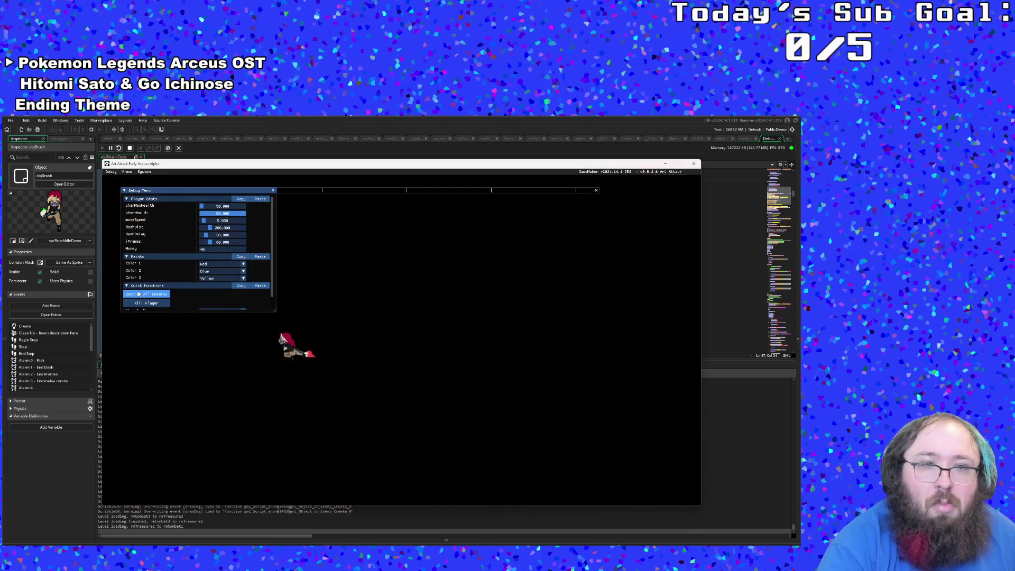
pyautogui.click(136, 295)
pyautogui.scroll(-1, 137, 295)
pyautogui.press('a')
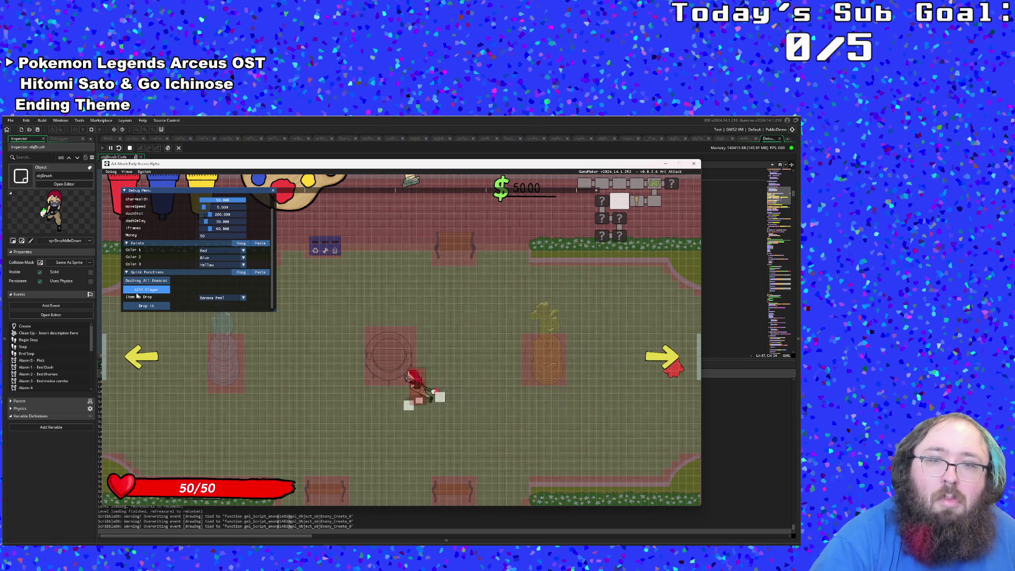
pyautogui.scroll(1, 137, 296)
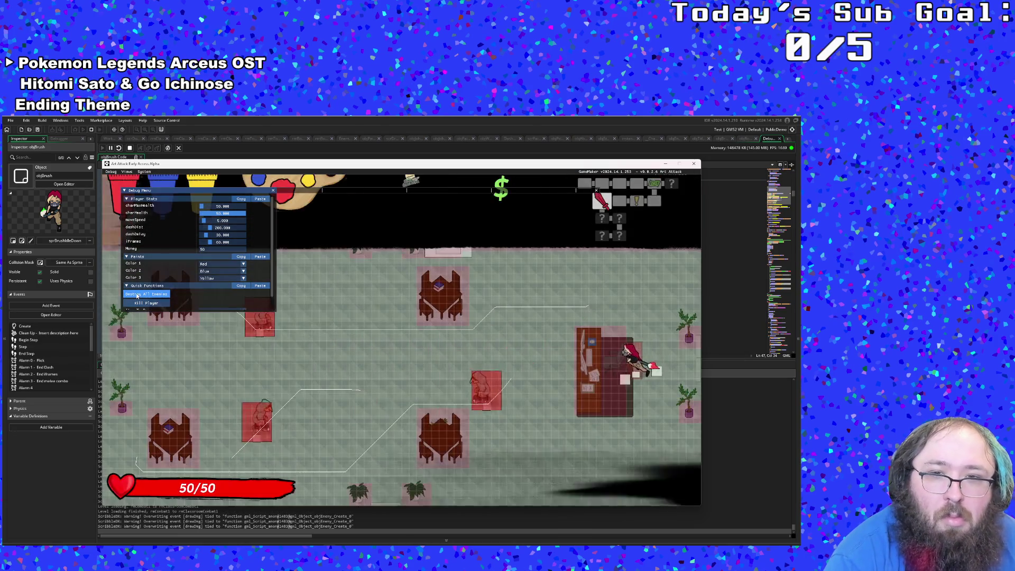
pyautogui.scroll(-1, 137, 295)
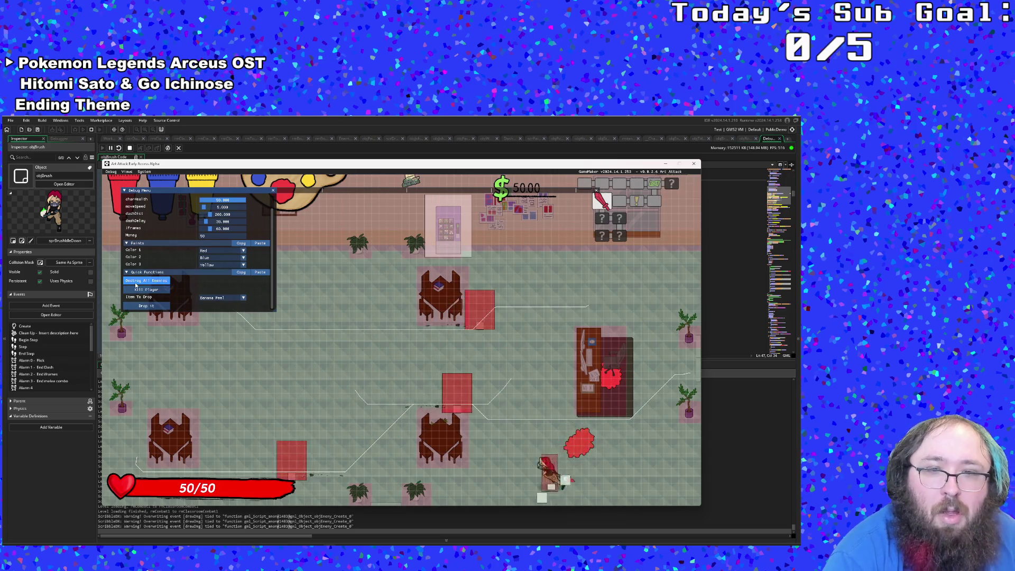
pyautogui.click(136, 283)
pyautogui.scroll(1, 136, 285)
pyautogui.scroll(-1, 136, 286)
pyautogui.scroll(1, 136, 286)
pyautogui.scroll(-1, 136, 286)
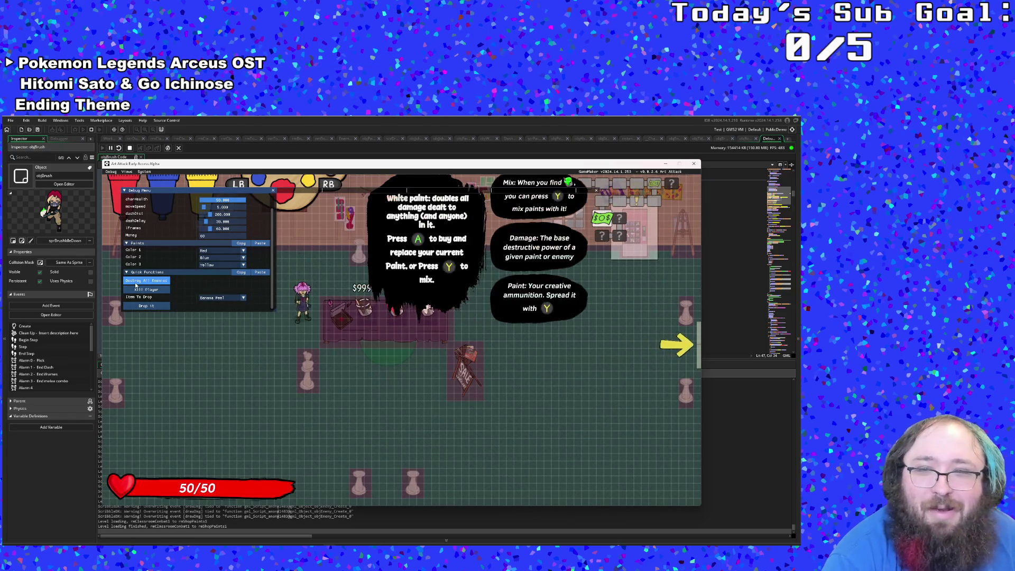
# Clear one more room, then walk through the exits to the boss at $70.
pyautogui.press('d')
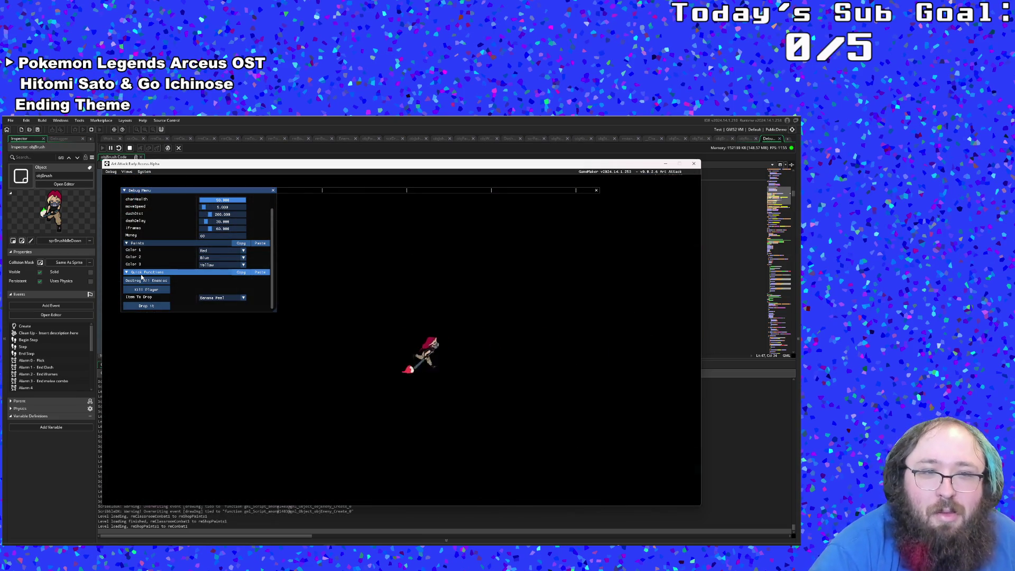
pyautogui.click(144, 279)
pyautogui.press('d')
pyautogui.press('s')
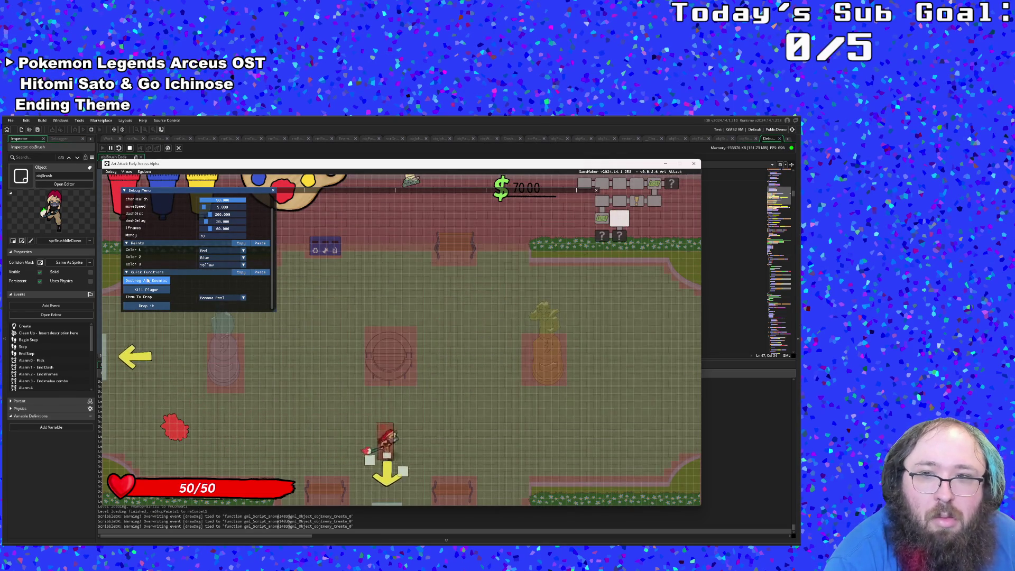
pyautogui.press('a')
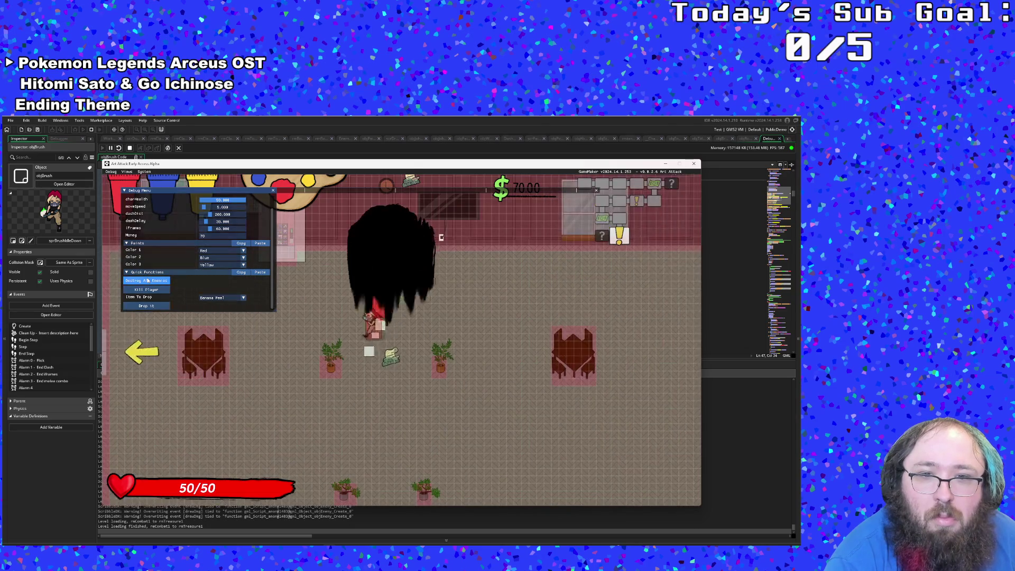
pyautogui.scroll(1, 147, 280)
pyautogui.press('a')
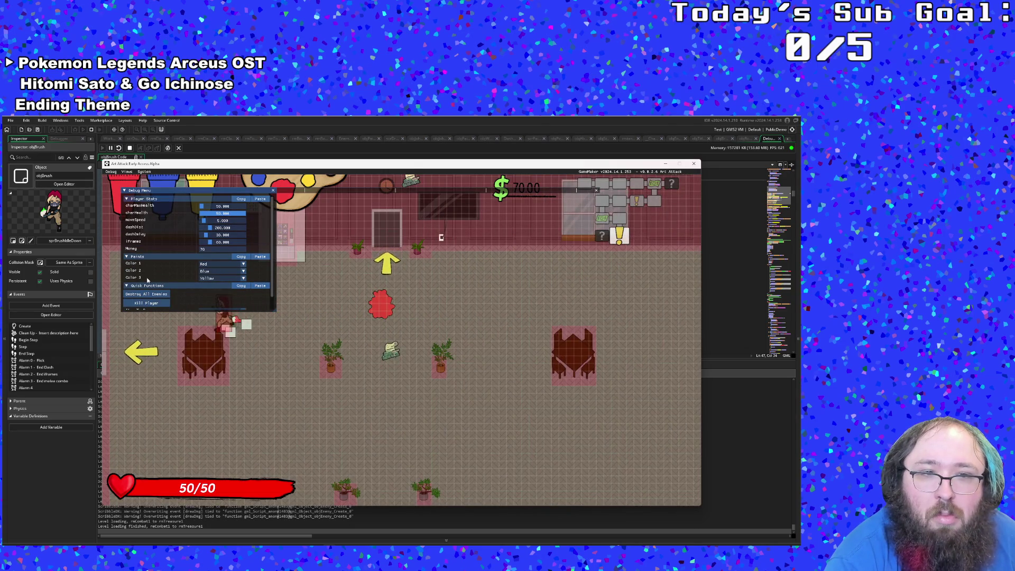
pyautogui.scroll(-1, 147, 280)
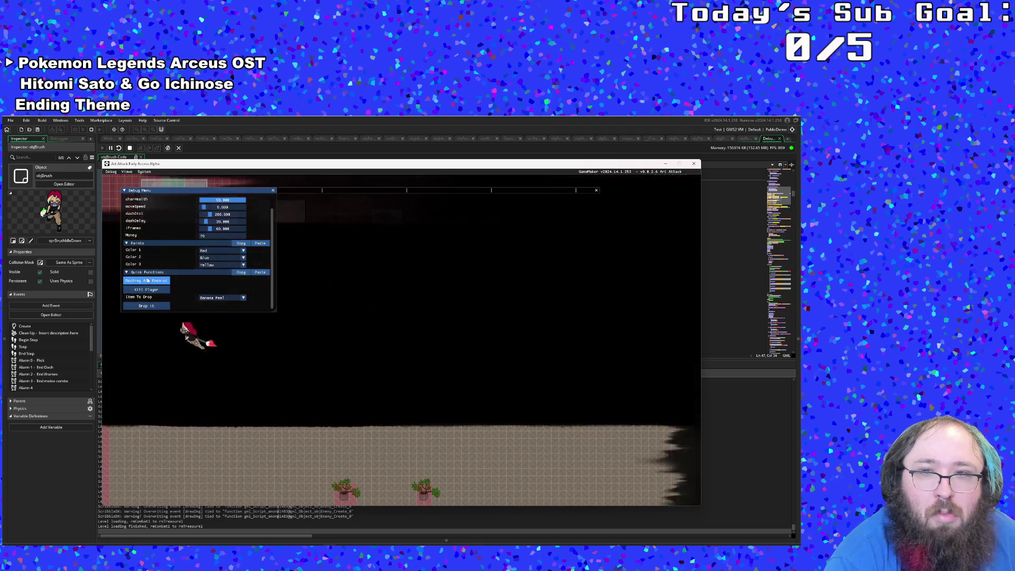
pyautogui.press('a')
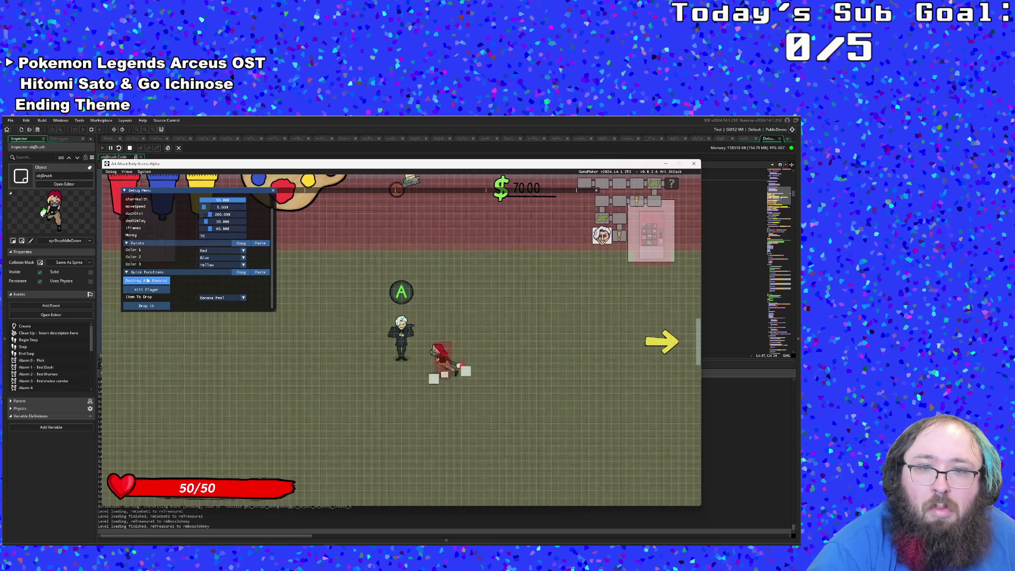
pyautogui.scroll(1, 147, 280)
pyautogui.press('a')
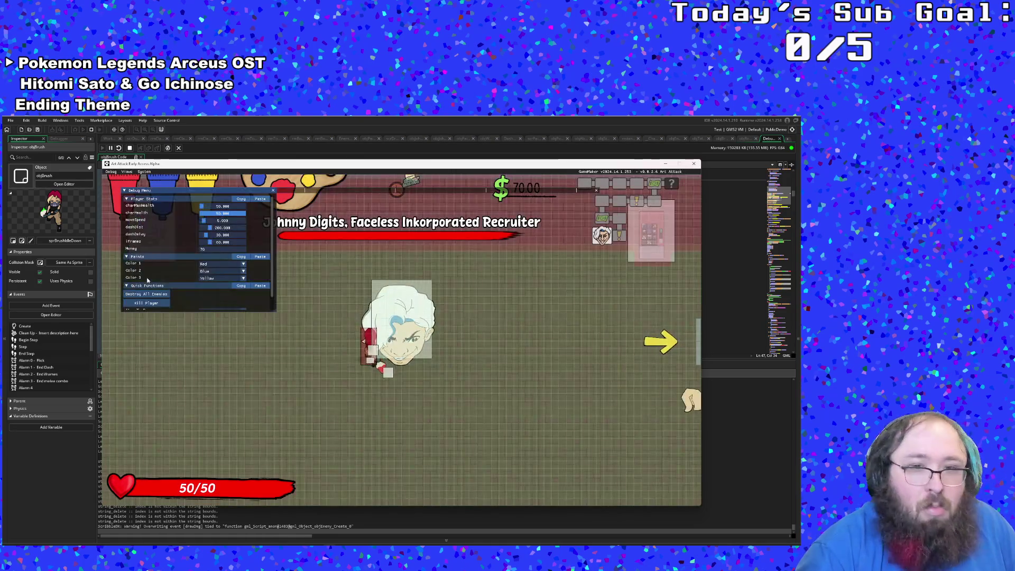
# Defeat the boss with Destroy All Enemies and bring up BestTimes.txt showing the 400 time.
pyautogui.press('a')
pyautogui.click(148, 280)
pyautogui.scroll(1, 147, 280)
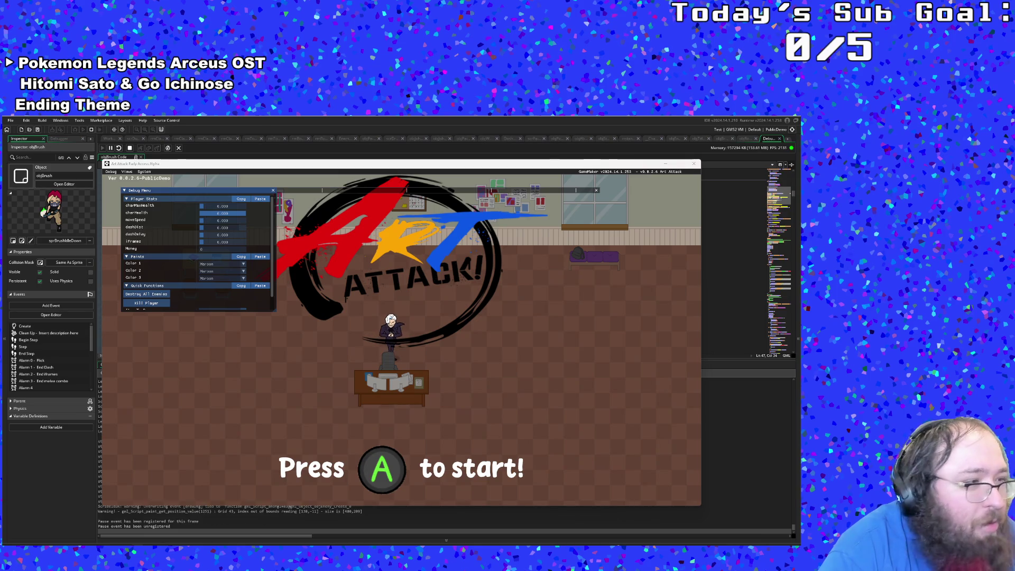
pyautogui.hotkey('alt', 'Tab')
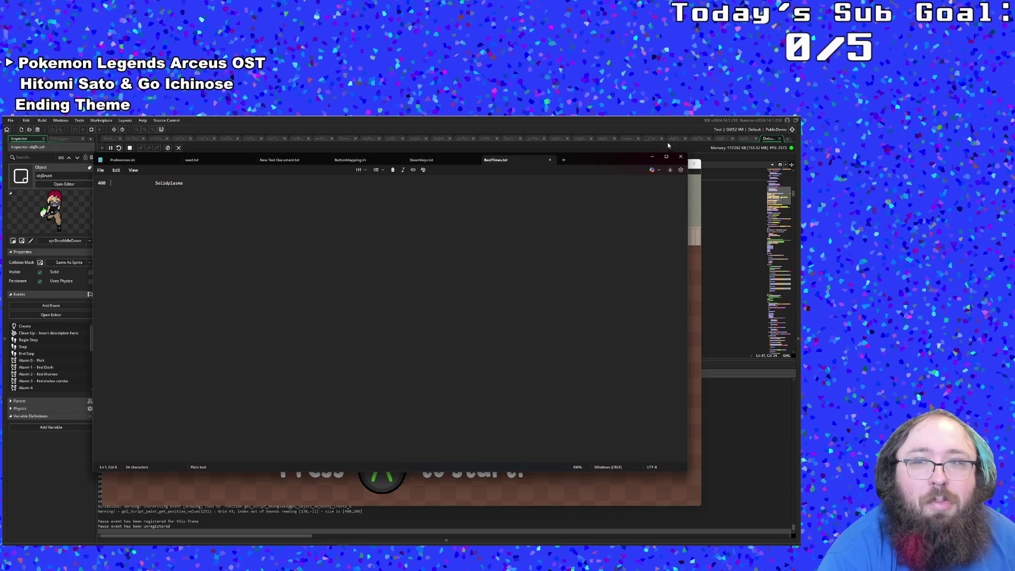
# Close the BestTimes.txt Notepad window to reveal the game's title screen.
pyautogui.click(680, 156)
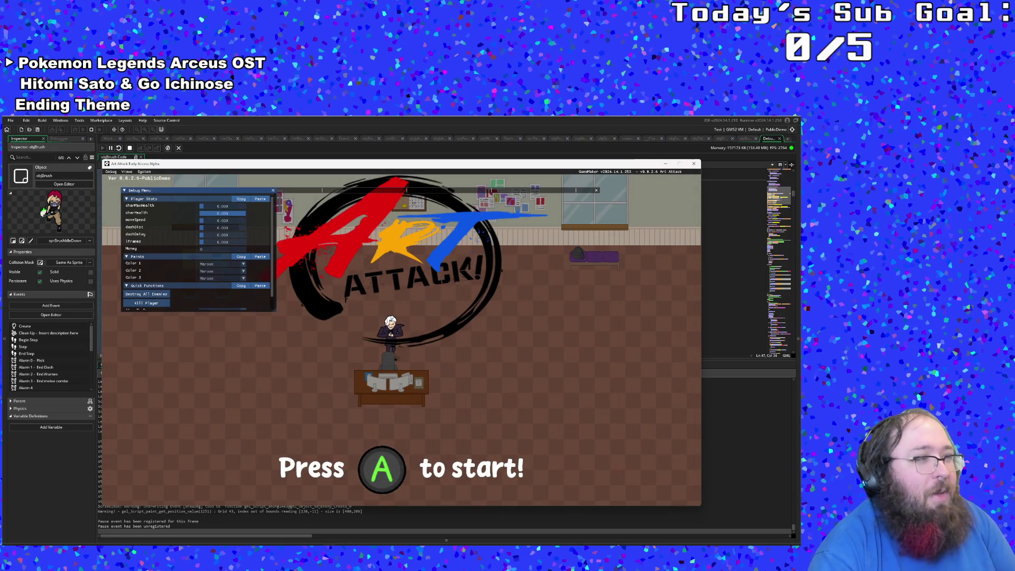